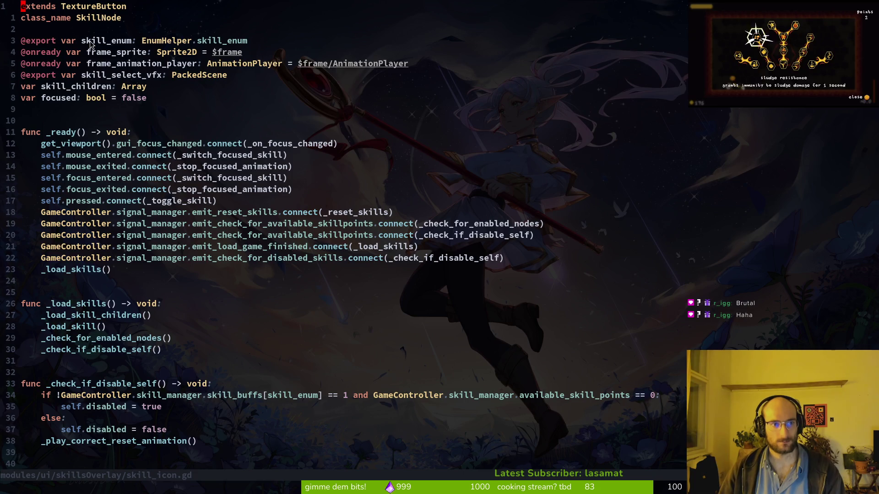
Step: Read through skill_icon.gd from the skill_enum export, then bring up Godot's scene search
click(115, 42)
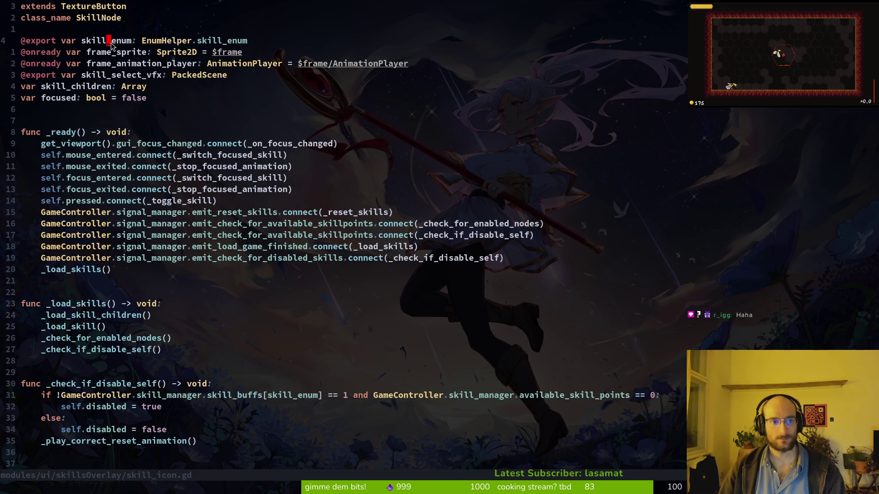
scroll(131, 243, down, 2)
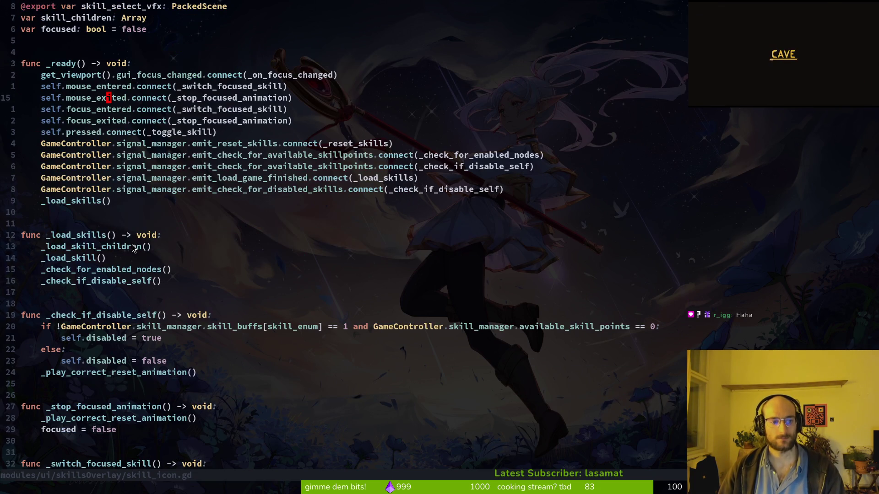
scroll(176, 90, down, 6)
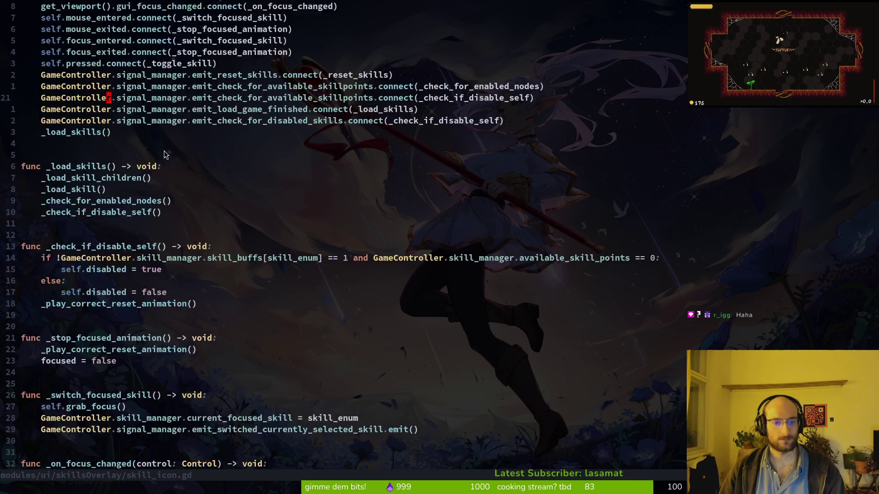
scroll(179, 153, down, 3)
scroll(169, 188, up, 9)
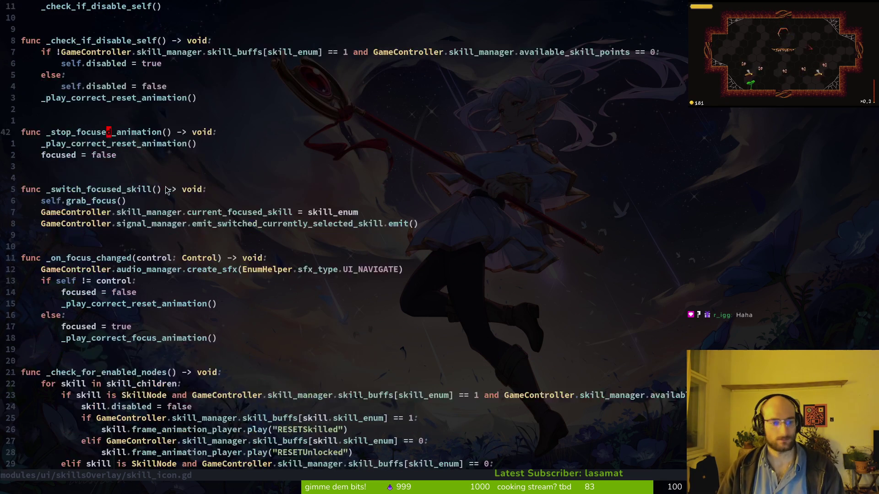
scroll(168, 190, up, 2)
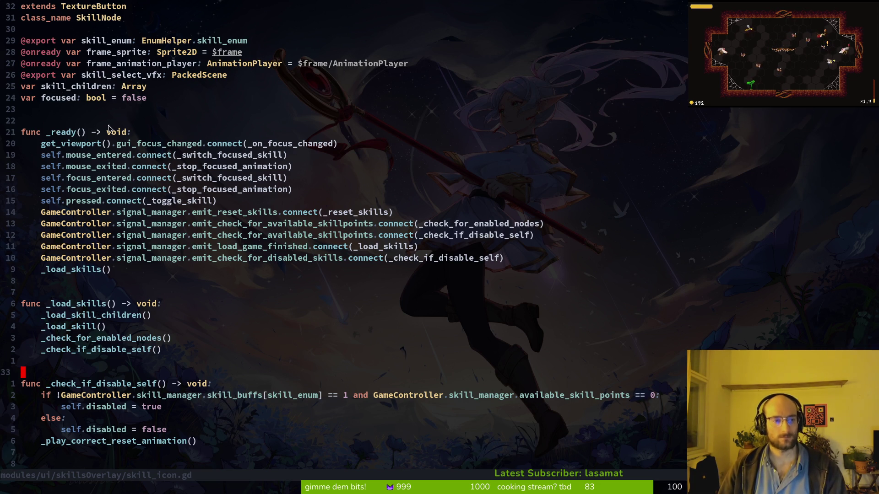
key(alt+Tab)
key(ctrl+shift+o)
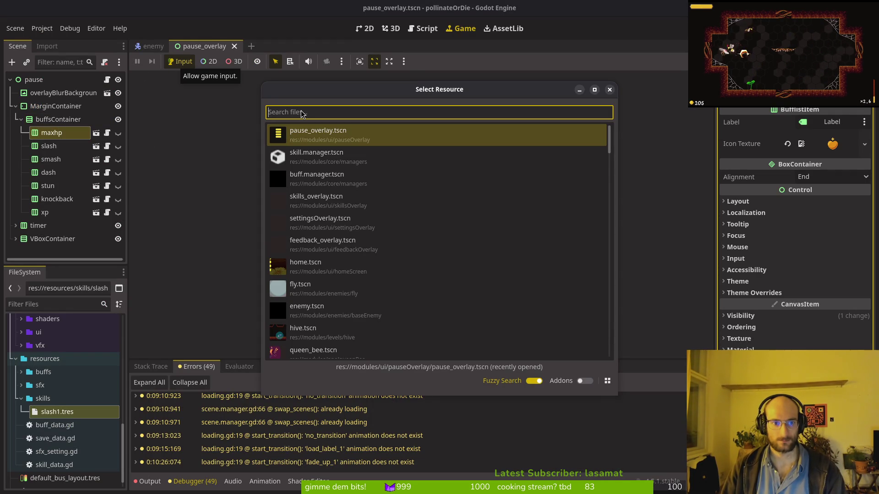
Step: Reposition the scene search window and re-maximize the Godot editor
click(204, 129)
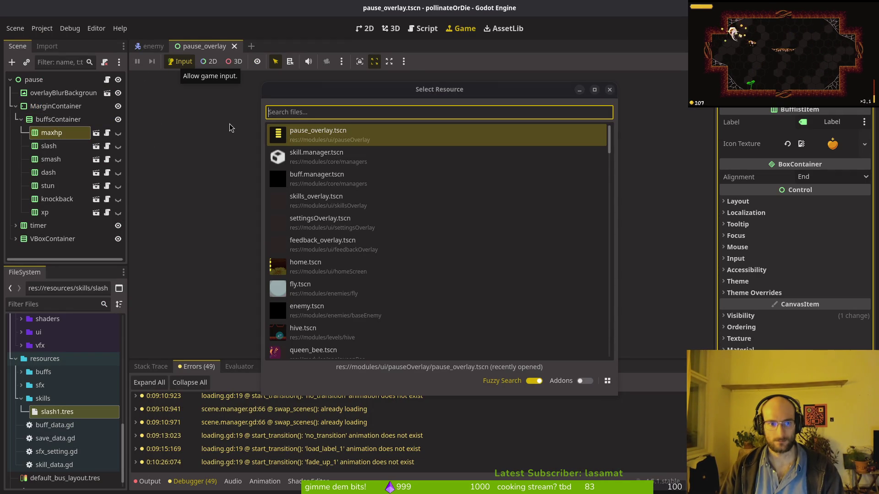
drag(611, 94, 619, 94)
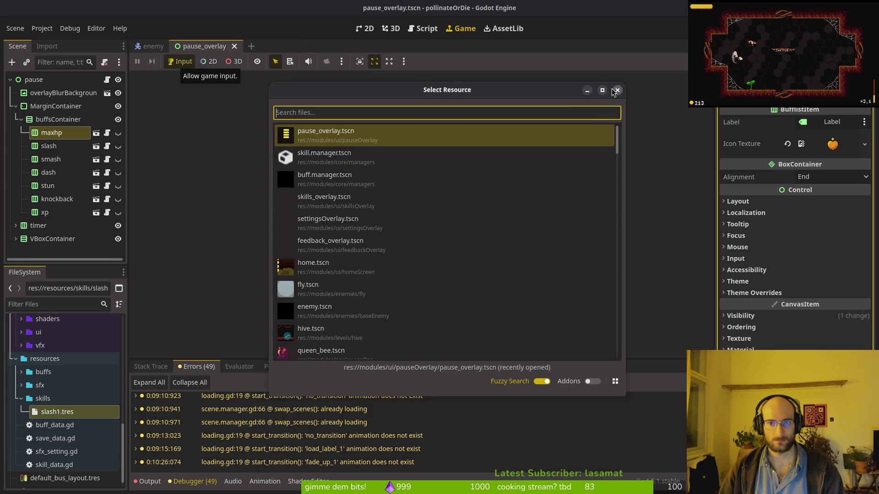
click(667, 173)
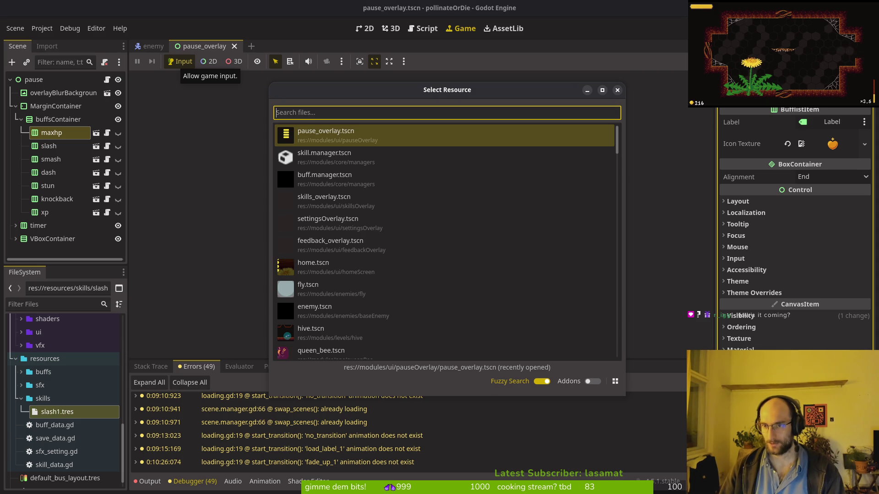
key(super+Down)
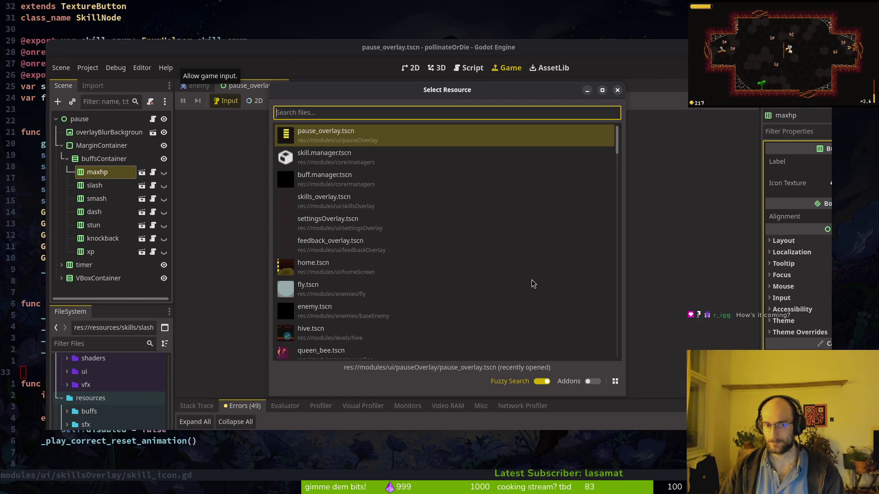
mouse_move(323, 95)
mouse_down()
mouse_move(239, 94)
mouse_move(349, 79)
mouse_up()
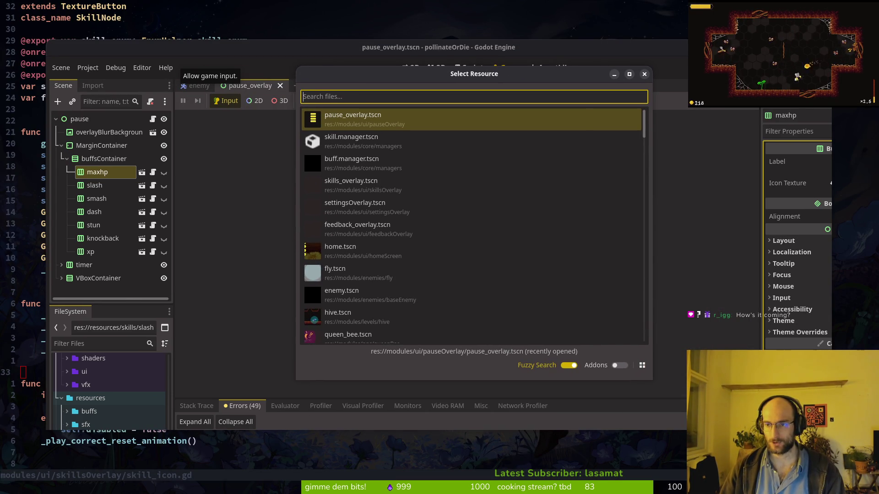
key(super+Up)
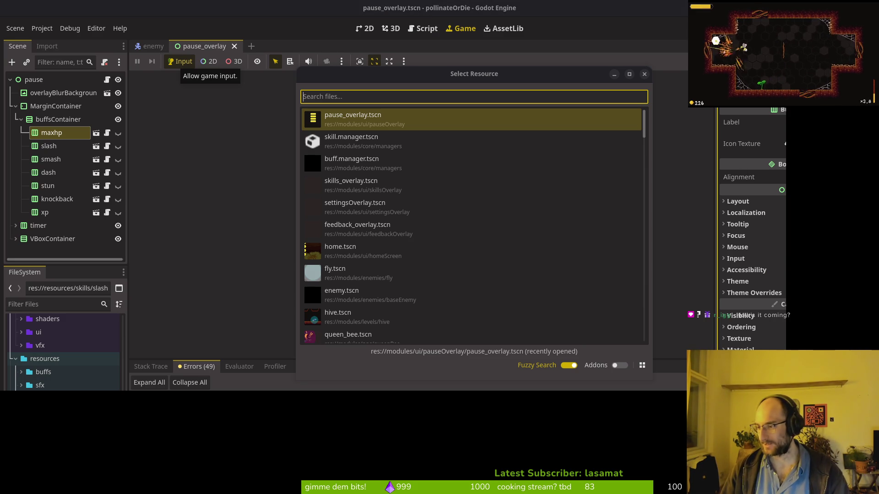
Step: Glance at the translations spreadsheet, then switch away from it again
key(alt+Tab)
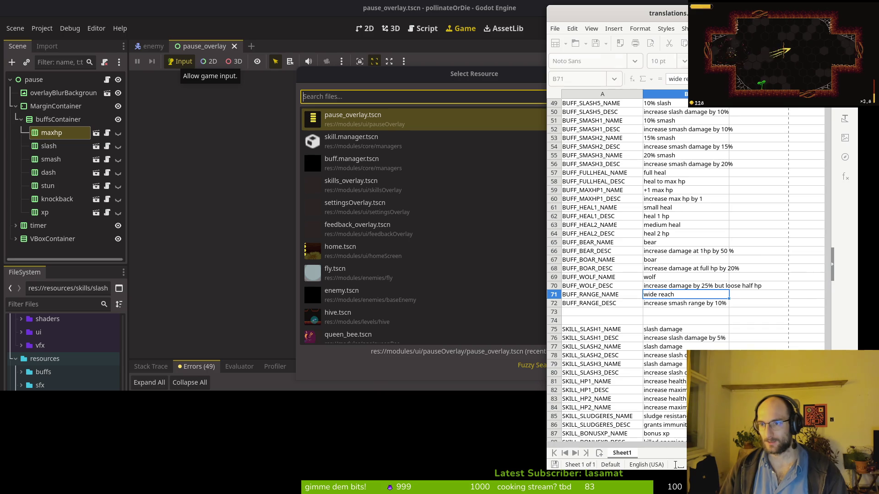
key(alt+Tab)
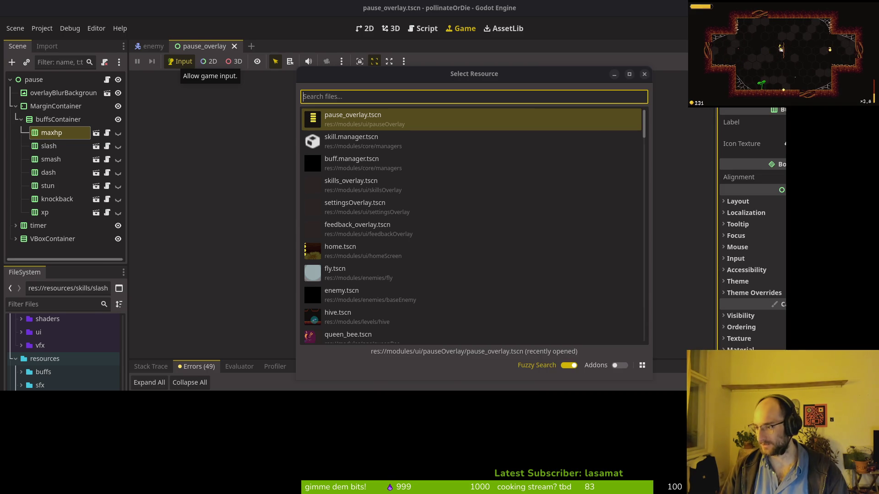
key(alt+Tab)
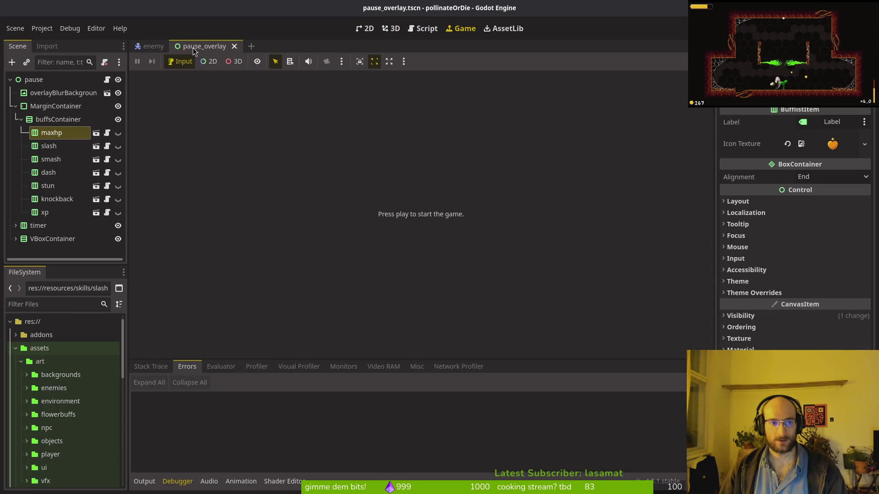
Step: Switch to the 2D view and try a scene search for 'buff' before dismissing it
click(365, 28)
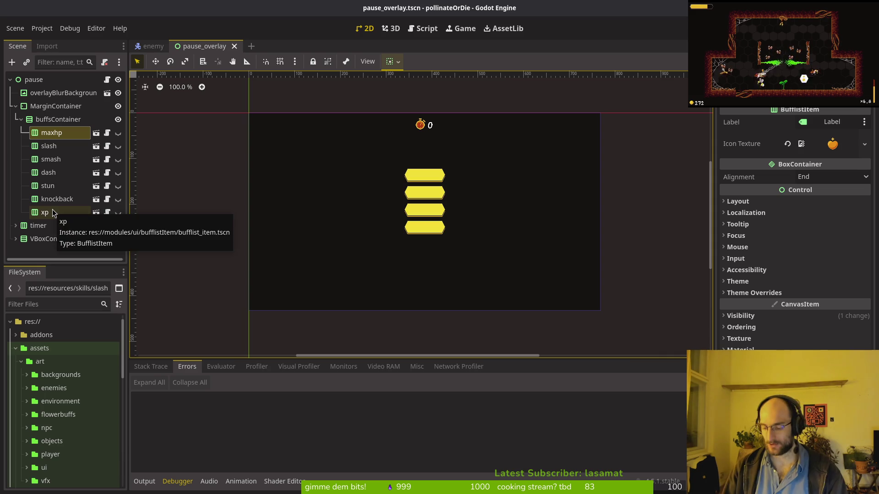
key(ctrl+shift+o)
text(buff)
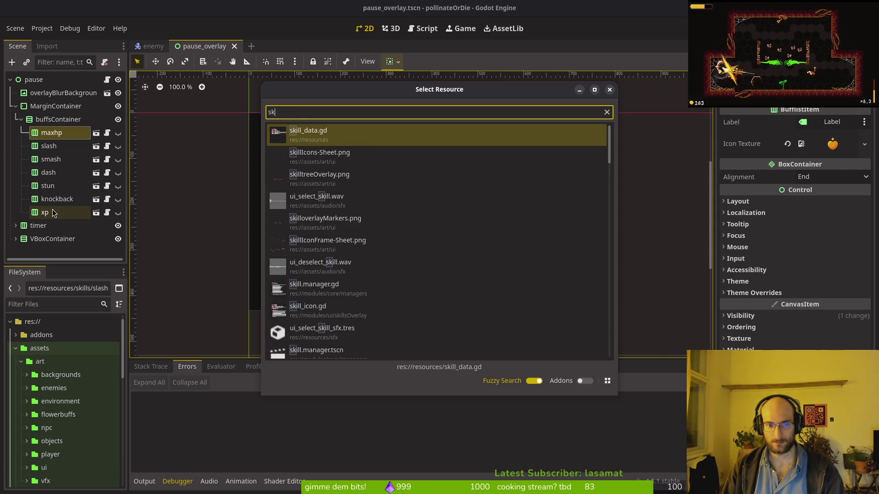
key(Return)
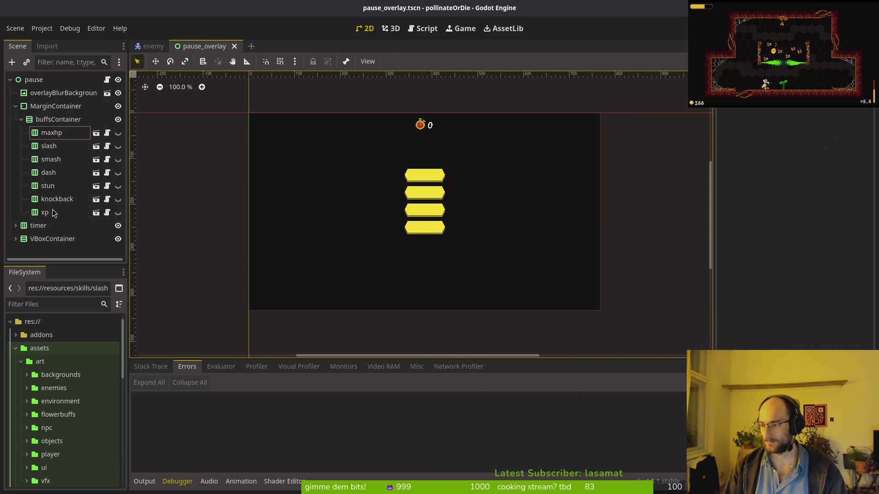
key(alt+Tab)
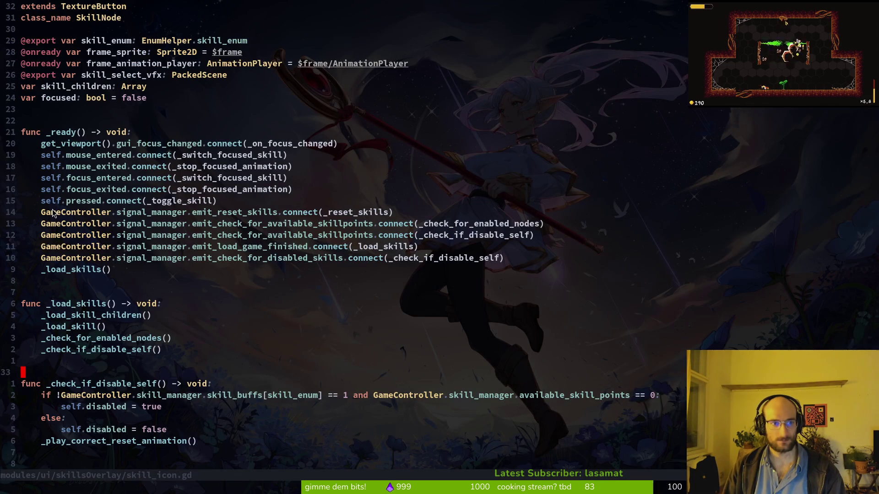
key(alt+Tab)
Step: Open skill_icon.tscn, select the skillIcon root and check its empty texture slots
key(ctrl+shift+o)
text(skill)
key(Escape)
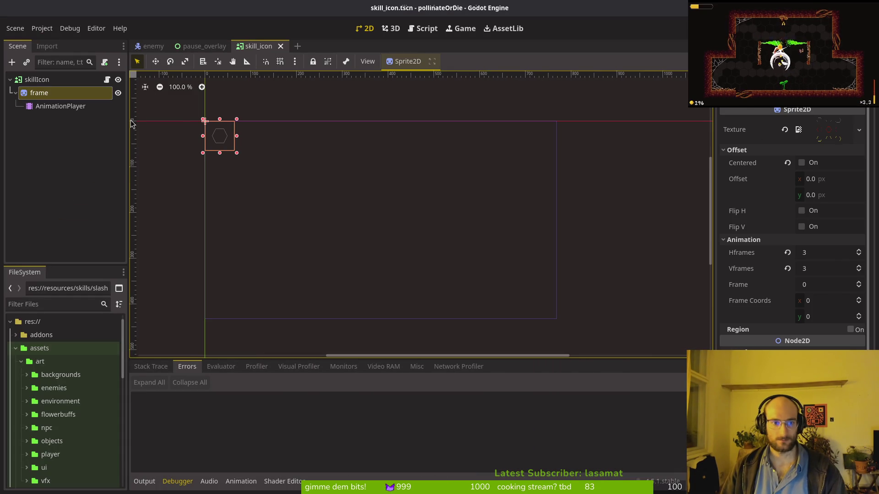
click(30, 82)
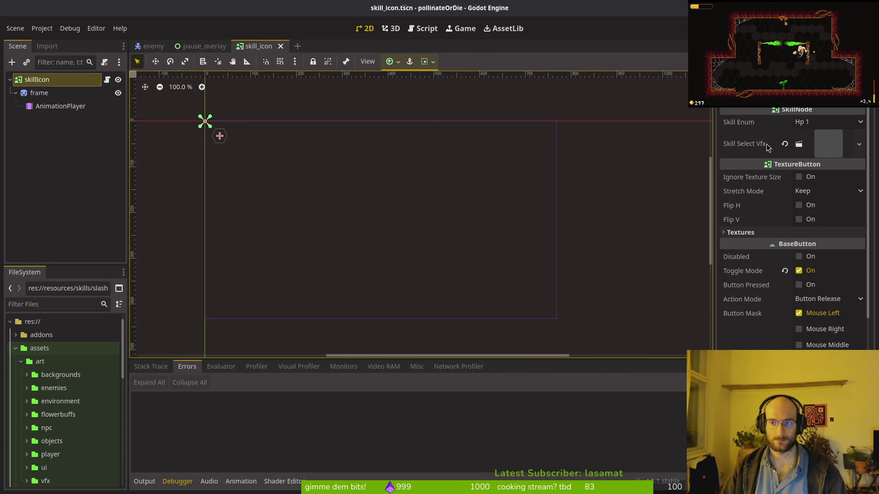
click(739, 233)
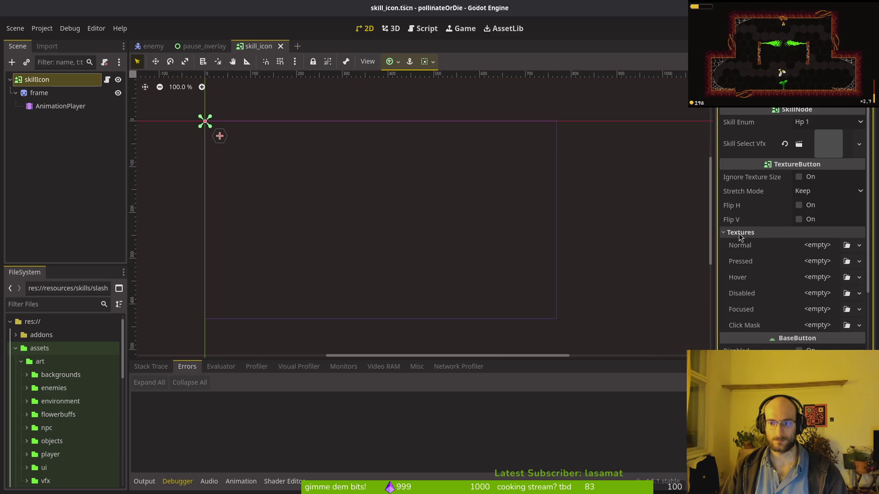
click(738, 233)
scroll(221, 136, up, 9)
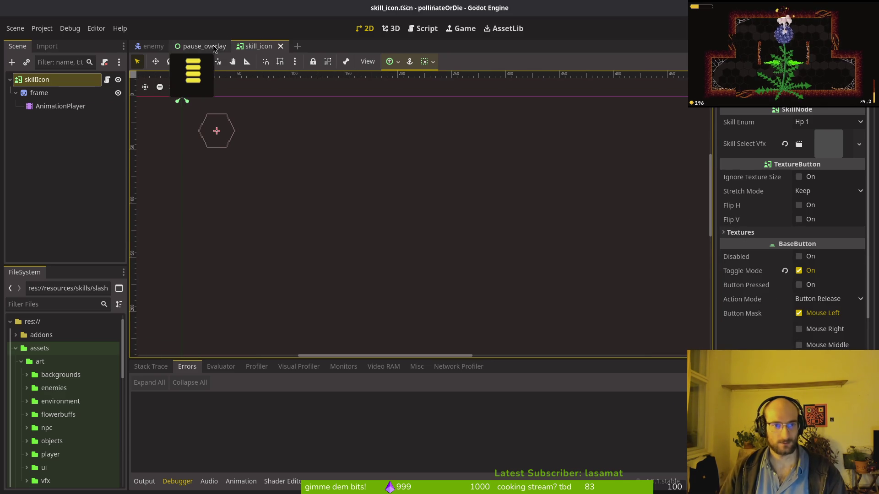
Step: Quick Open skills_overlay.tscn
key(alt+shift+o)
text(skills_overl)
key(Return)
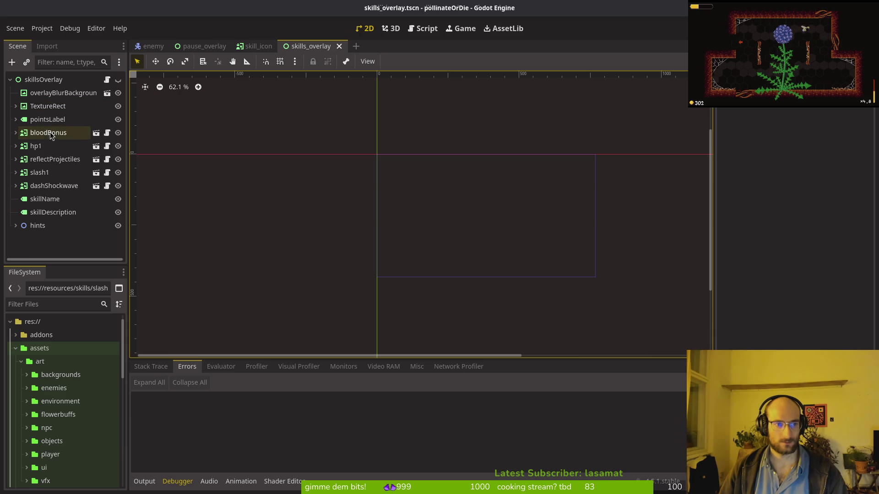
Step: Select flowerBonus under bloodBonus in skills_overlay, then open flower_bonus.tscn
click(15, 133)
click(46, 145)
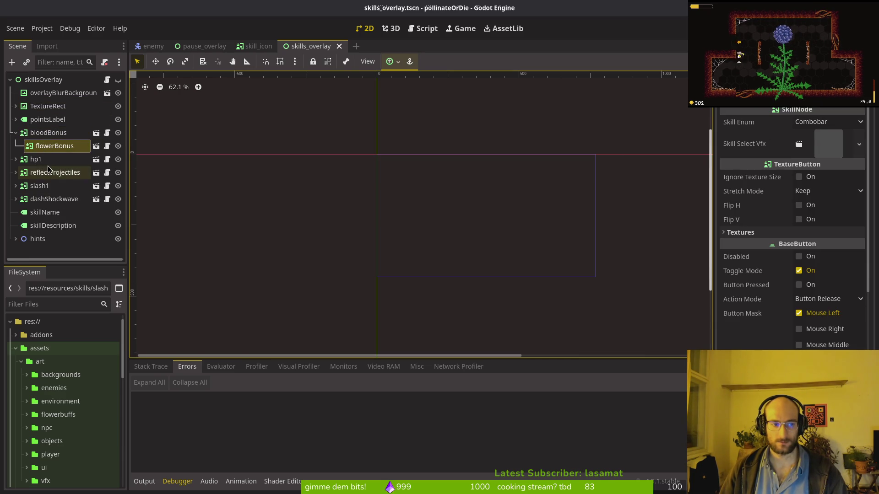
key(shift+alt+o)
text(flowerbonus)
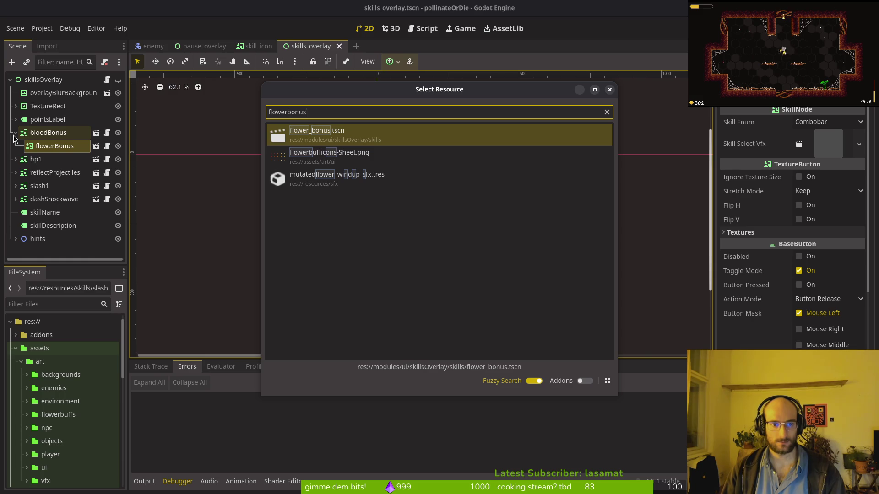
key(Return)
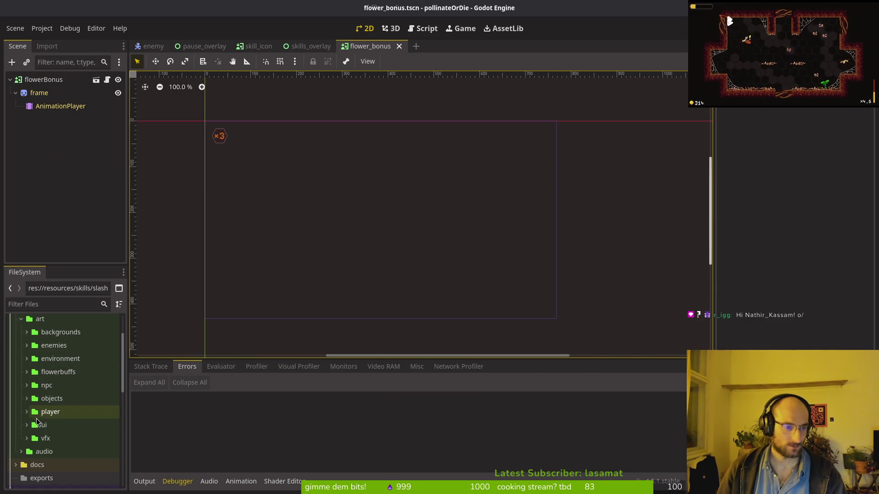
Step: Browse the FileSystem tree, toggling the art, player, attacks and core folders
scroll(38, 327, up, 1)
click(21, 375)
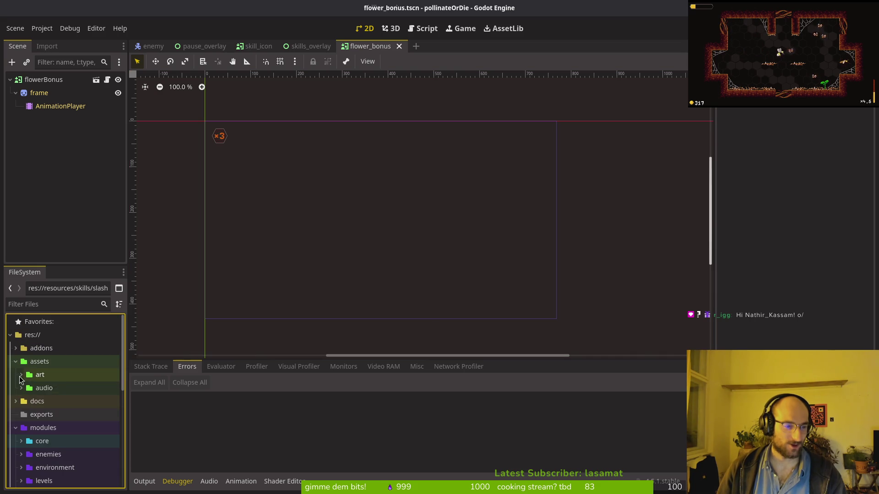
scroll(27, 434, down, 5)
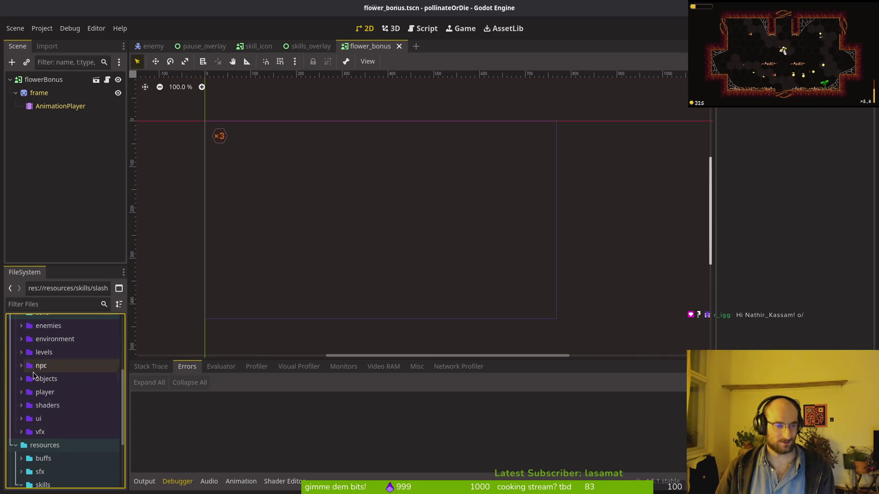
click(21, 393)
click(26, 406)
scroll(50, 426, down, 5)
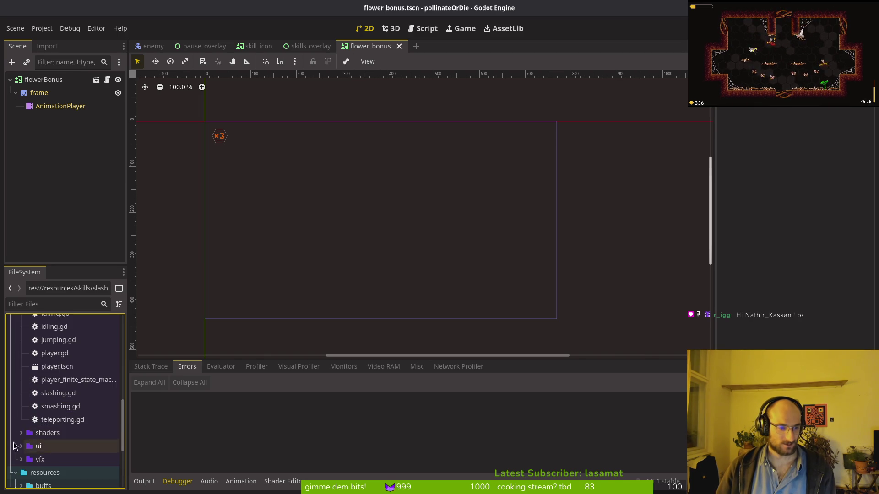
scroll(41, 414, up, 4)
click(26, 362)
click(26, 362)
click(18, 350)
scroll(51, 380, up, 3)
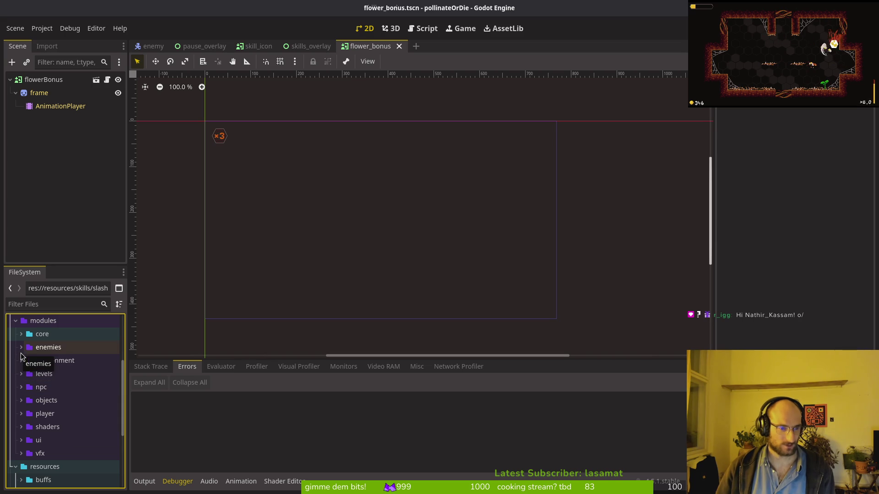
click(21, 334)
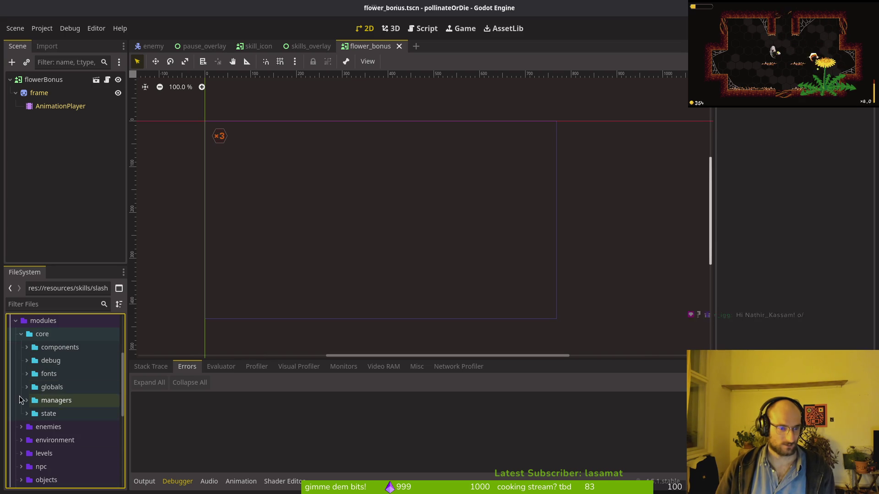
click(21, 334)
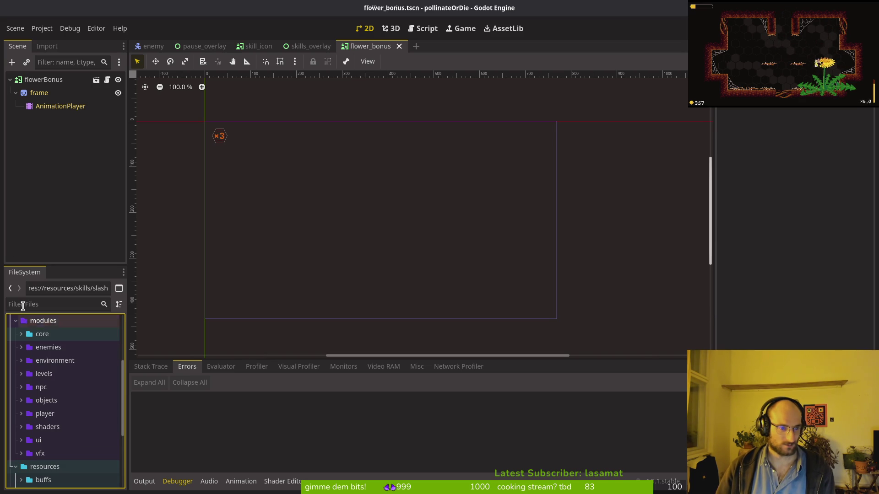
Step: Reveal flower_bonus.tscn in the FileSystem dock and open dash_shockwave.tscn
right_click(379, 45)
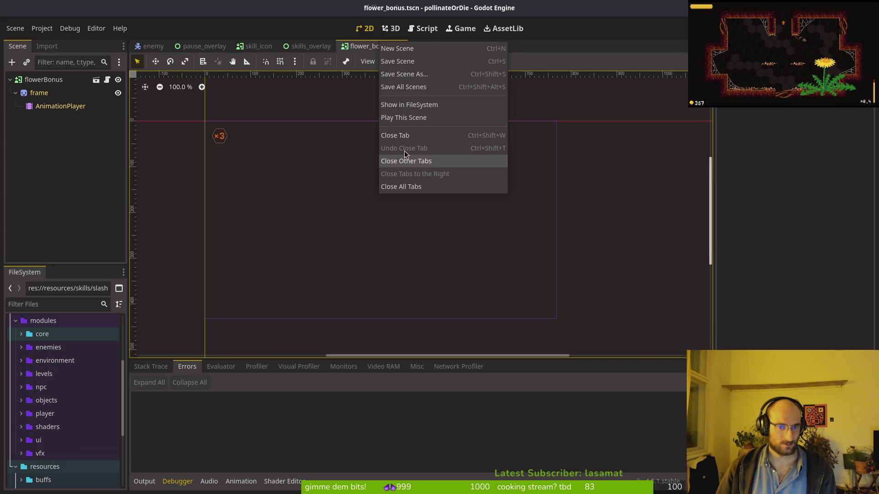
click(405, 105)
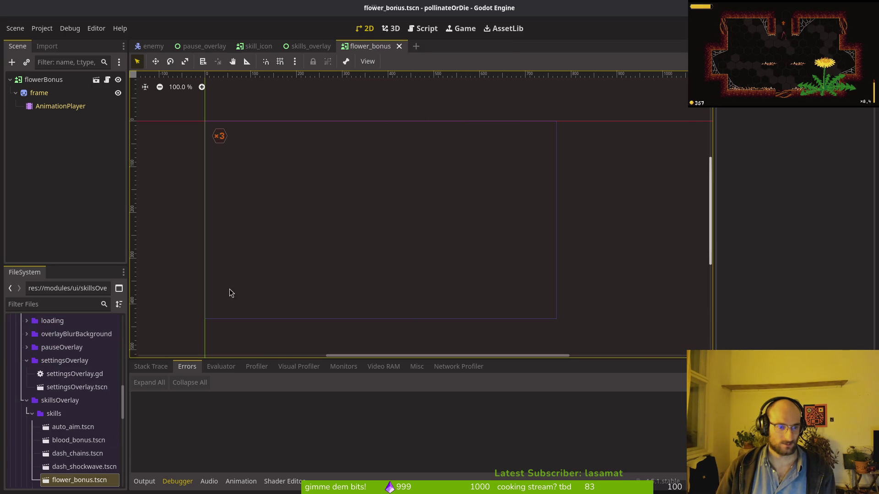
scroll(65, 418, down, 3)
click(69, 427)
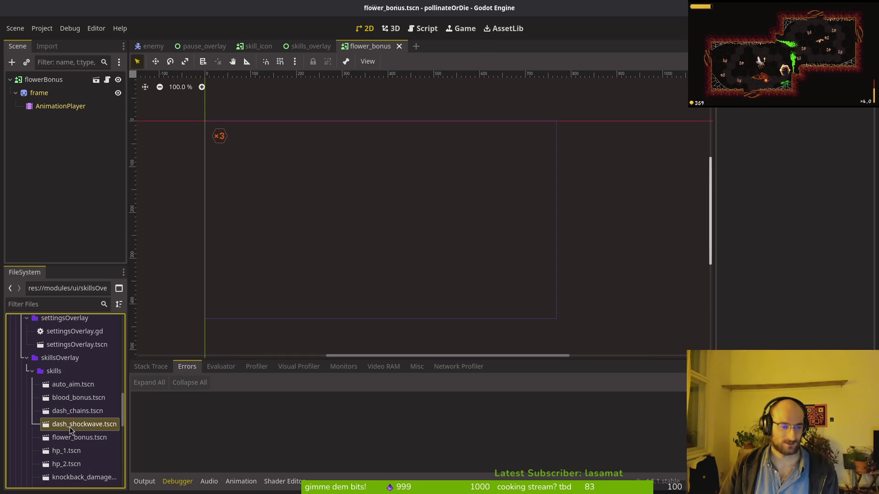
double_click(70, 428)
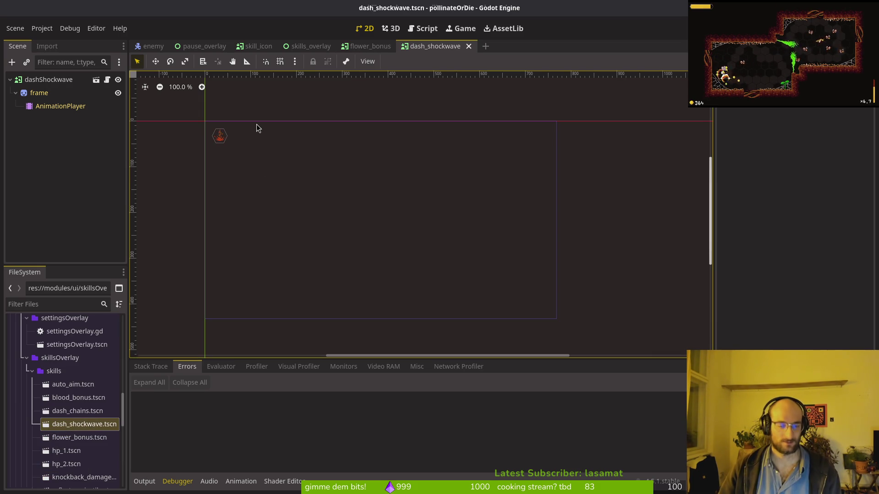
Step: Zoom in and centre the view on the shockwave icon
scroll(213, 144, up, 5)
drag(212, 145, 443, 267)
scroll(436, 224, up, 5)
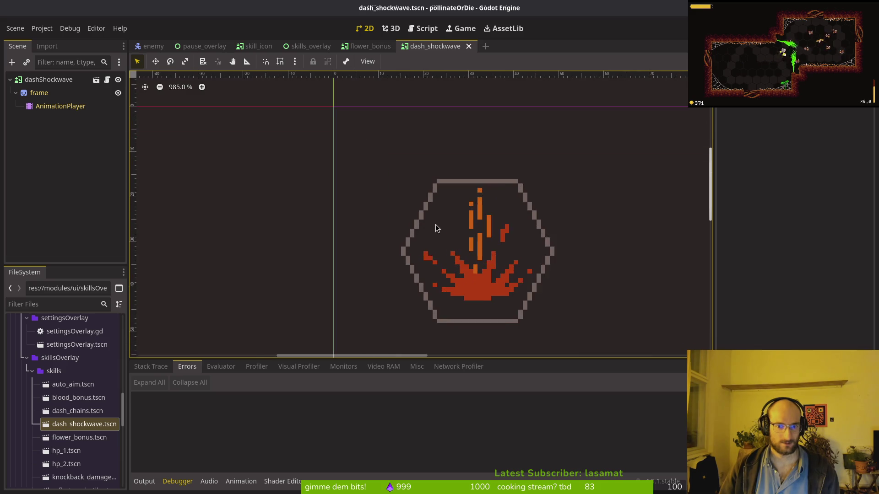
drag(435, 224, 428, 229)
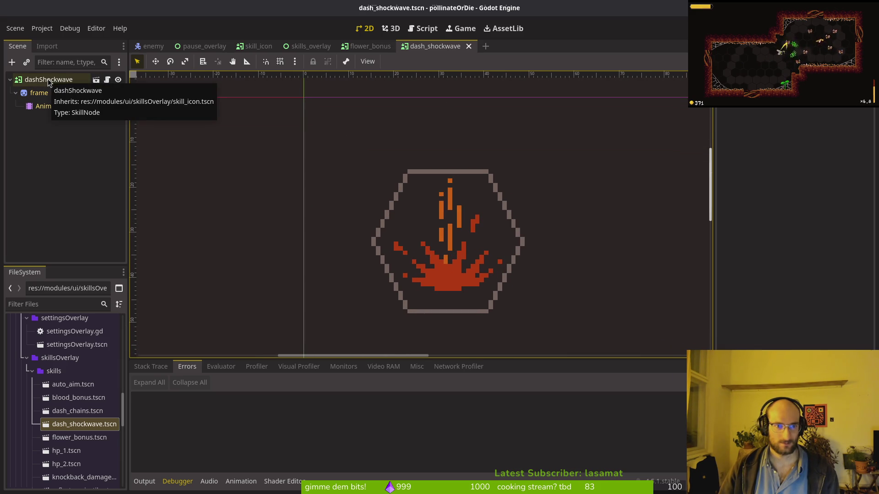
Step: Quick Open flower_buff.tscn, then return to the dash_shockwave tab
key(shift+alt+o)
text(flowerbuf)
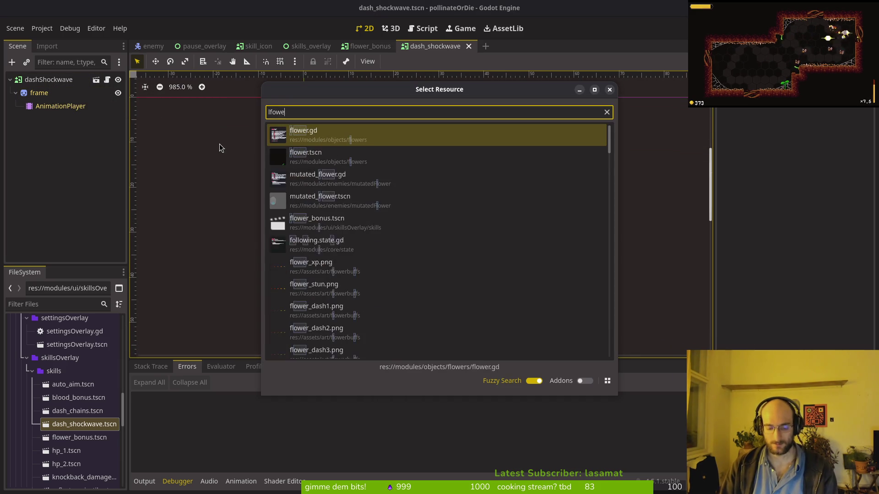
text(f)
key(Return)
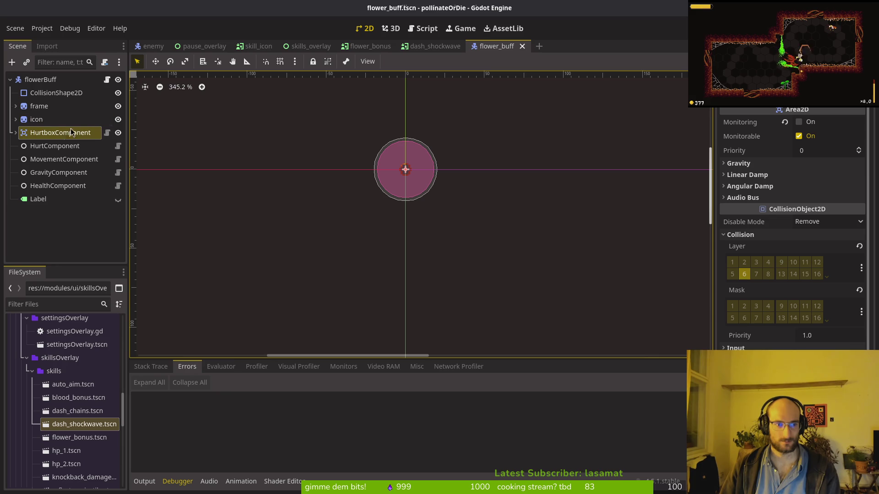
click(433, 47)
Step: Set dash_shockwave's AnimationPlayer to the focusLocked animation, then switch to skill_icon.gd
click(448, 238)
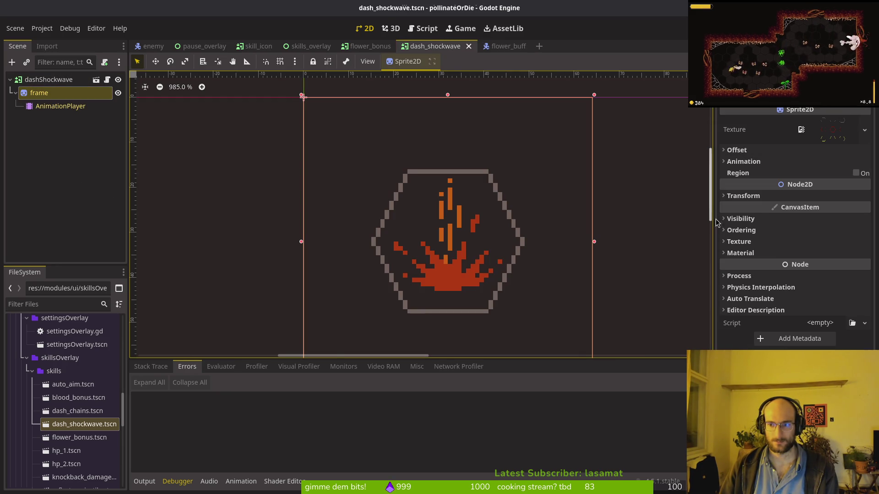
click(60, 105)
click(346, 370)
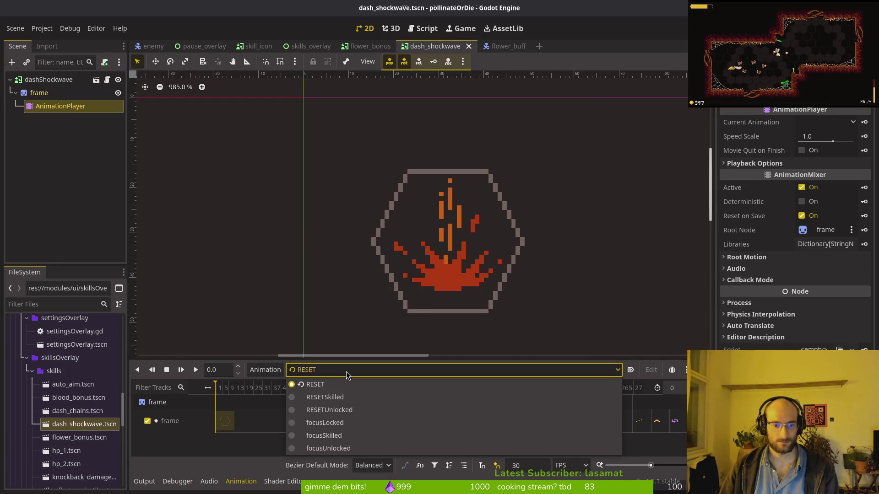
click(355, 422)
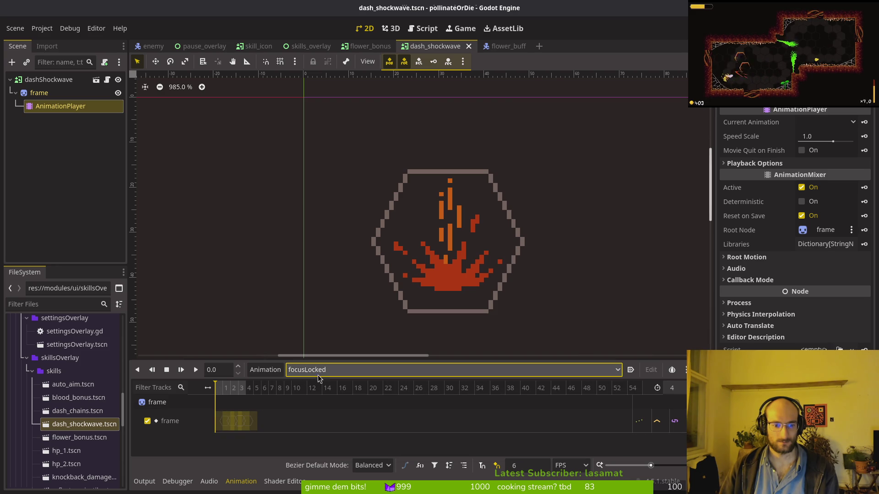
click(57, 133)
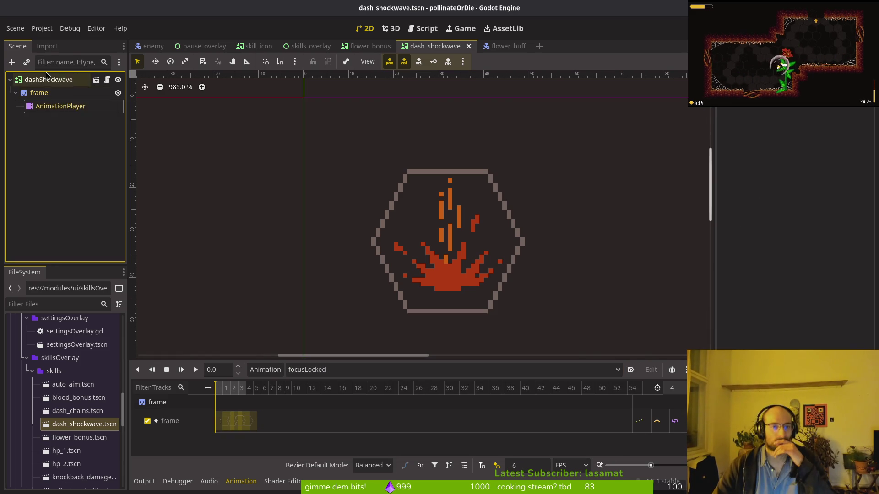
click(55, 95)
click(51, 106)
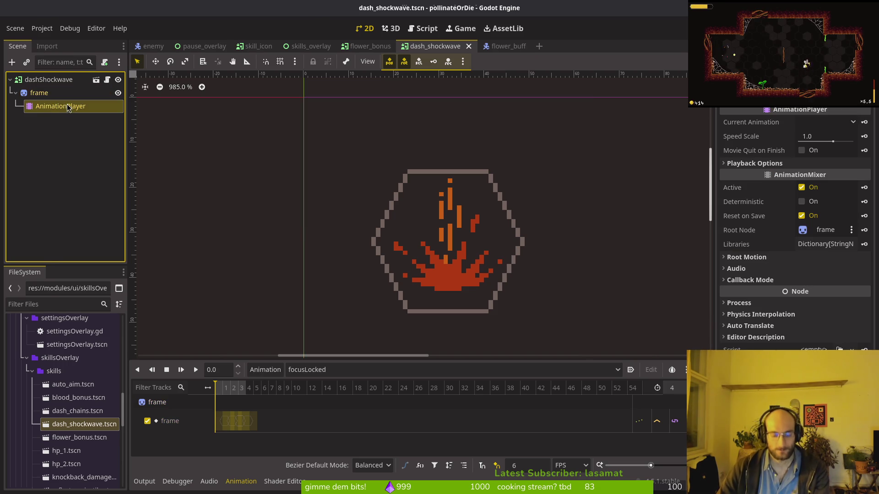
key(alt+Tab)
key(alt+Tab)
key(alt+Tab)
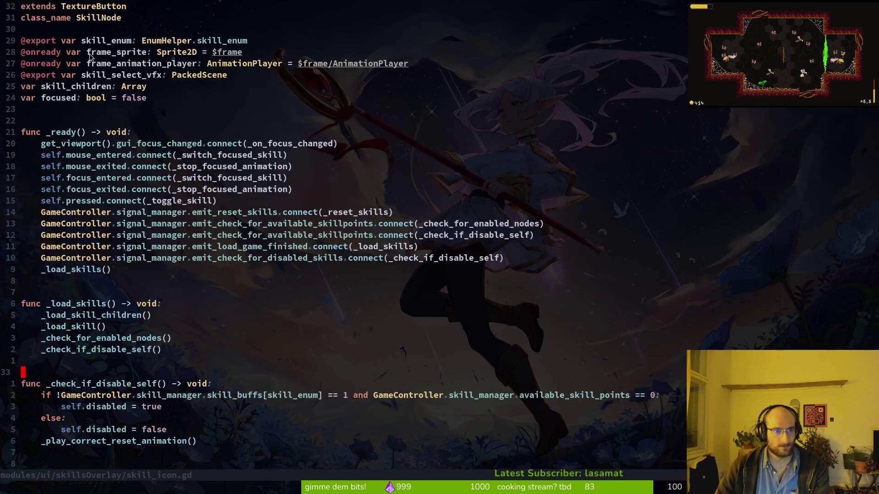
Step: Rename skill_enum to skill_data on line 4 of skill_icon.gd
ctrl+click(40, 43)
click(71, 44)
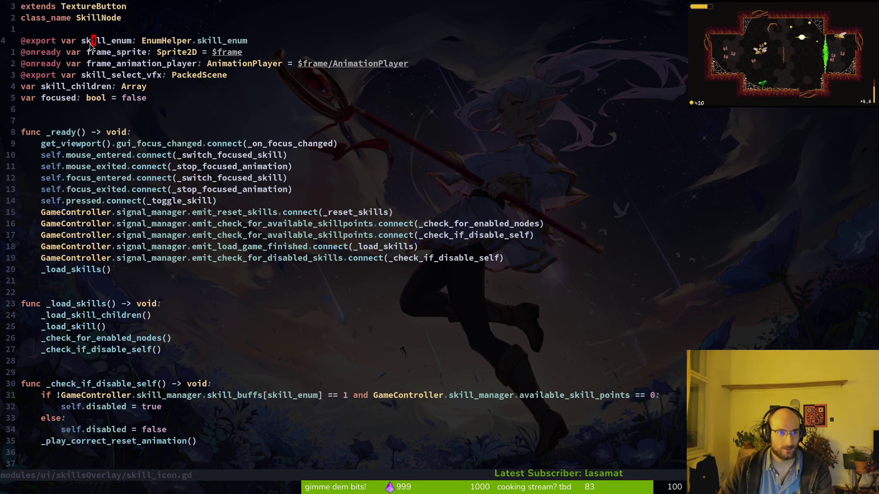
text(cwill)
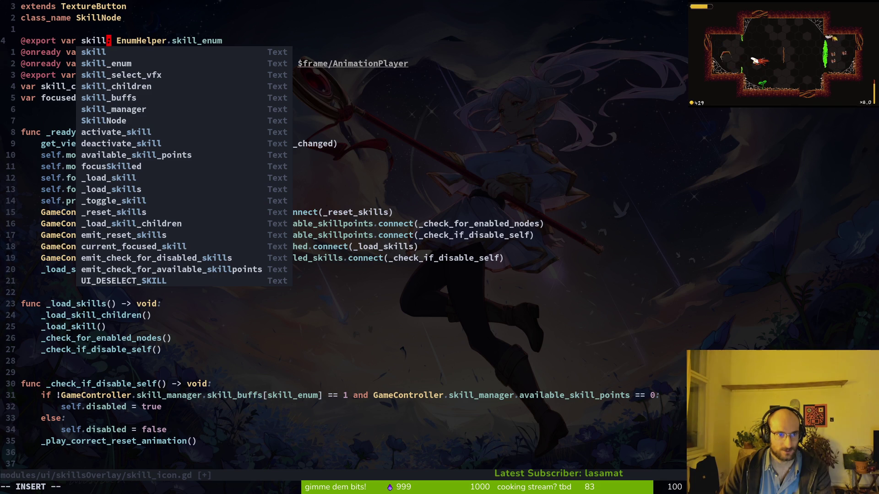
text(_data)
key(Escape)
Step: Open flower_buff.gd with the Telescope file finder
key(space)
text(ff)
text(uff)
key(Return)
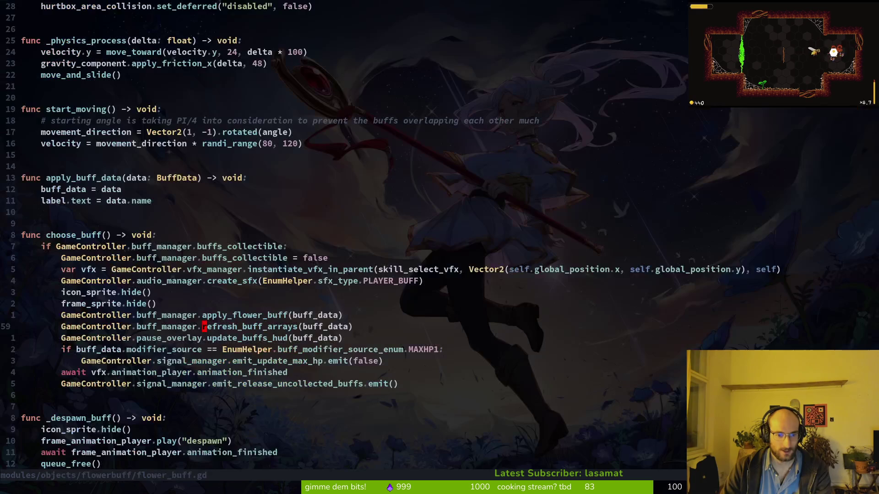
Step: Navigate flower_buff.gd to the buff_data declaration
key(g)
key(g)
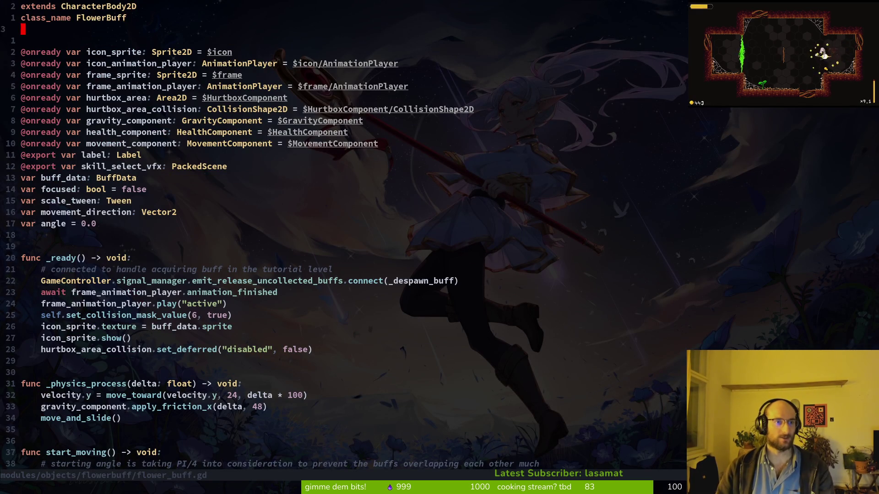
key(j)
key(j)
key(j)
key(k)
key(k)
key(k)
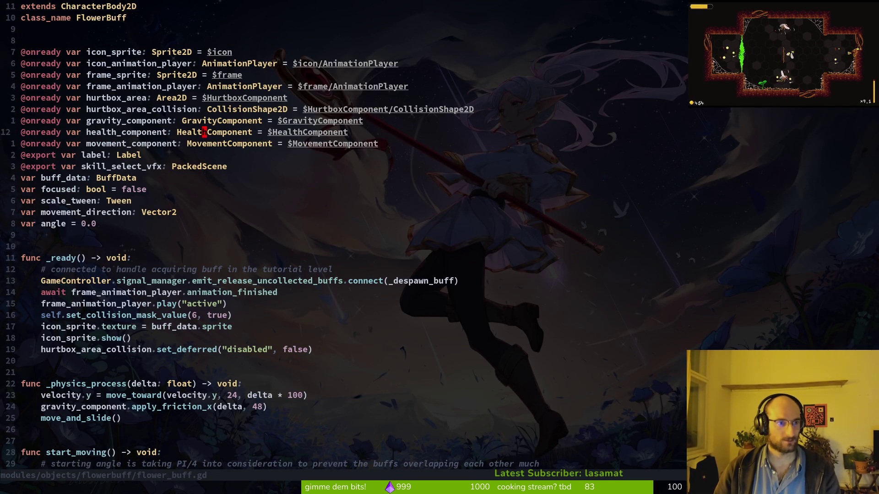
key(j)
key(j)
key(j)
key(j)
key(shift+v)
key(y)
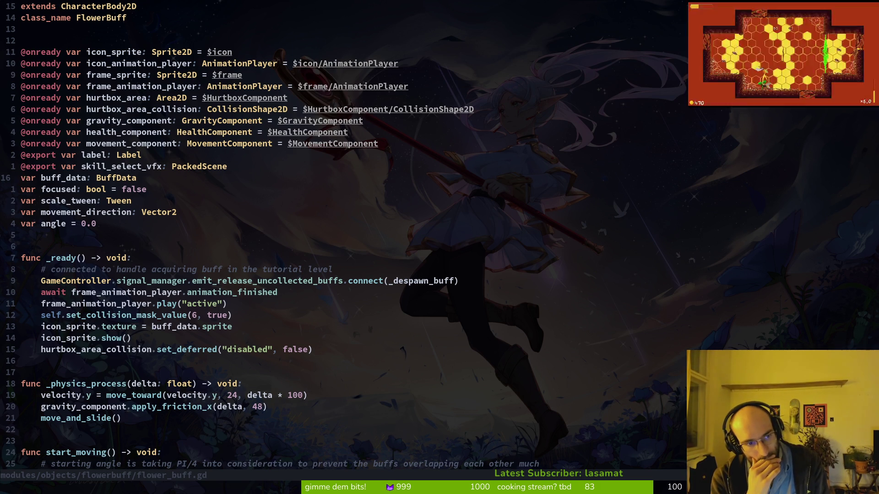
key(w)
key(space)
key(f)
key(w)
key(Return)
key(Down)
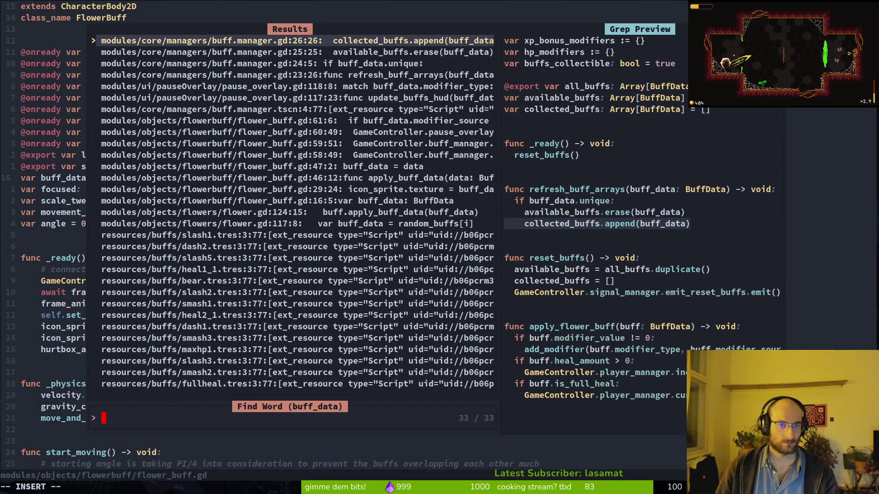
key(Down)
key(Down)
key(Down)
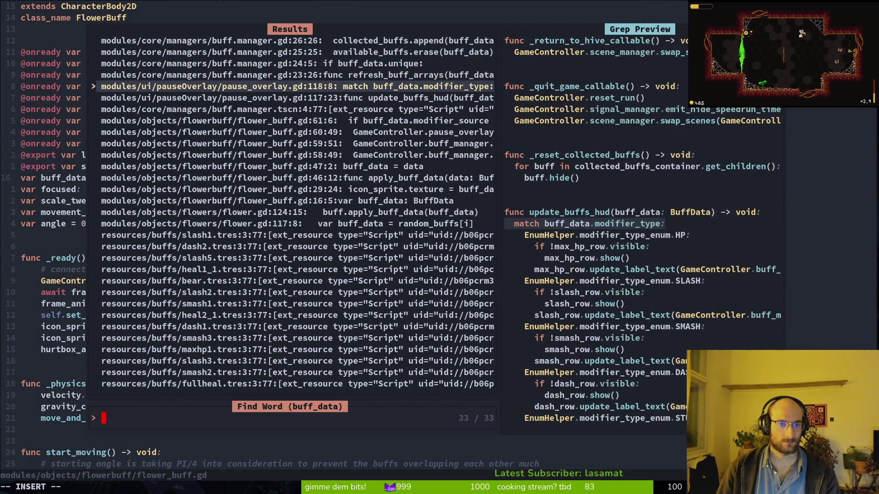
key(Down)
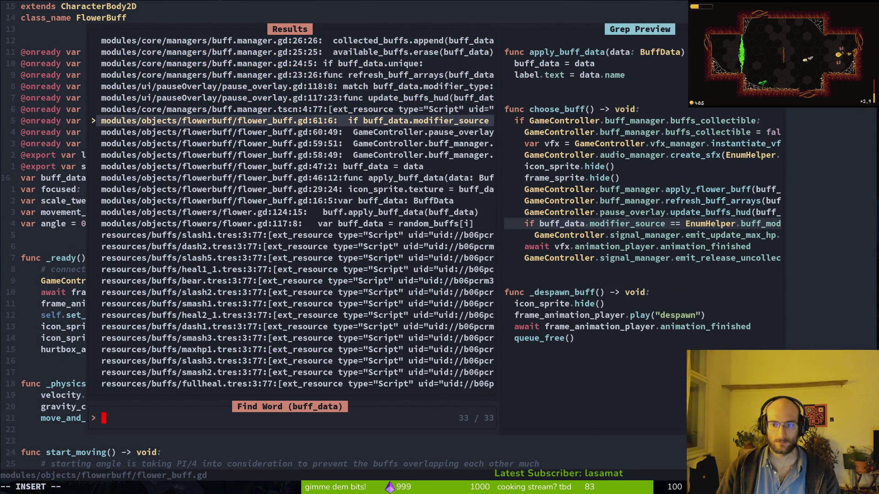
key(Down)
key(Down)
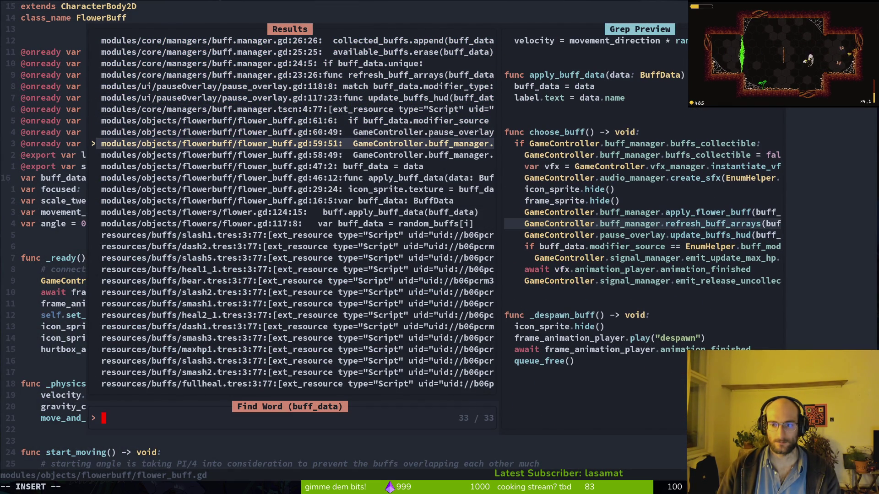
key(Down)
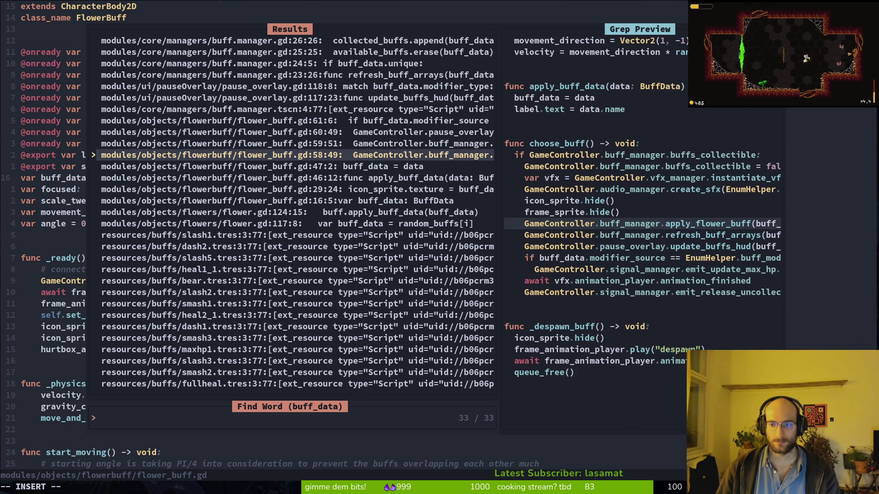
key(Down)
key(Up)
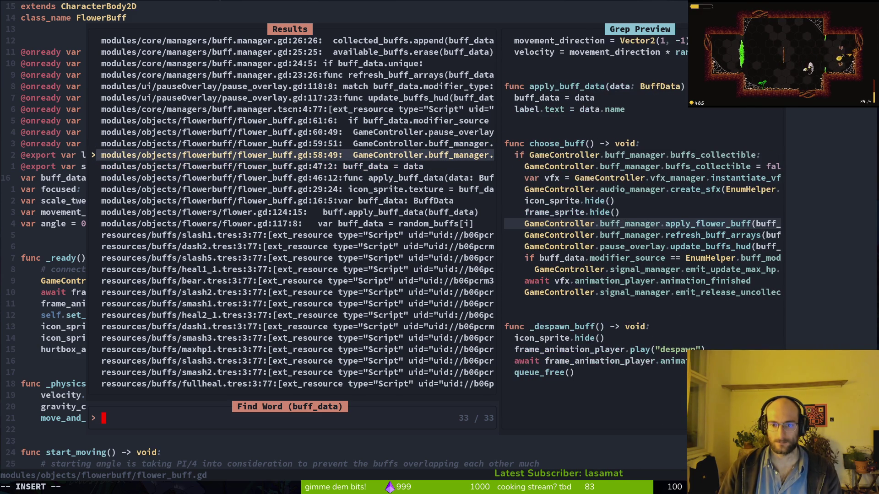
key(Down)
key(Down)
key(Down)
key(Down)
key(Down)
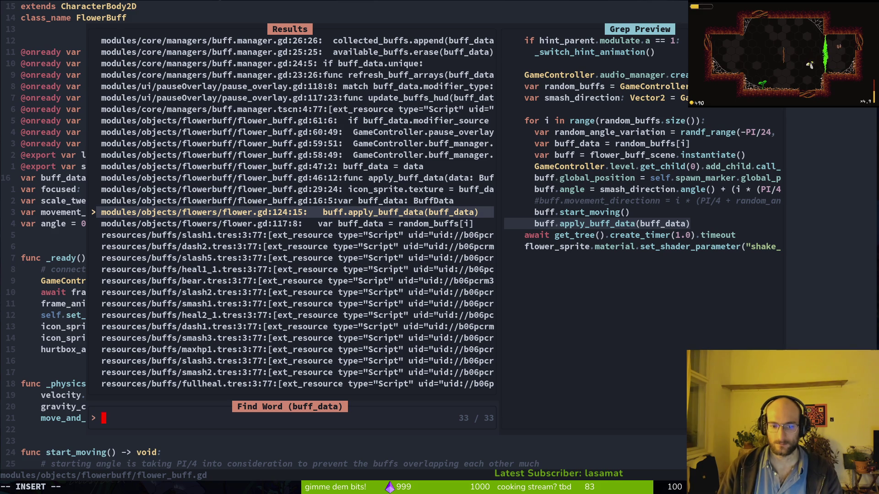
key(Down)
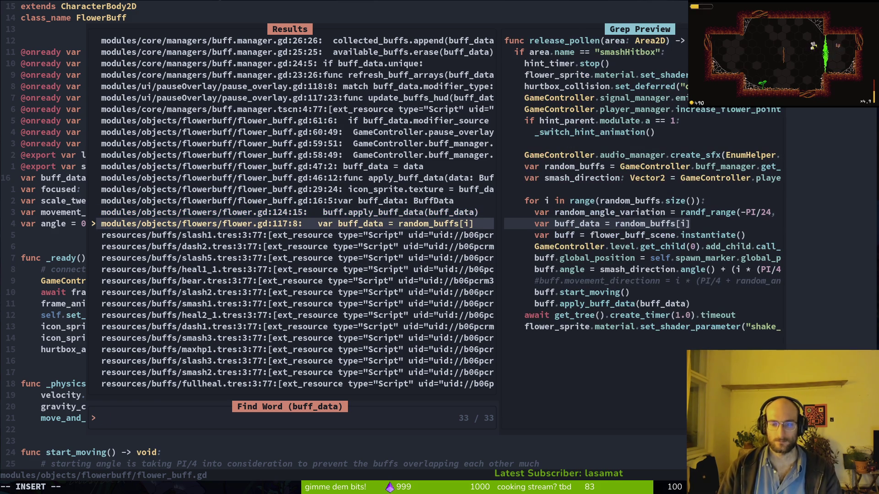
key(Escape)
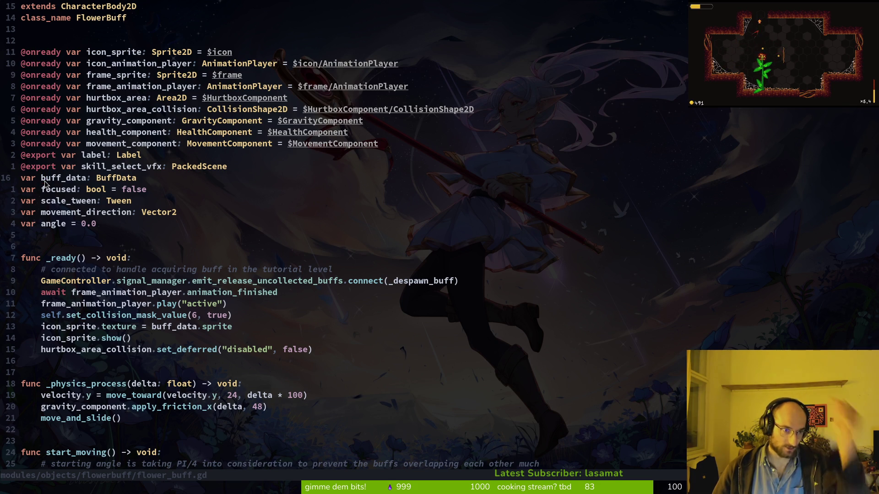
text(0i@expor)
text(t)
key(Escape)
text(:w)
key(Return)
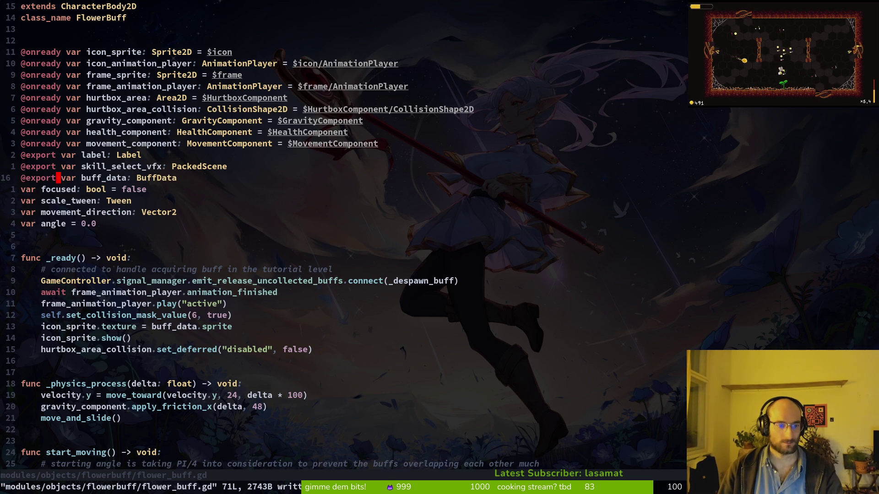
text(u)
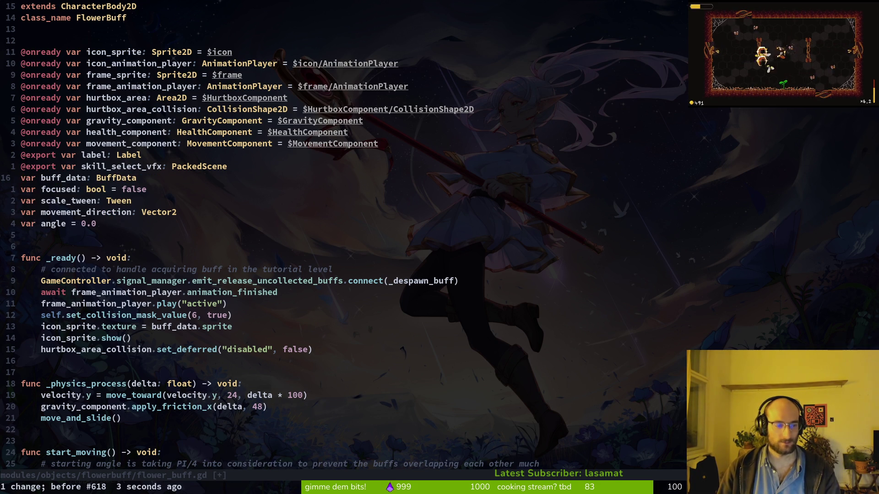
text(:w)
key(Return)
Step: In skill_icon.gd, start retyping skill_data's type and briefly search files for skill data
key(ctrl+6)
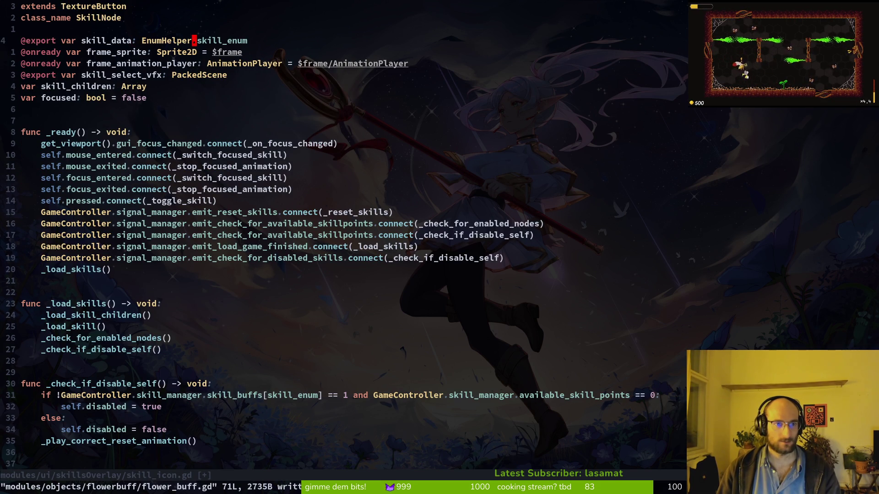
key(C)
key(ctrl+w)
text(Skil)
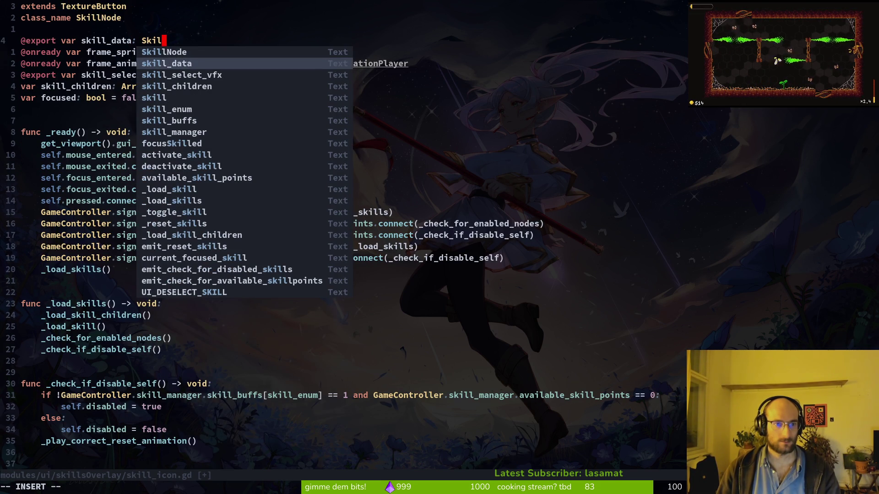
key(Escape)
key(Escape)
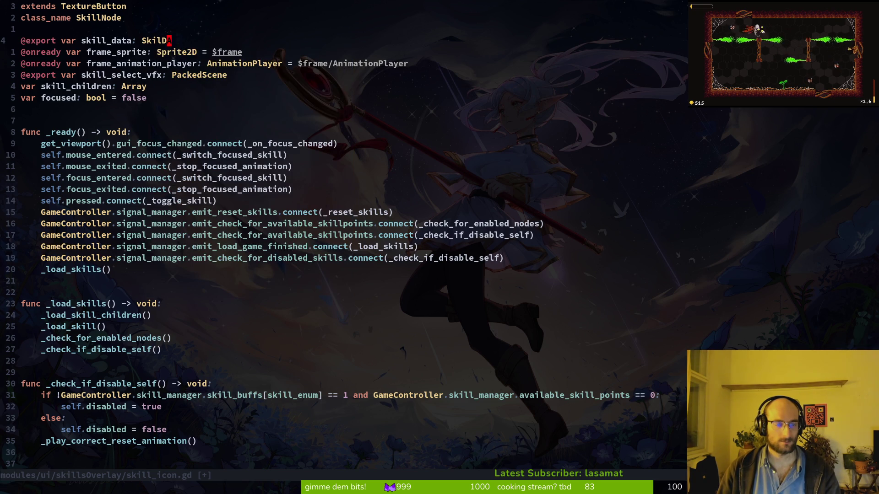
key(space)
key(f)
key(f)
text(skida)
key(Escape)
key(Escape)
text(aDA)
key(Escape)
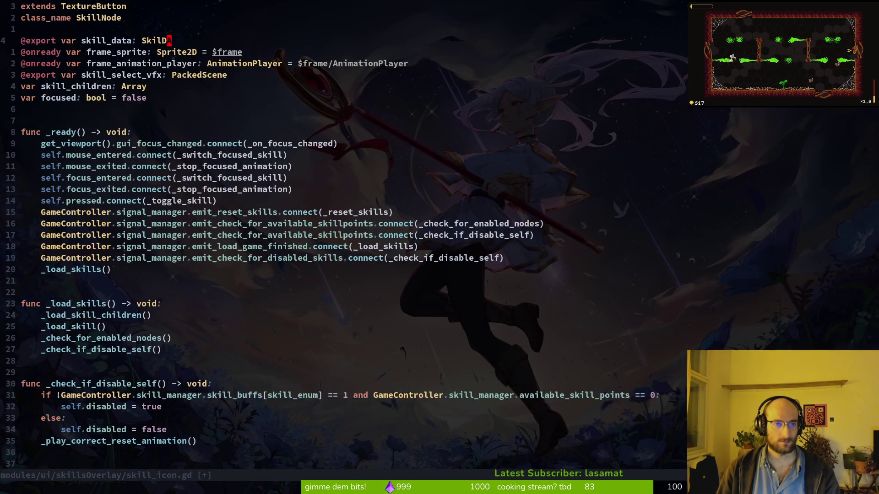
Step: Change skill_data's type to SkillData on line 4, save, and quit Neovim
key(c)
key(c)
text(i)
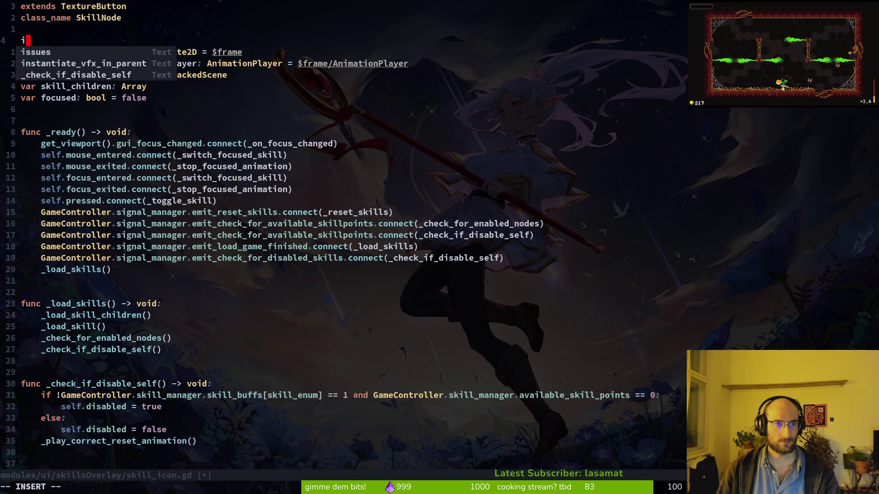
key(Escape)
key(u)
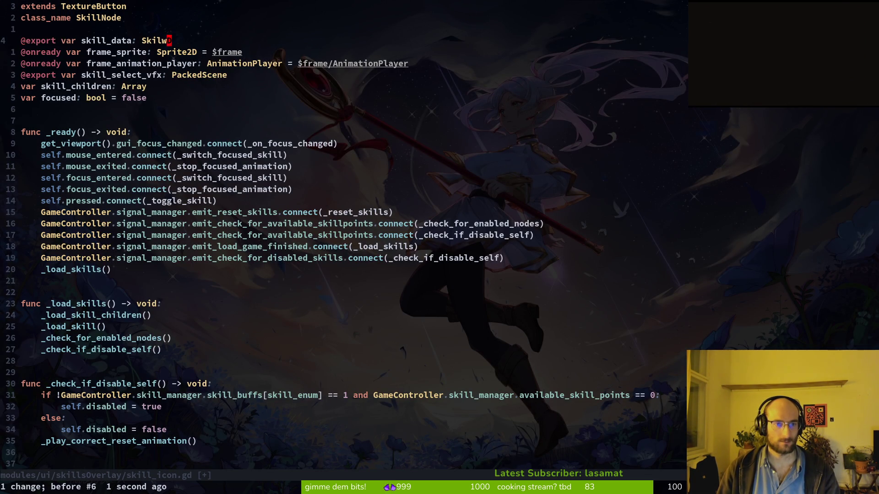
text(ciwSkillDa)
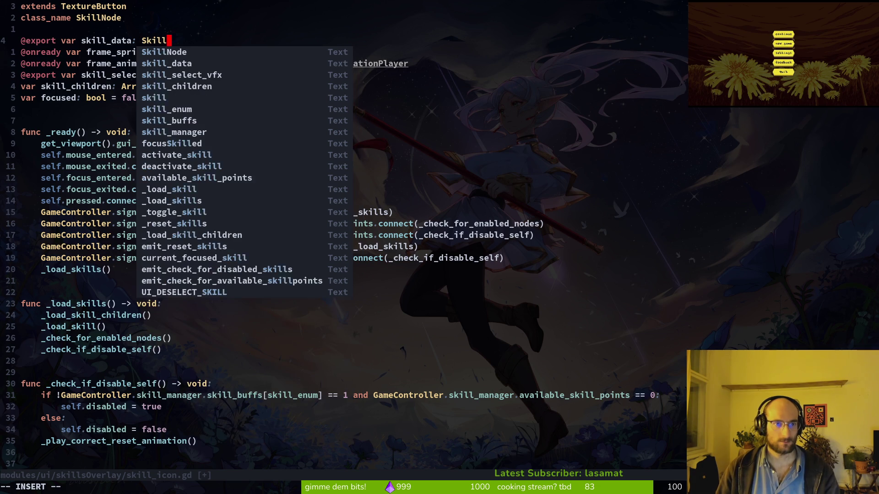
text(ta)
key(Escape)
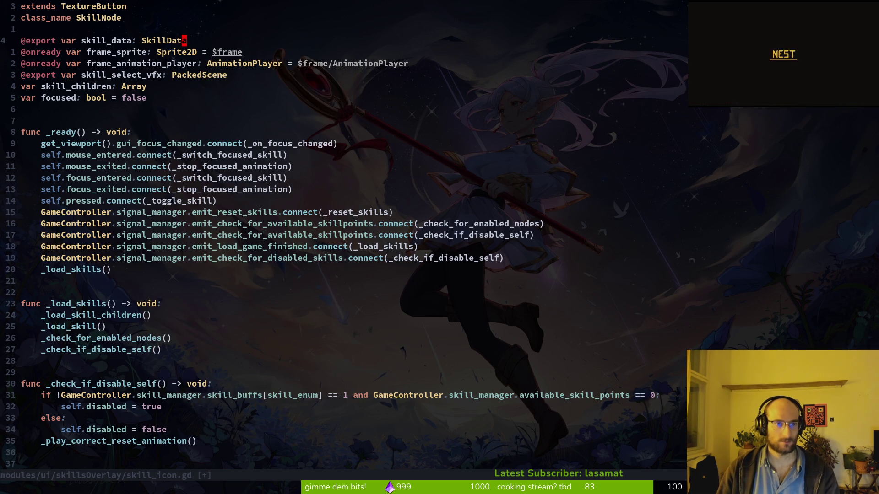
text(:w)
key(Return)
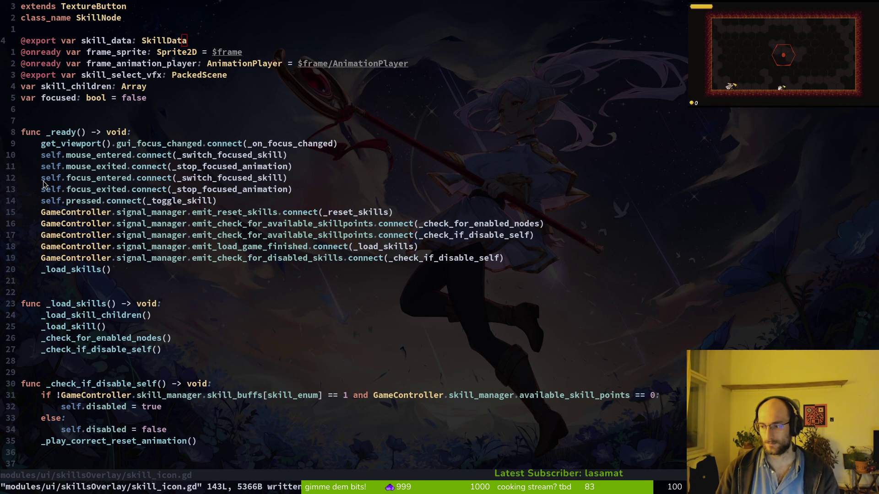
text(:q)
key(Return)
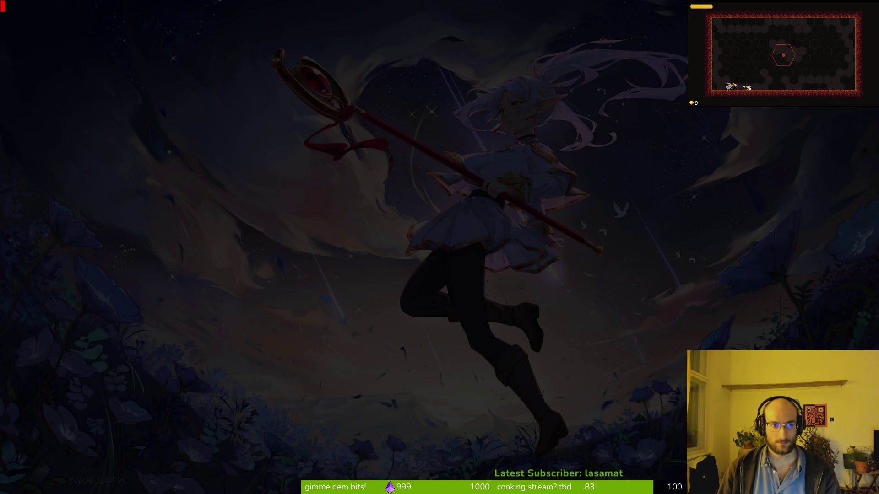
Step: Relaunch Neovim and open skill_icon.gd from the file finder
text(ski)
key(BackSpace)
key(BackSpace)
key(BackSpace)
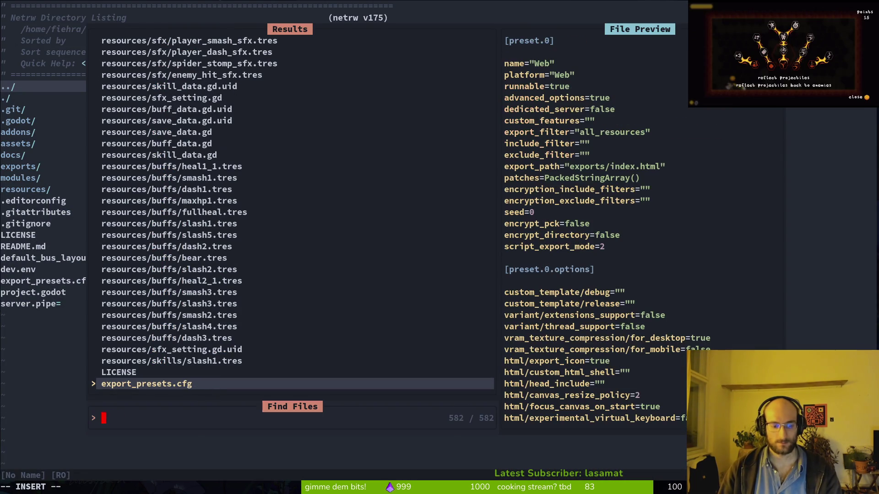
text(skilic)
key(Return)
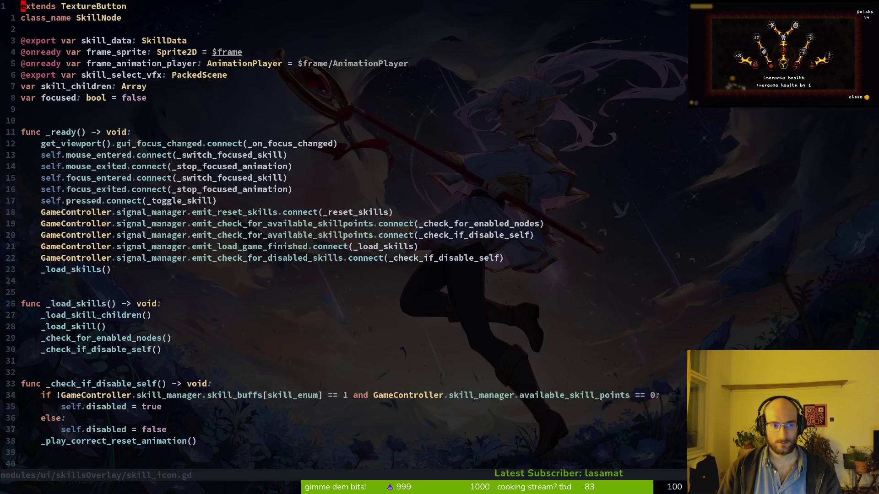
text(write)
key(Return)
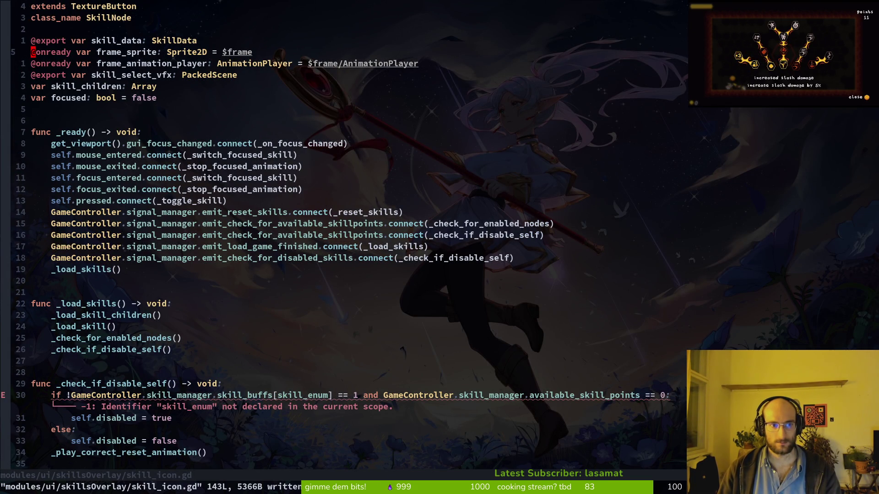
Step: Change line 35's disable check to index skill_buffs by skill_data.skill_enum and save
click(52, 372)
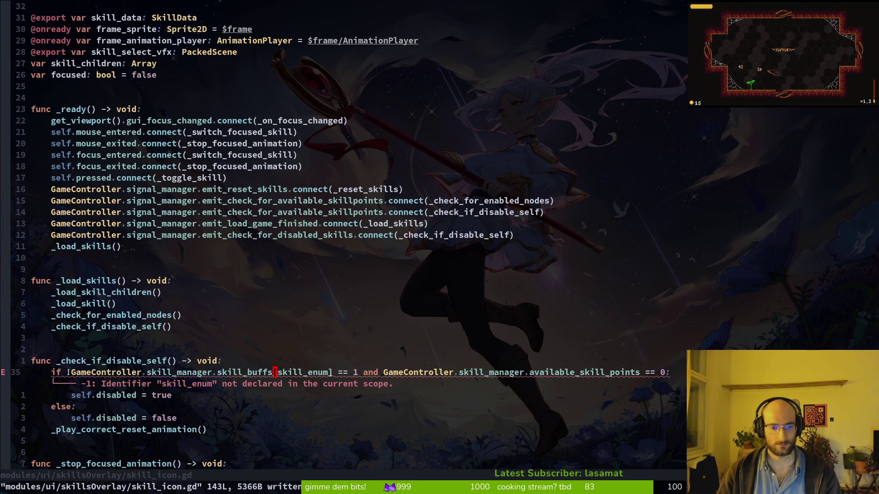
text(ciwskill_data.)
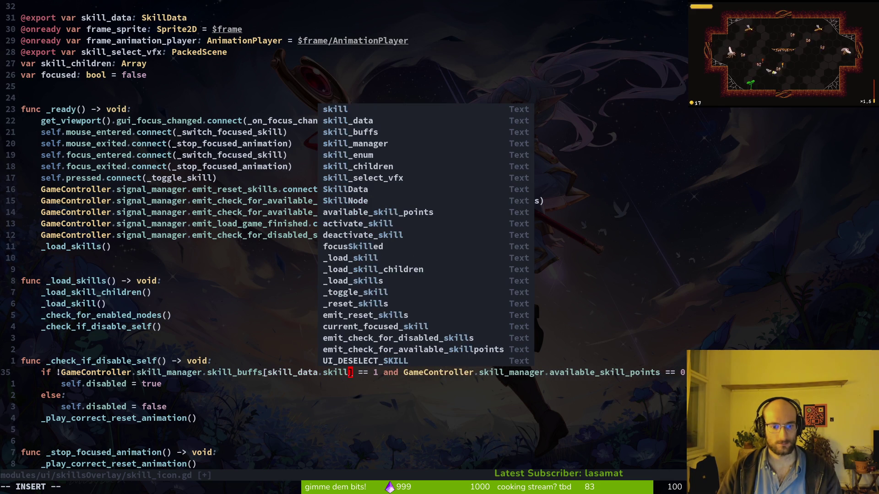
text(skill_enum)
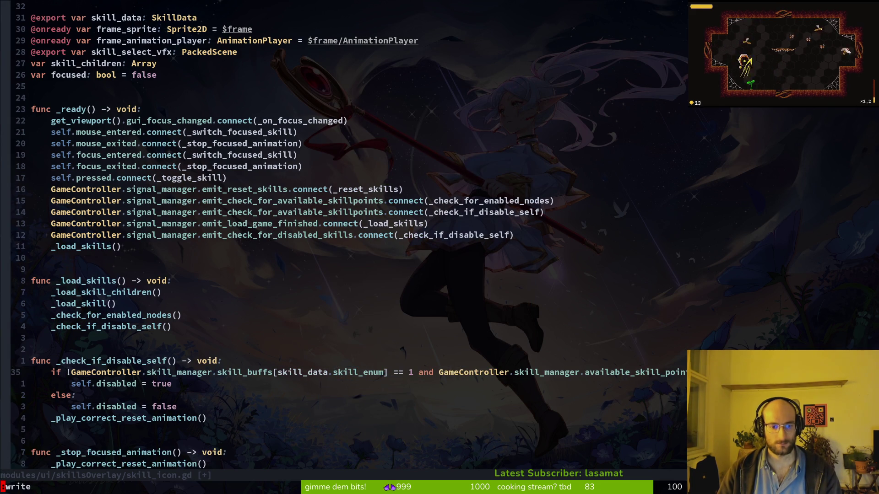
key(Return)
key(space)
Step: Open skill_data.gd from the project file finder
key(f)
key(f)
text(ski)
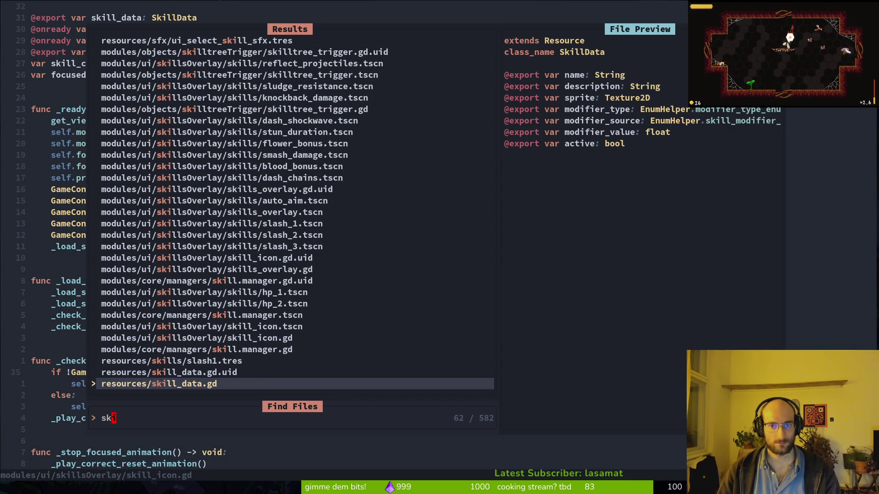
key(Return)
Step: Duplicate the sprite export line as a new skill_enum property and save
key(j)
key(j)
key(j)
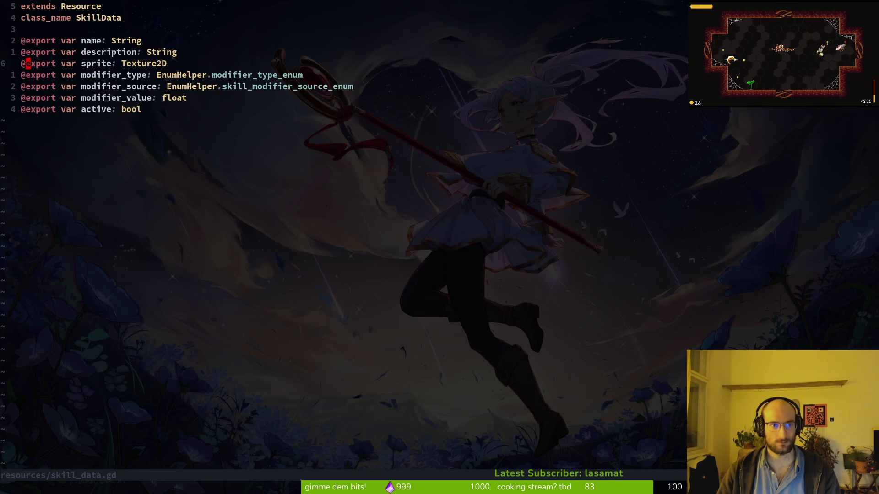
key(y)
key(y)
text(p)
text(cwskill_enum)
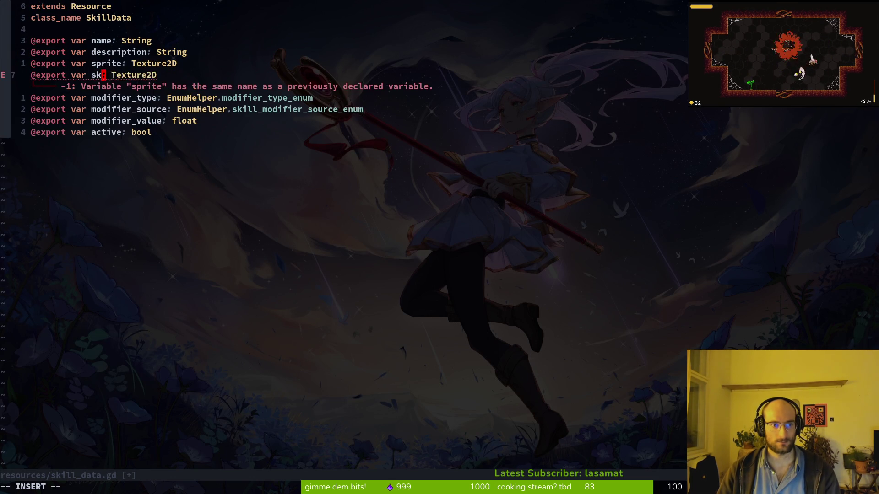
key(Escape)
text(:w)
key(Return)
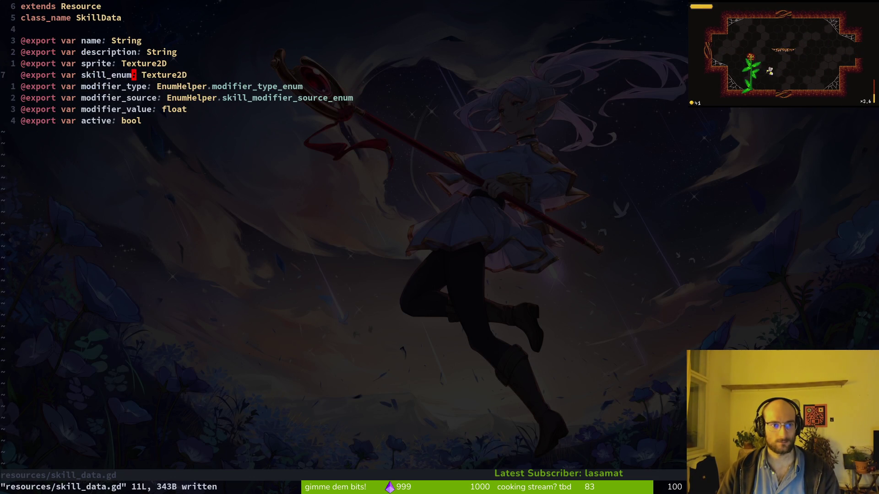
Step: Type skill_enum as EnumHelper.skill_enum, save, and return to skill_icon.gd
text(cwEnumHelper.ski)
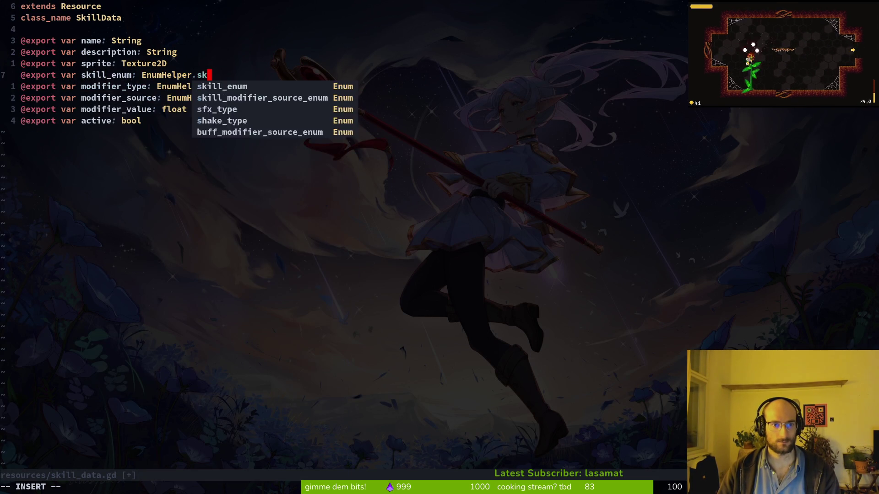
key(Return)
key(Escape)
text(:w)
key(Return)
key(ctrl+6)
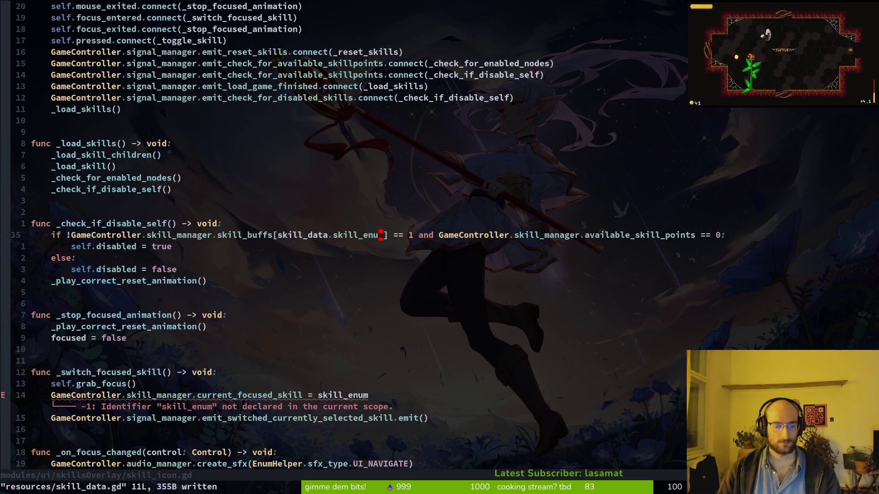
Step: Change the focused-skill assignment to skill_data.skill_enum using autocomplete, then save
key(Return)
key(j)
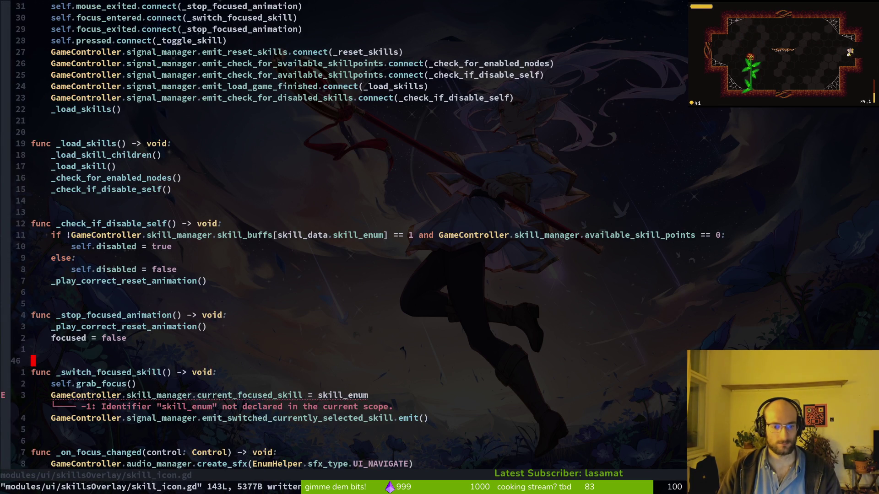
key(j)
key(j)
key(j)
text($ciwski)
key(Return)
text(.ski)
key(Return)
key(Escape)
text(:w)
key(Return)
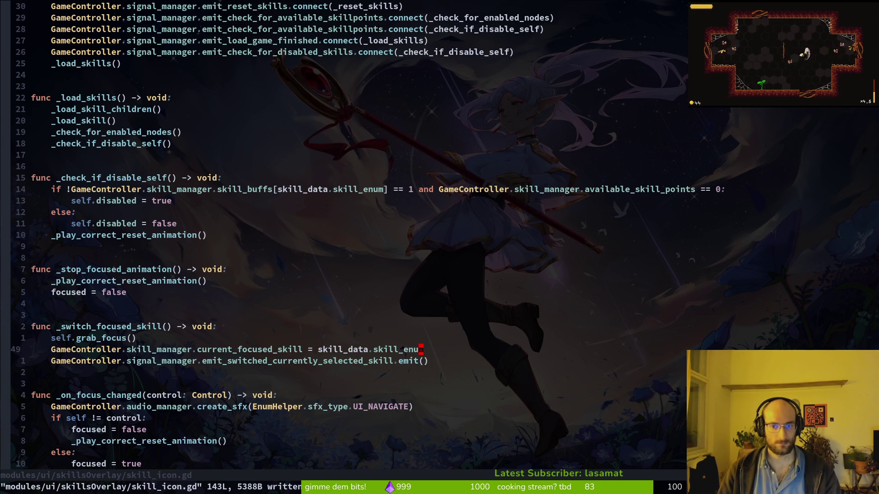
Step: Replace skill_enum with skill_data.skill_enum in the enabled-nodes condition and save it
key(g)
key(g)
key(ctrl+d)
key(ctrl+d)
key(ctrl+d)
key(k)
key(k)
key(k)
text(ciwS)
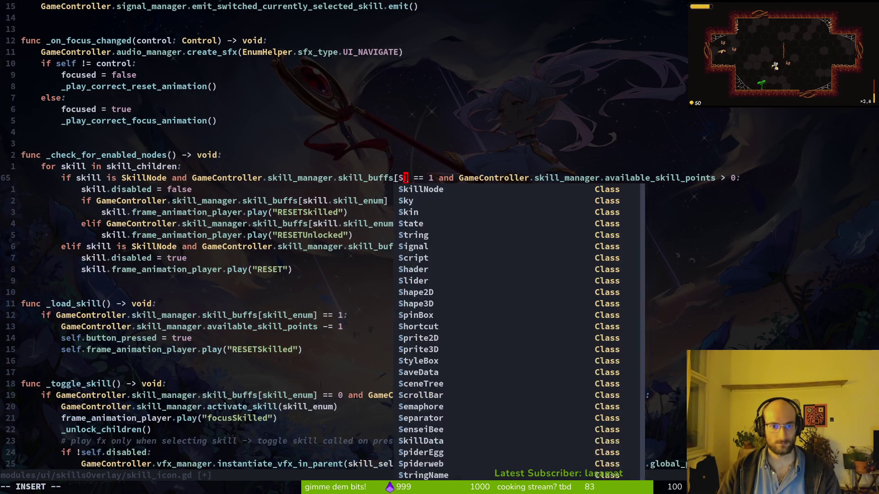
key(ctrl+n)
key(ctrl+n)
key(BackSpace)
text(skill_data.skill_enum)
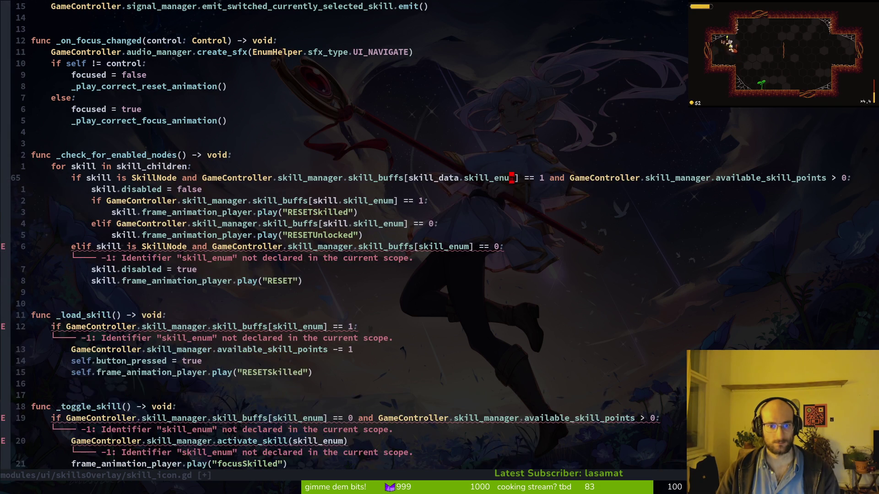
text(:w)
key(Return)
key(u)
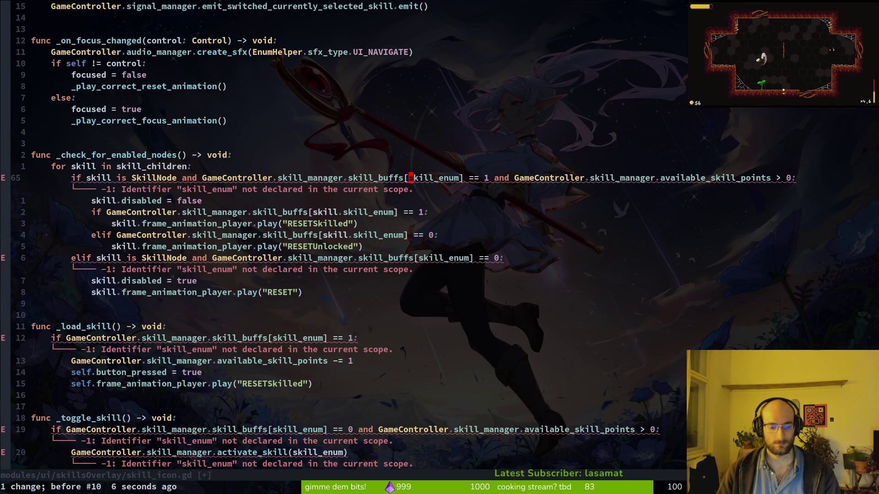
key(ctrl+r)
key(ctrl+r)
Step: Use skill_data.skill_enum on the elif line and the _load_skill skill_buffs condition, then save
key(j)
key(j)
key(j)
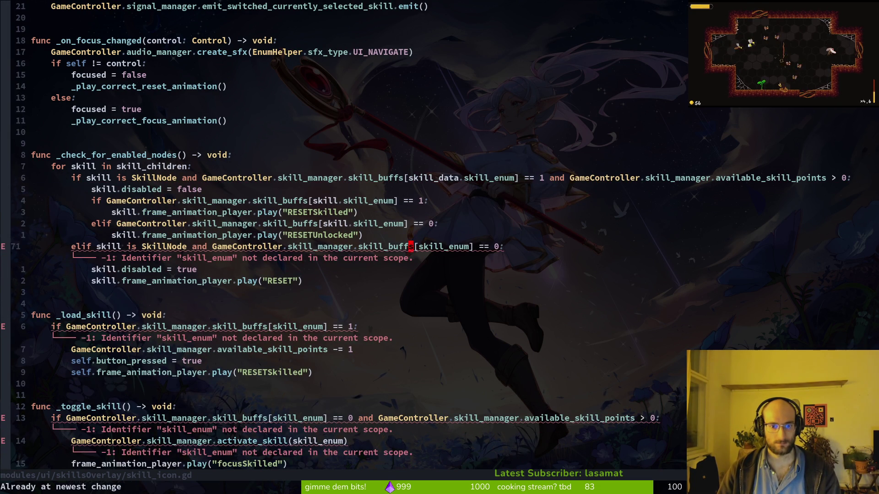
text(cw)
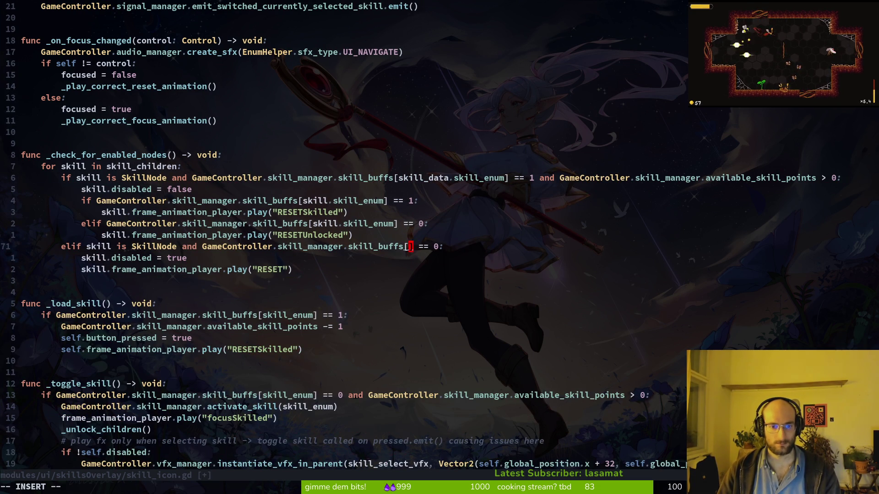
text(ill_data.skill_enum)
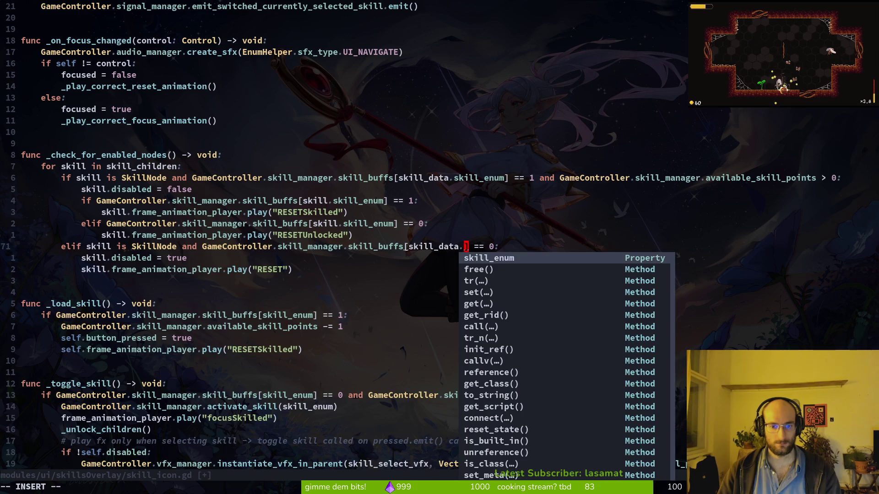
key(Escape)
key(j)
key(j)
key(j)
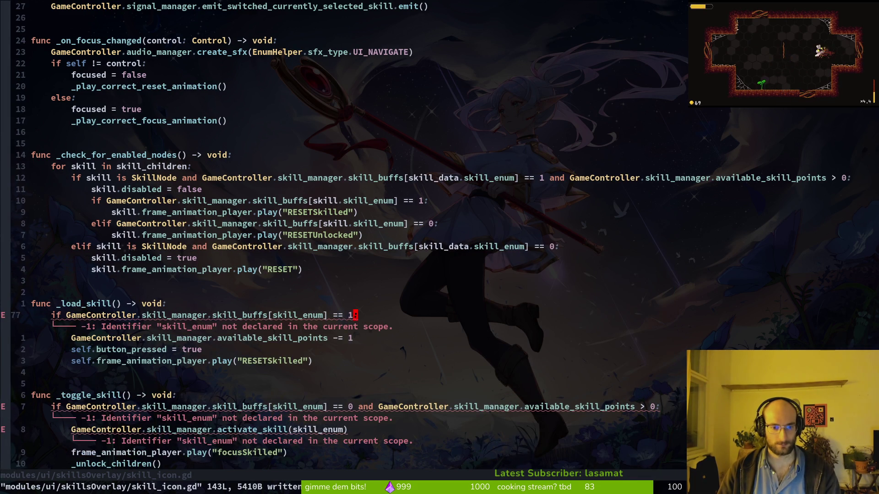
key(v)
key(e)
key(Escape)
text(ill_buffs[skill_data.)
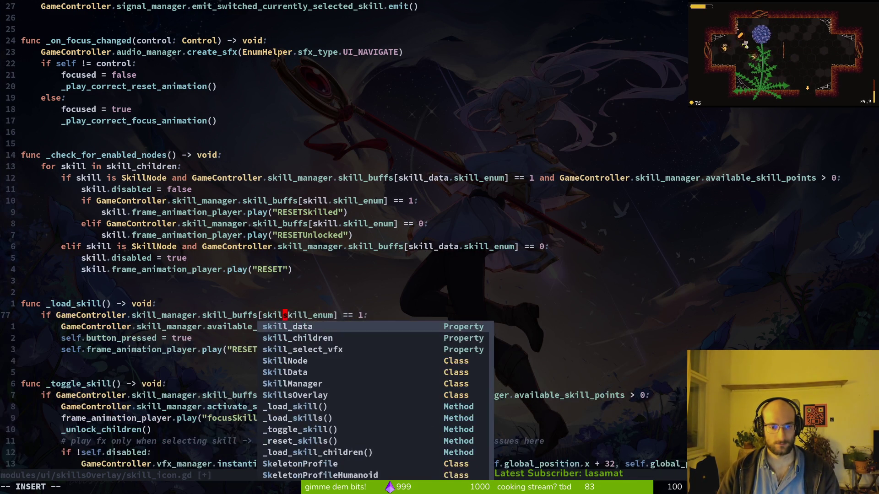
key(Escape)
text(:w)
key(Return)
Step: Prefix skill_enum with skill_data. in the _toggle_skill conditions and save
key(j)
key(j)
key(j)
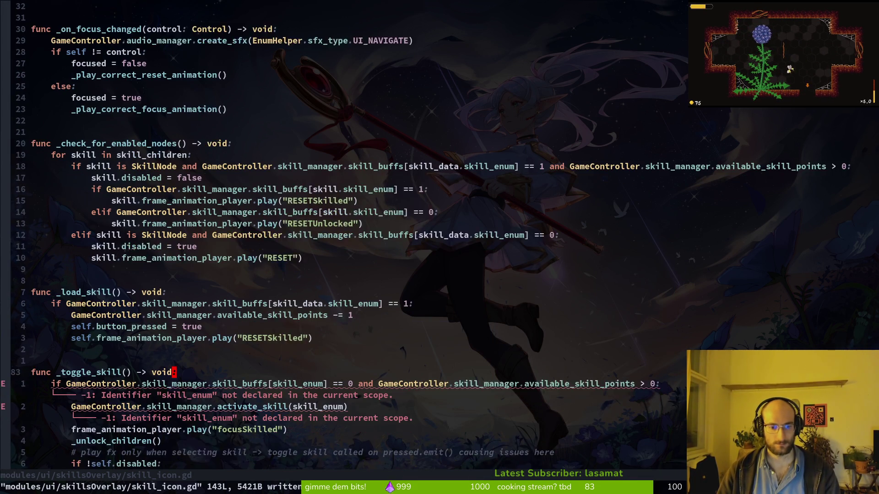
text(ill_buffs[skill_data.)
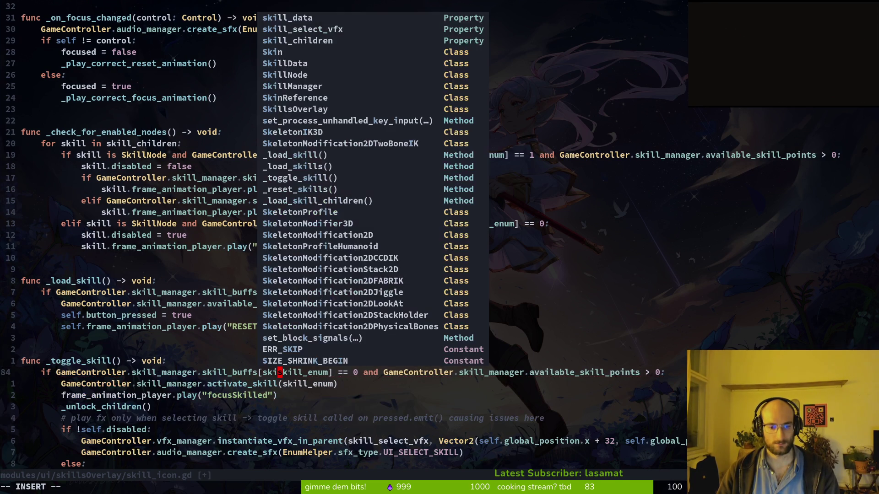
key(Escape)
text(:w)
key(Return)
text(j)
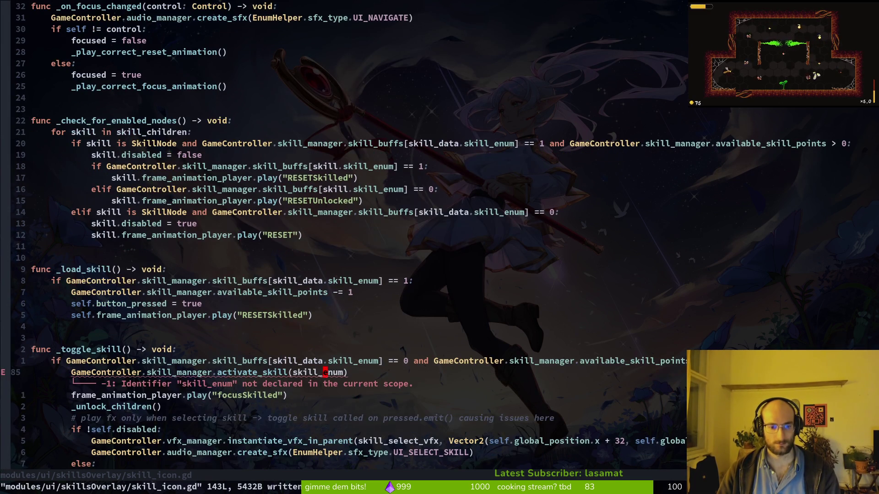
text(iskill_dataskill_)
key(Escape)
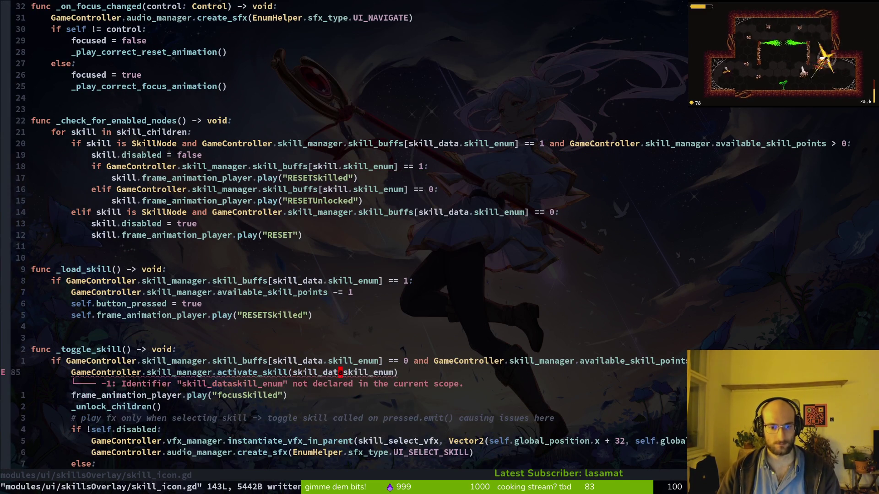
text(ager.)
key(Escape)
text(:w)
key(Return)
key(j)
key(j)
key(j)
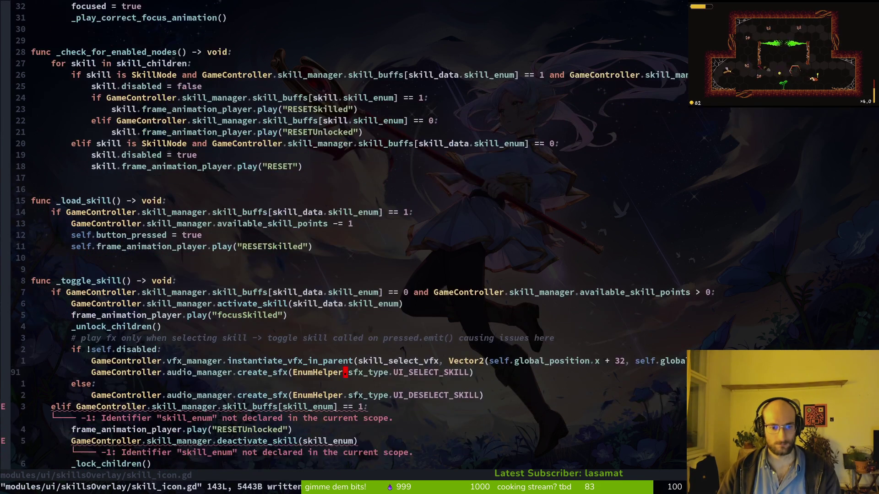
Step: Add the skill_data. prefix to the remaining skill_enum lines from line 94 onward and save
text(jbb)
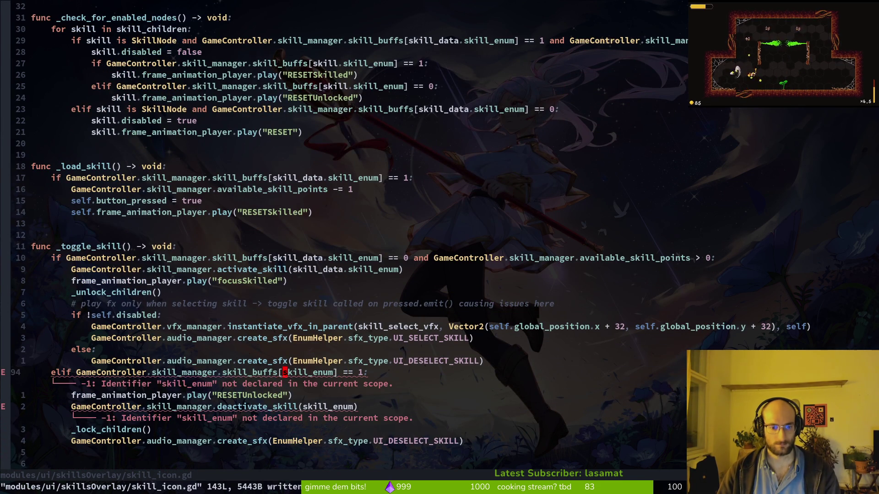
text(iskill_data.)
key(Escape)
text(:w)
key(Return)
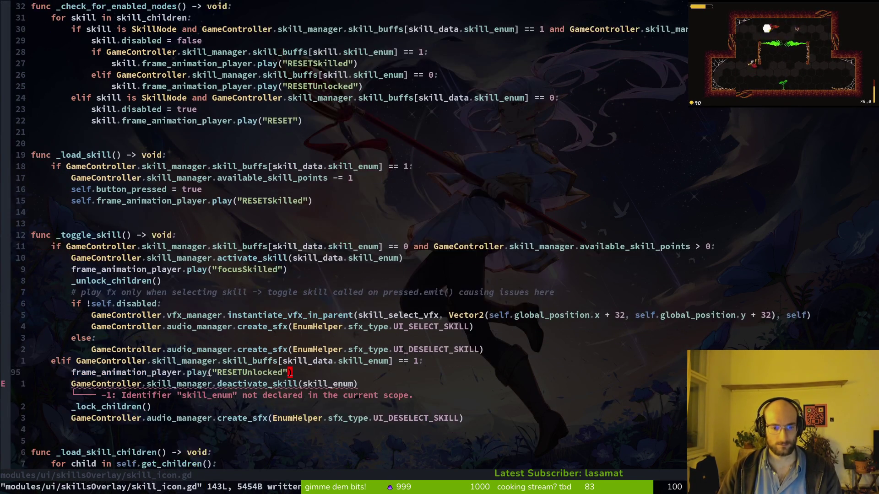
key(j)
key(j)
text(biskill_data.skill_)
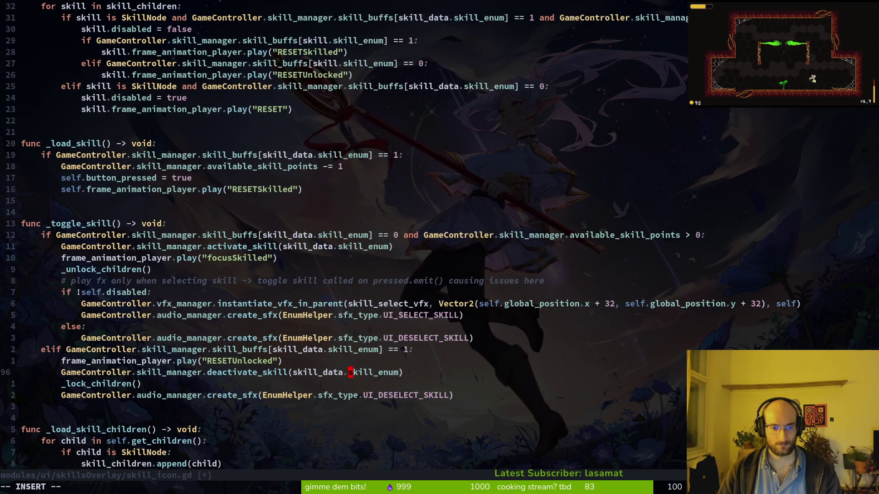
key(Escape)
text(:w)
key(Return)
text(20j)
key(ctrl+d)
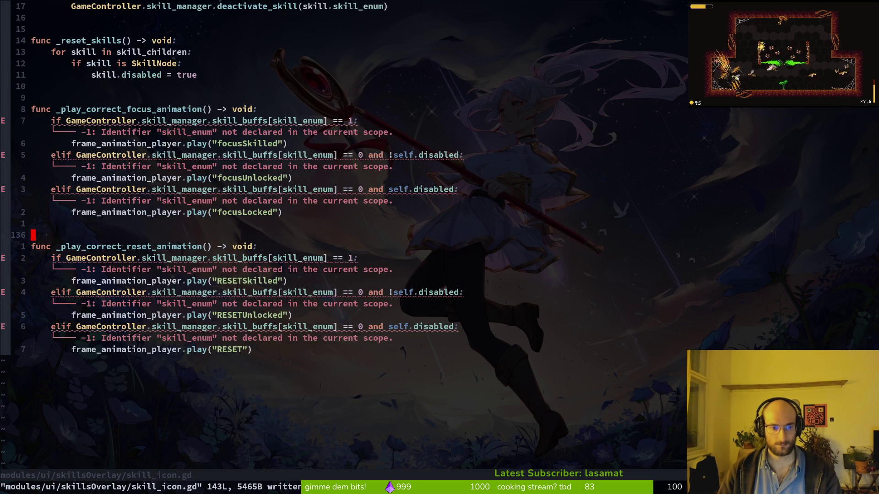
Step: Prefix skill_enum with skill_data. on focus-animation lines 129, 131 and 133
key(k)
key(k)
key(k)
key(j)
key(j)
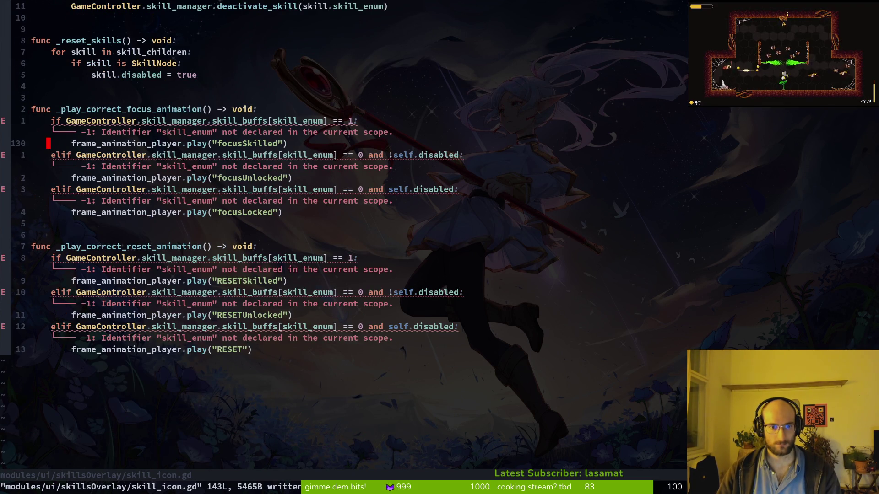
text(f.kf.a)
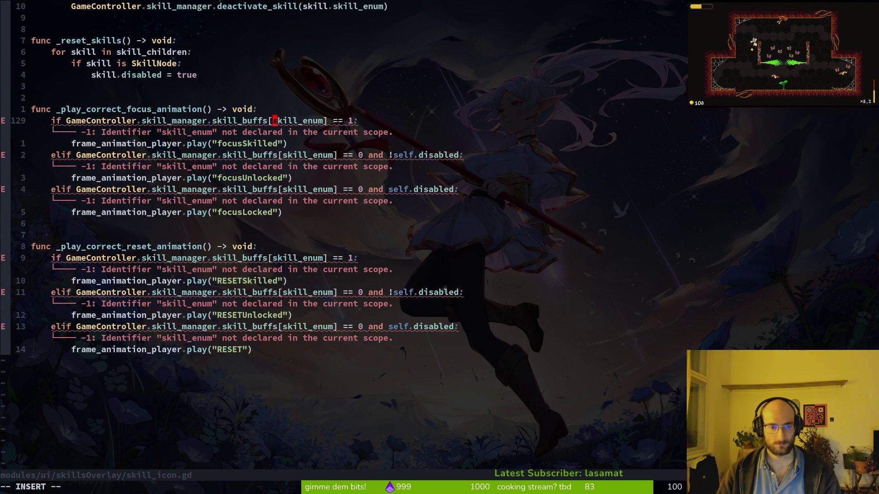
text(skill_data.)
key(Escape)
key(j)
key(j)
text(b)
text(isk)
key(Tab)
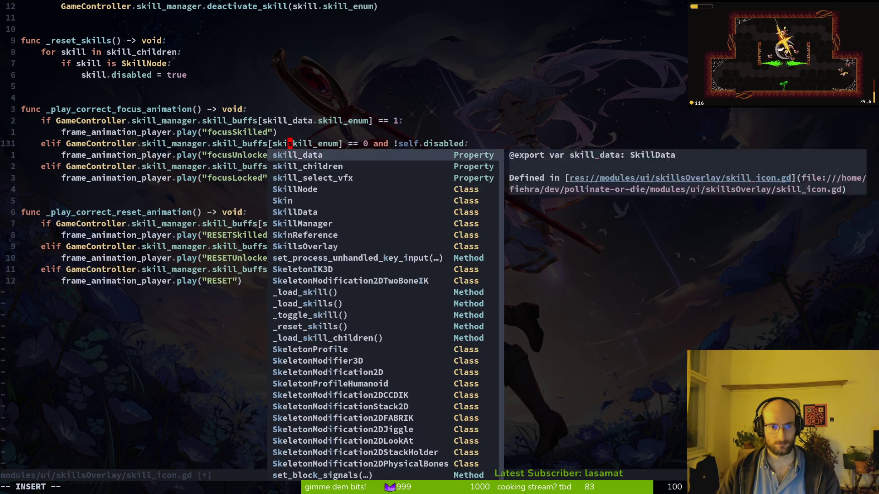
text(.)
key(Escape)
key(j)
key(j)
text(bisk)
key(Tab)
text(.)
key(Escape)
Step: Prefix skill_enum with skill_data. on reset-animation lines 138 and 140, then :write
key(j)
key(j)
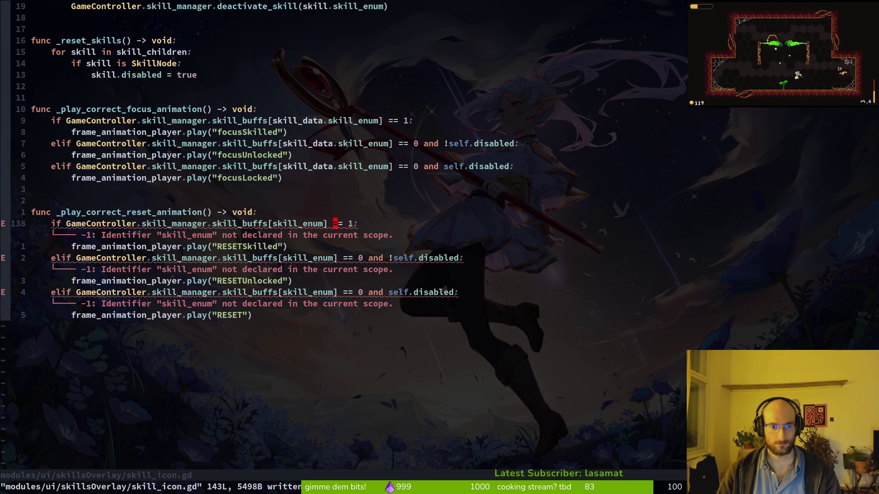
text(isk)
key(Tab)
text(.)
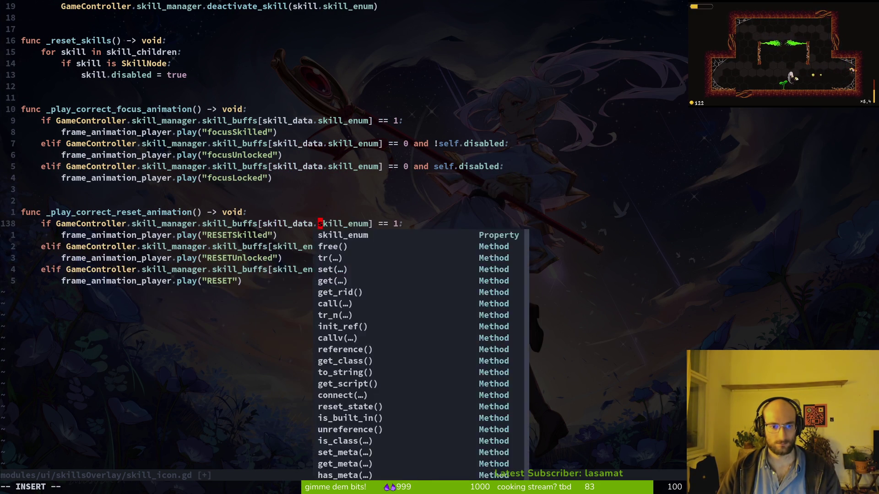
key(Escape)
text(jjbisk)
key(Tab)
text(.)
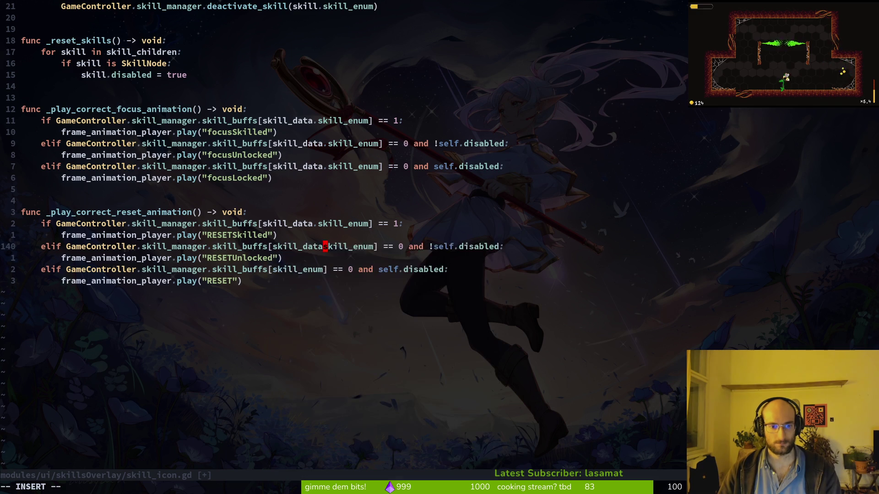
key(Escape)
text(:write)
key(Return)
Step: Fix the last reset-animation condition on line 142 to skill_data.skill_enum and save
key(j)
key(j)
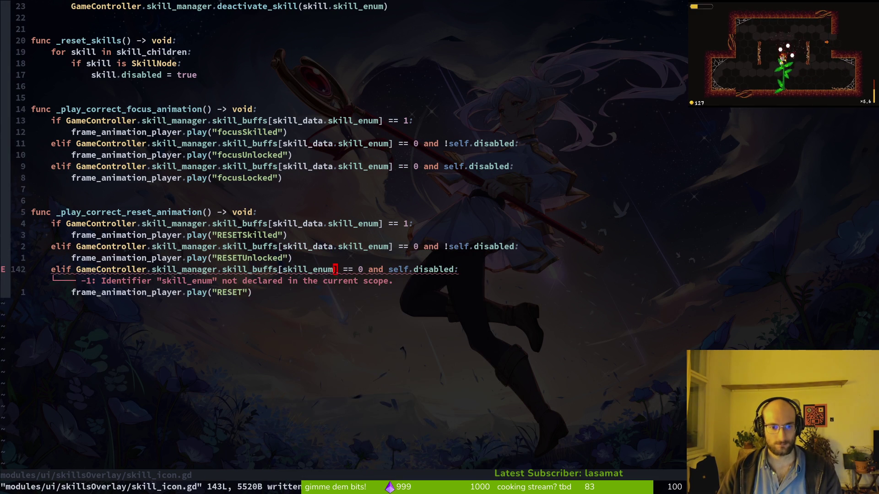
text(isk)
key(Tab)
text(.)
key(Escape)
text(:write)
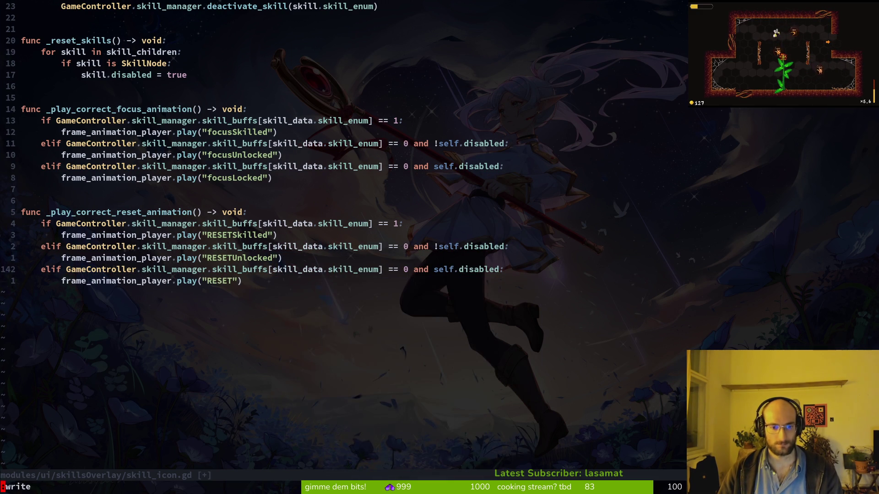
key(Return)
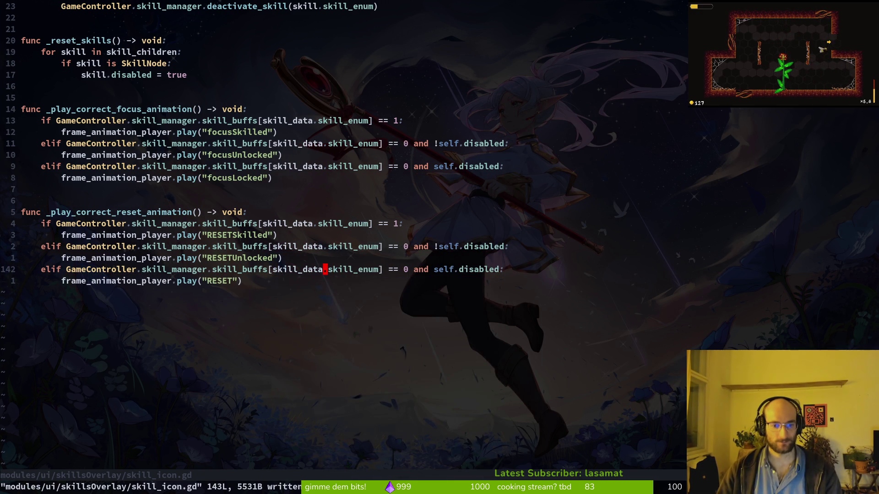
Step: Switch from Neovim back to the Godot editor
scroll(319, 259, up, 10)
key(alt+Tab)
key(alt+Tab)
scroll(148, 147, up, 10)
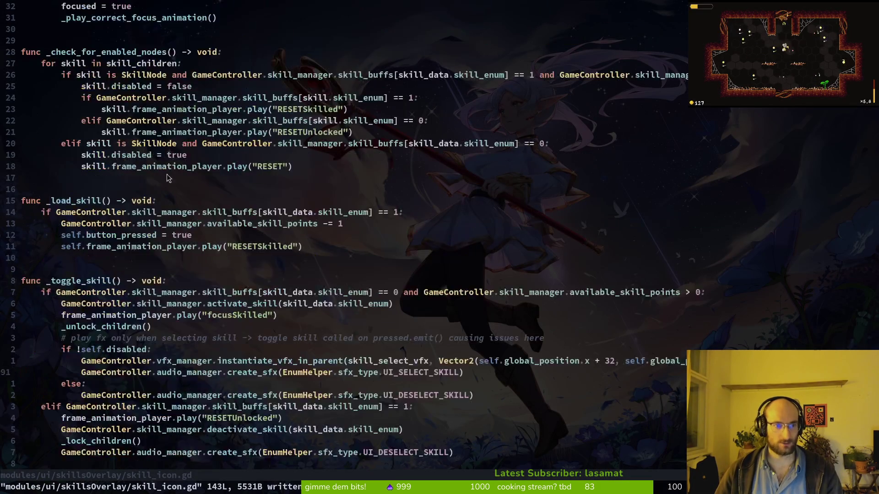
scroll(133, 158, up, 9)
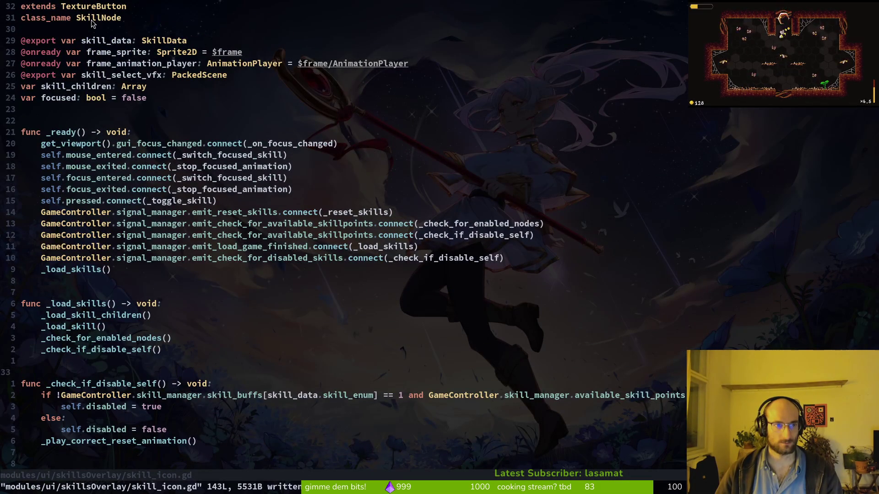
key(alt+Tab)
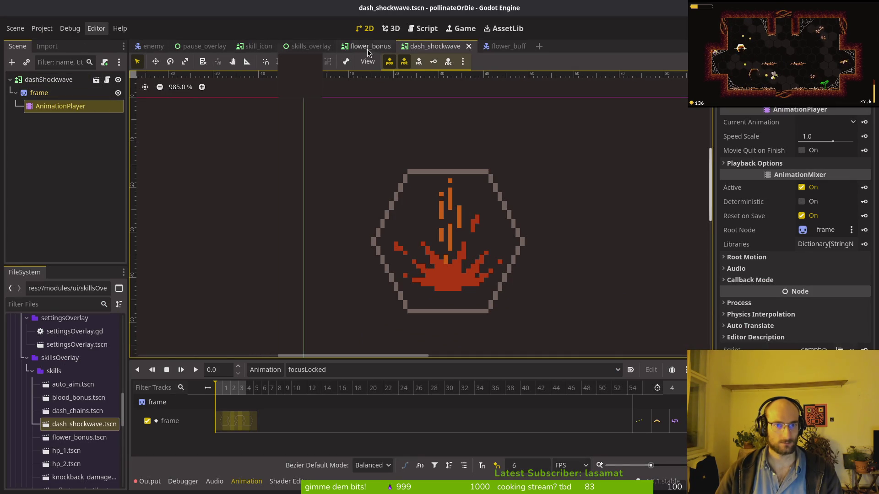
Step: In skills_overlay, hide the bloodBonus, hp1, reflectProjectiles, slash1 and dashShockwave icons
click(311, 46)
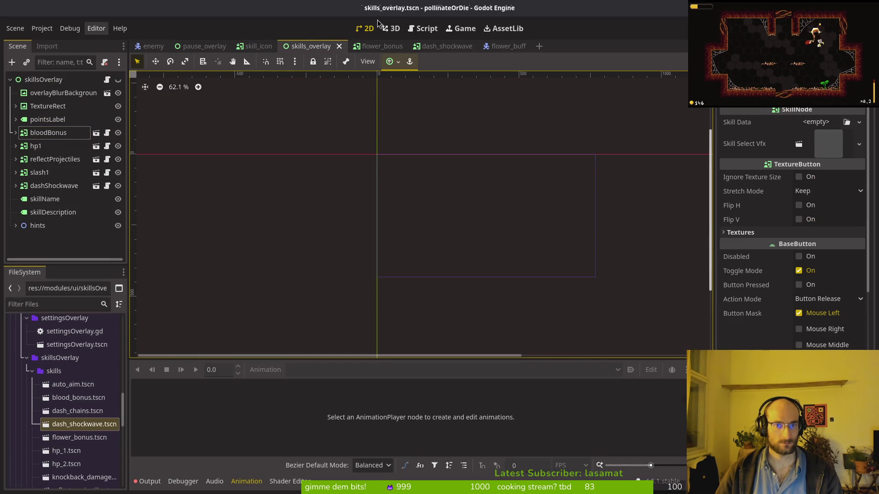
scroll(351, 209, up, 5)
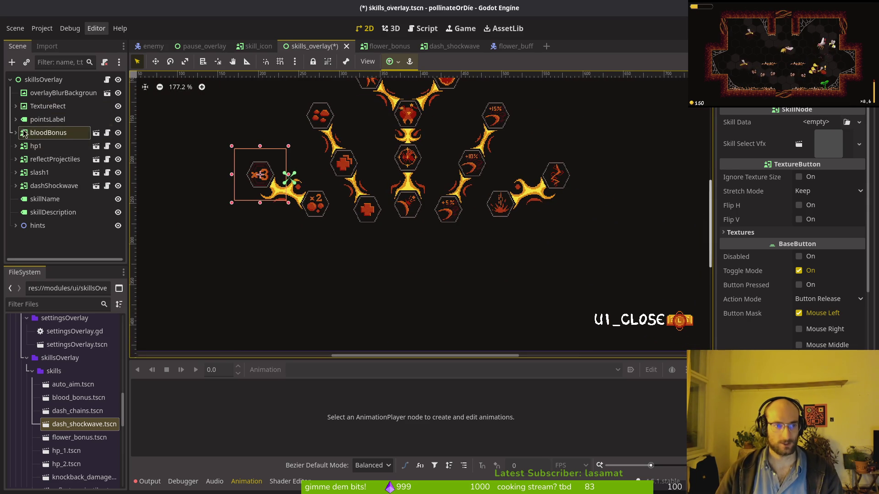
click(118, 132)
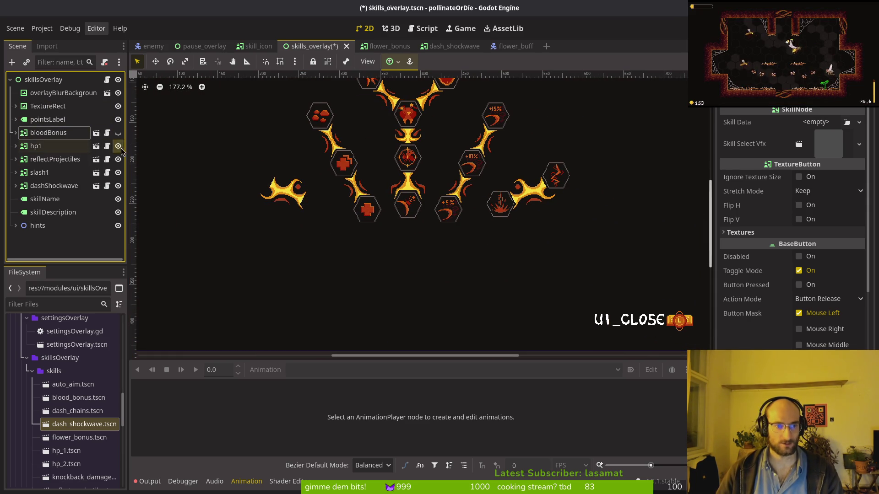
click(119, 146)
click(119, 159)
click(118, 173)
click(118, 186)
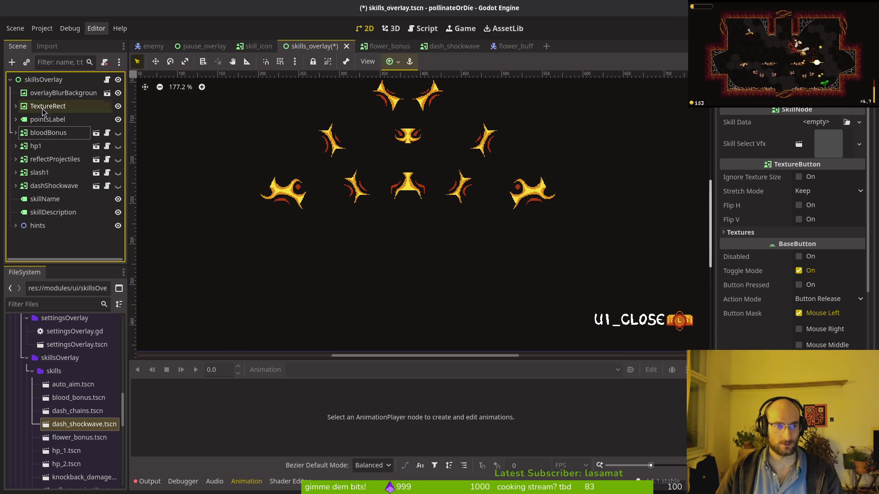
click(44, 79)
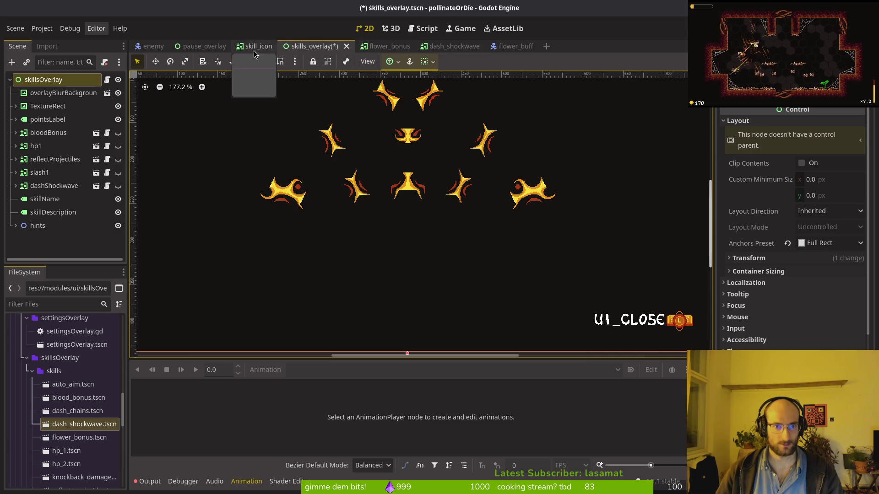
Step: Add a skill_icon.tscn instance to the skills_overlay scene
click(254, 51)
right_click(254, 50)
click(302, 107)
click(338, 50)
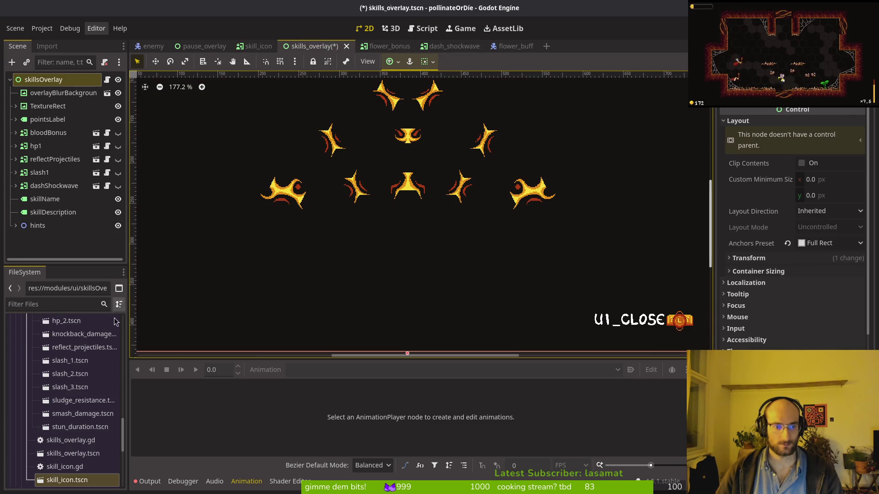
mouse_move(67, 481)
mouse_down()
mouse_move(242, 255)
mouse_move(228, 150)
mouse_move(243, 151)
mouse_move(232, 154)
mouse_up()
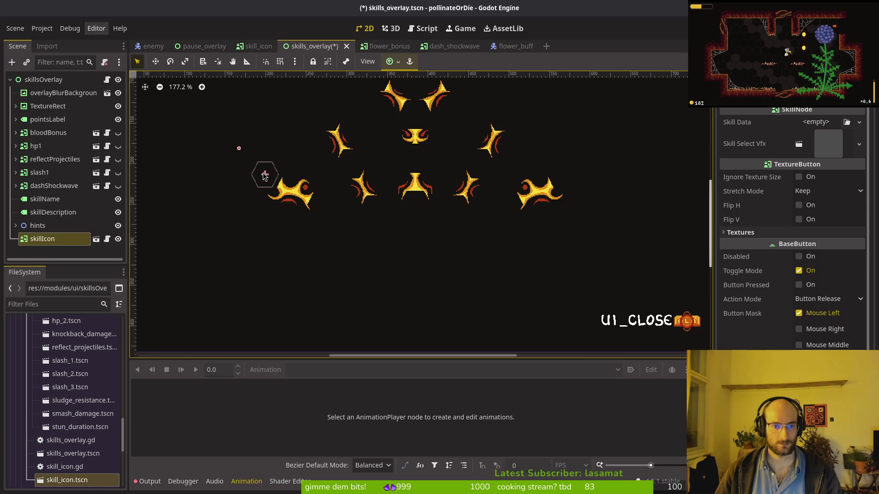
Step: Place the new skillIcon beside the left branch art, then select skill_icon's frame sprite
click(264, 177)
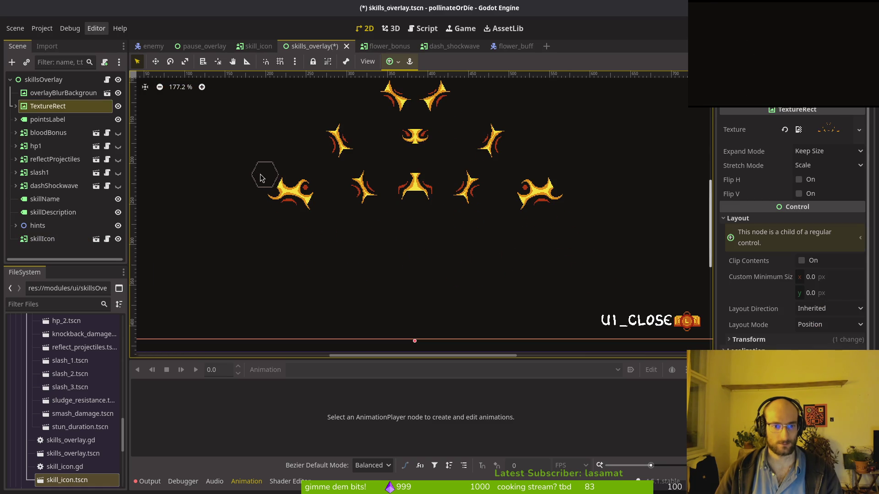
click(54, 93)
click(48, 133)
click(40, 239)
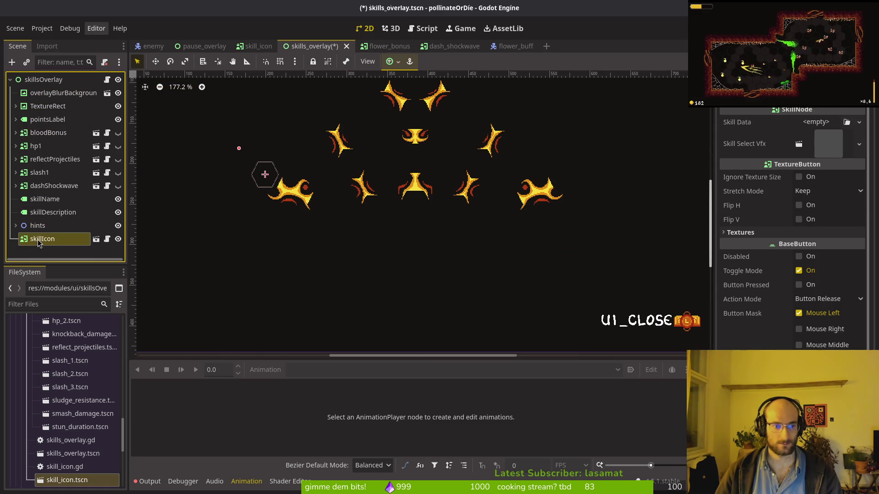
drag(267, 179, 323, 213)
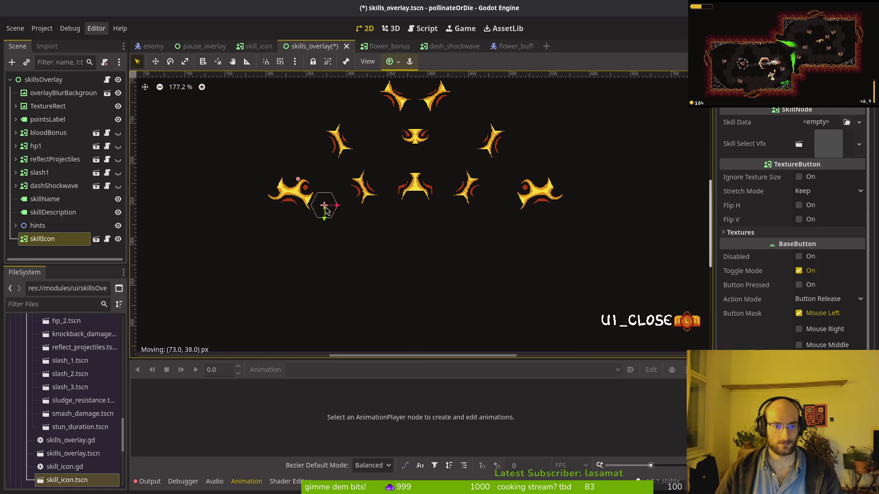
click(256, 46)
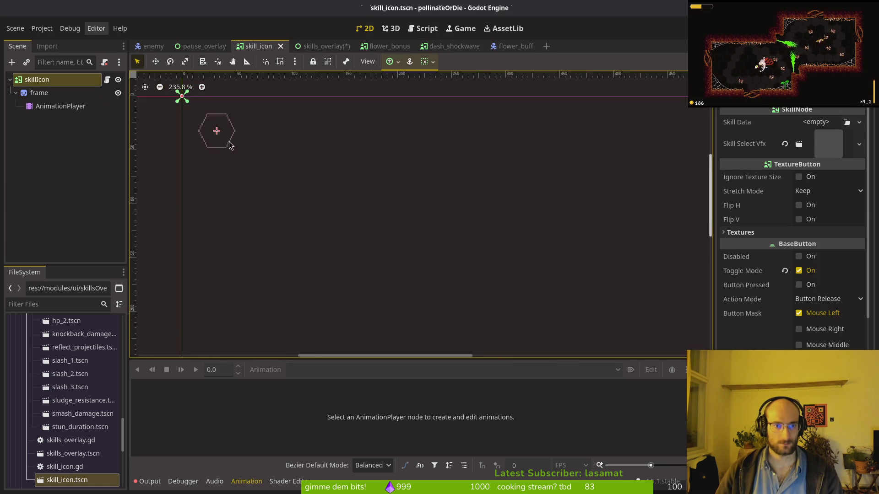
click(41, 97)
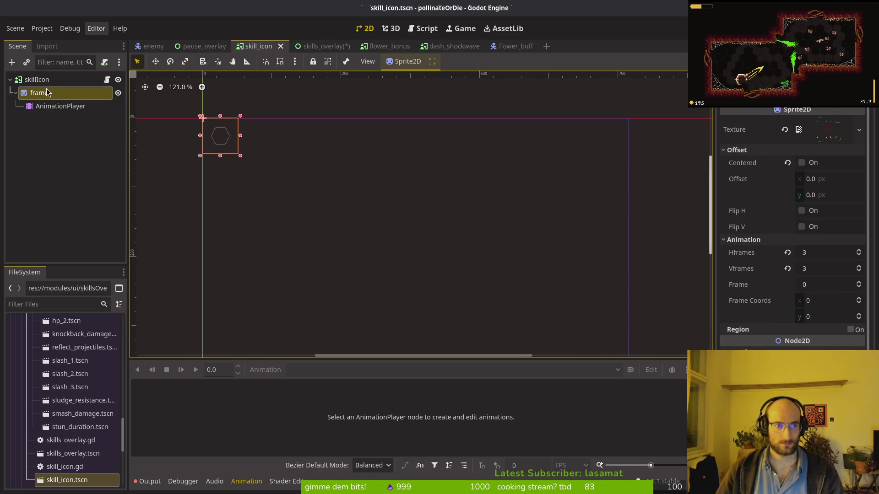
Step: Make the frame sprite Centered and save the skill_icon scene
click(36, 81)
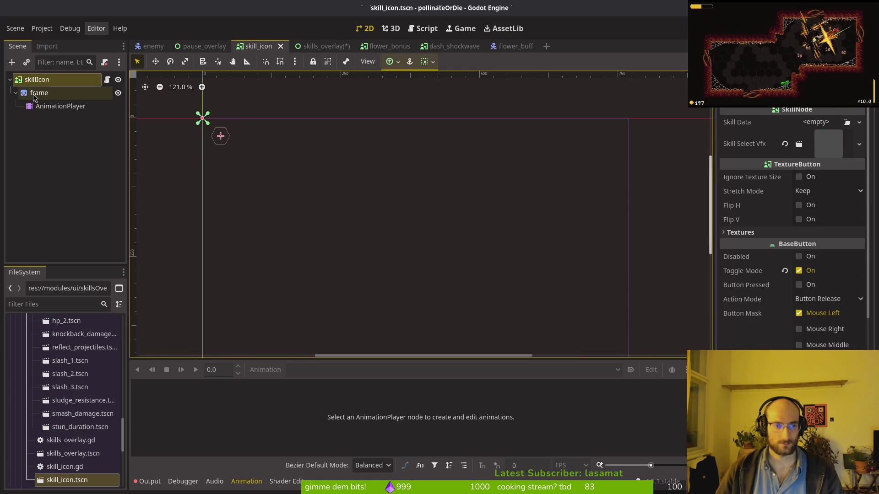
click(39, 94)
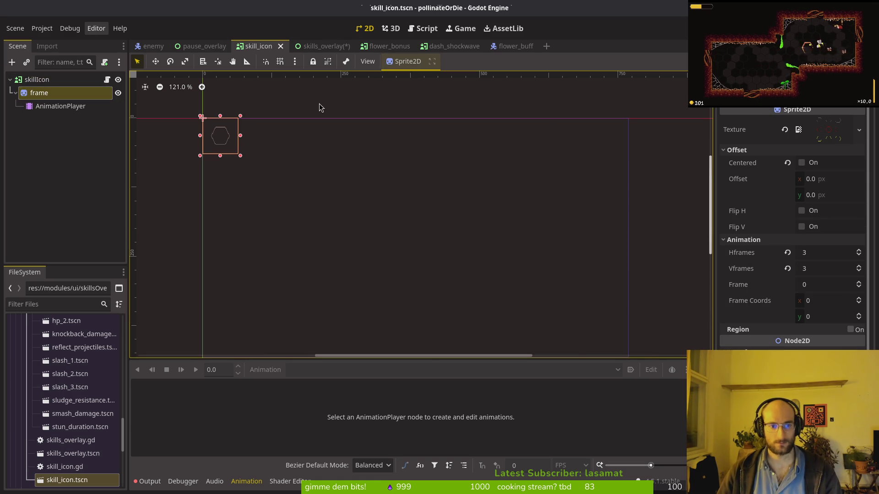
click(802, 163)
key(ctrl+s)
Step: Revert the skillIcon root's Pivot Offset to 0
click(36, 80)
click(39, 93)
click(54, 80)
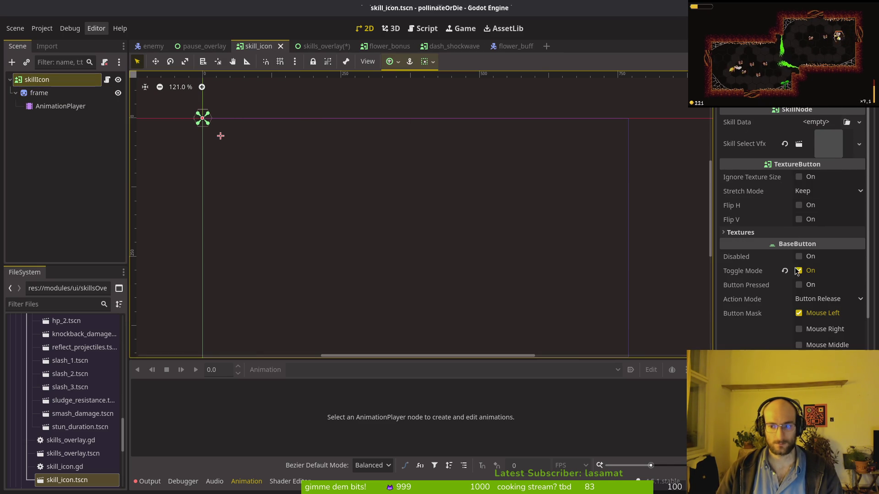
scroll(792, 229, down, 5)
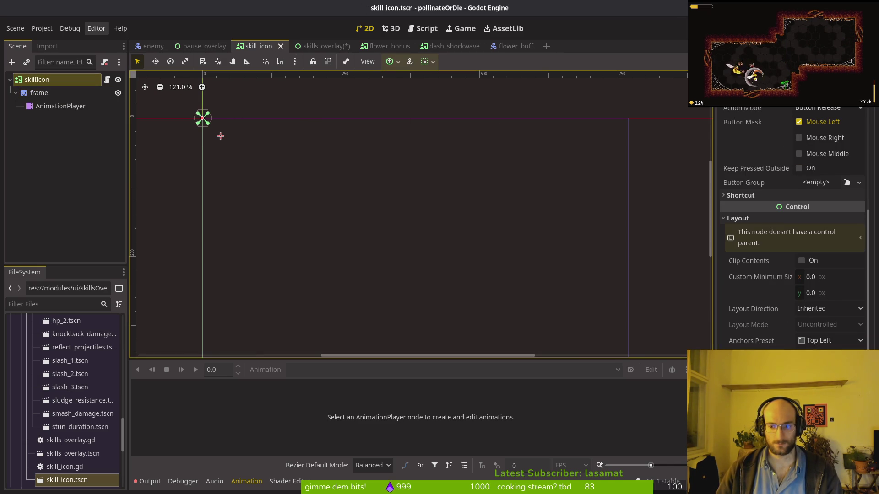
scroll(792, 229, down, 4)
click(790, 336)
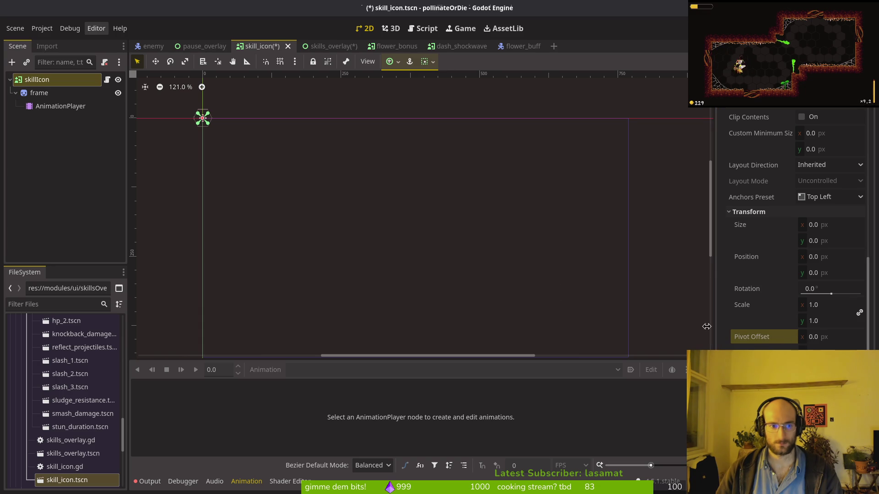
click(313, 45)
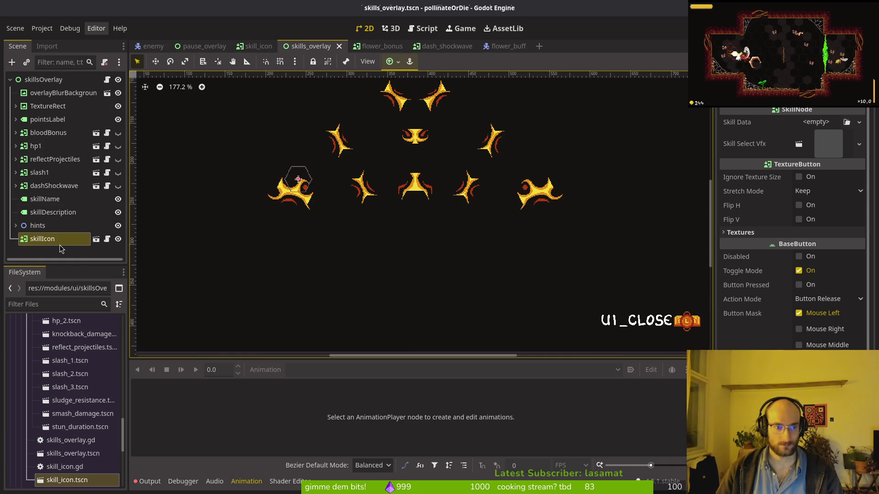
Step: Move the skillIcon instance left so it sits beside the leftmost skill art
drag(298, 181, 287, 181)
key(ctrl+z)
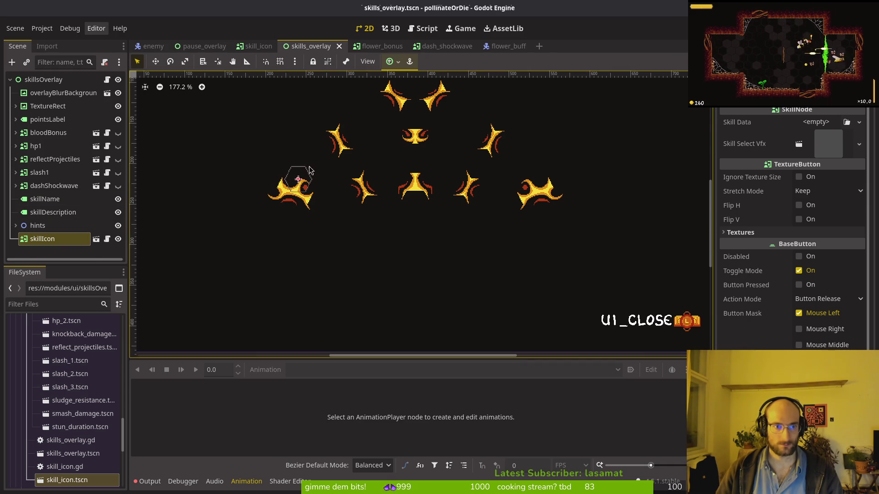
key(ctrl+z)
click(304, 194)
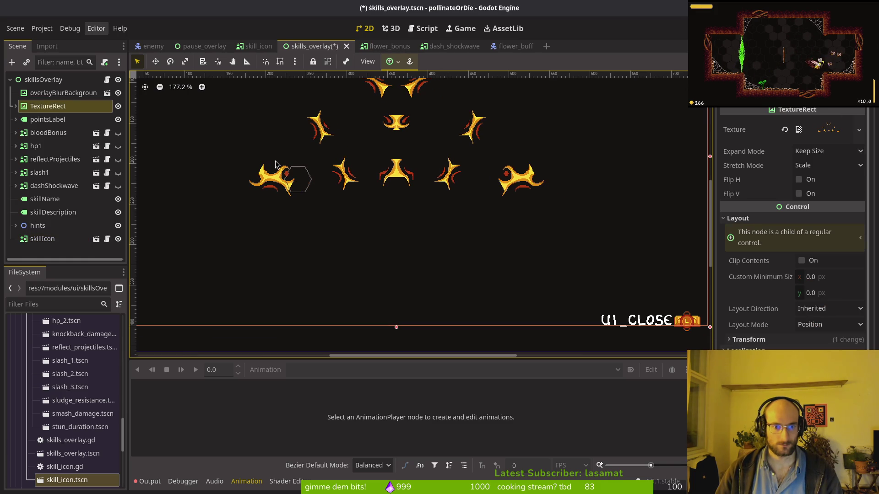
click(304, 209)
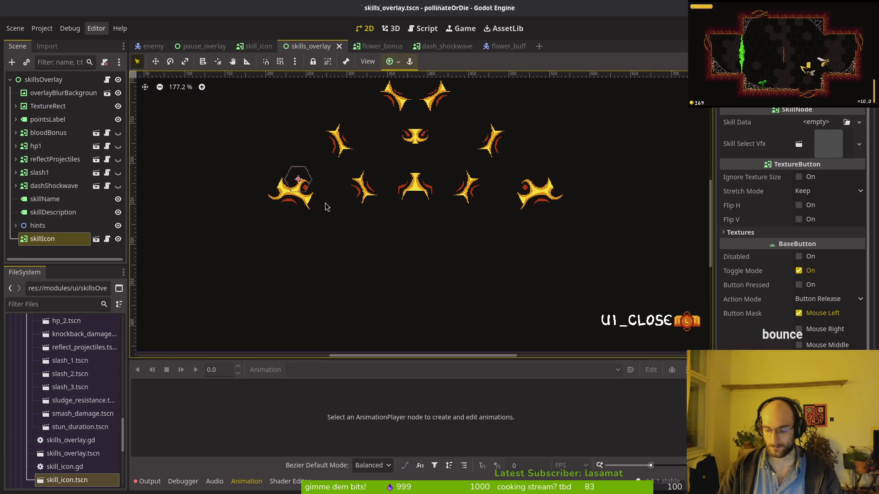
key(Left)
key(Left)
key(Left)
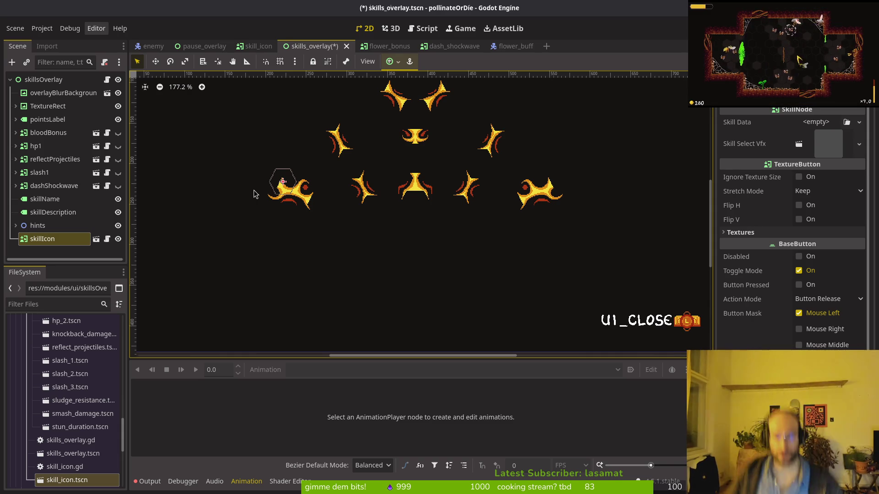
mouse_move(272, 184)
mouse_down()
mouse_move(264, 174)
mouse_move(321, 201)
mouse_move(291, 212)
mouse_up()
Step: Save skills_overlay.tscn, open skill_icon.tscn, then go back to the overlay
scroll(332, 213, up, 8)
scroll(348, 204, up, 1)
key(ctrl+s)
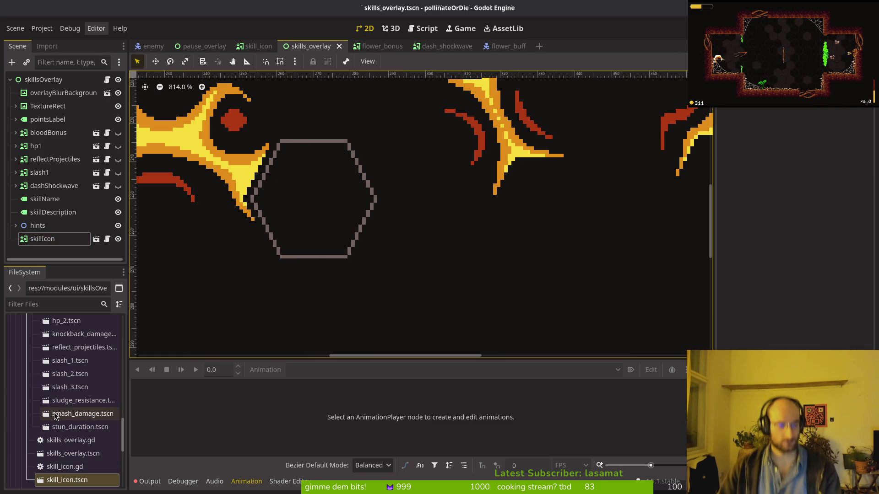
double_click(58, 481)
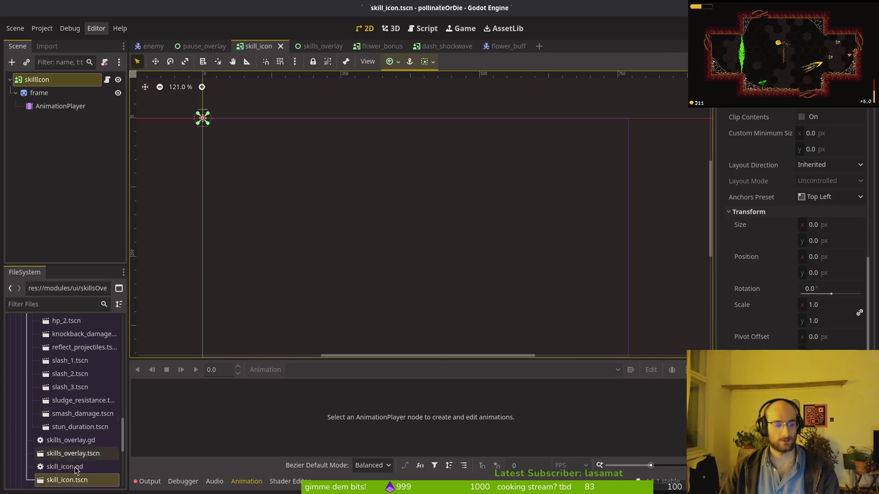
click(323, 46)
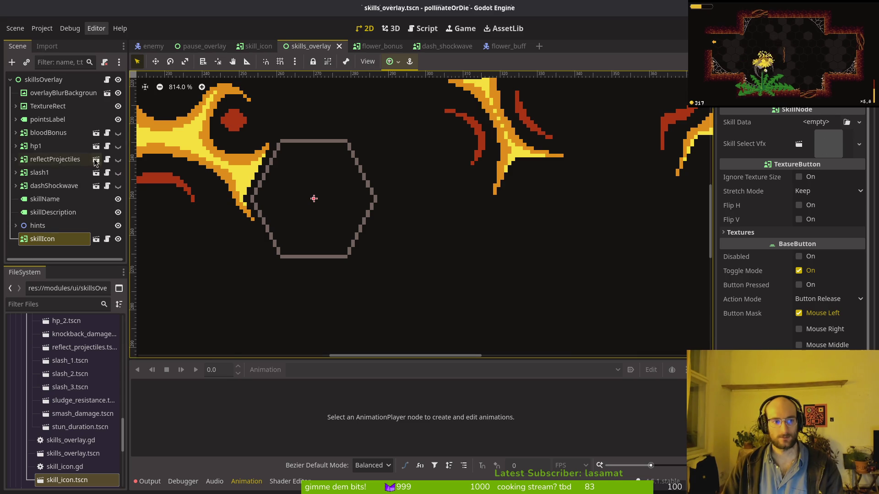
Step: Quick Load slash1.tres as the skillIcon's Skill Data, then select frame in skill_icon
click(825, 122)
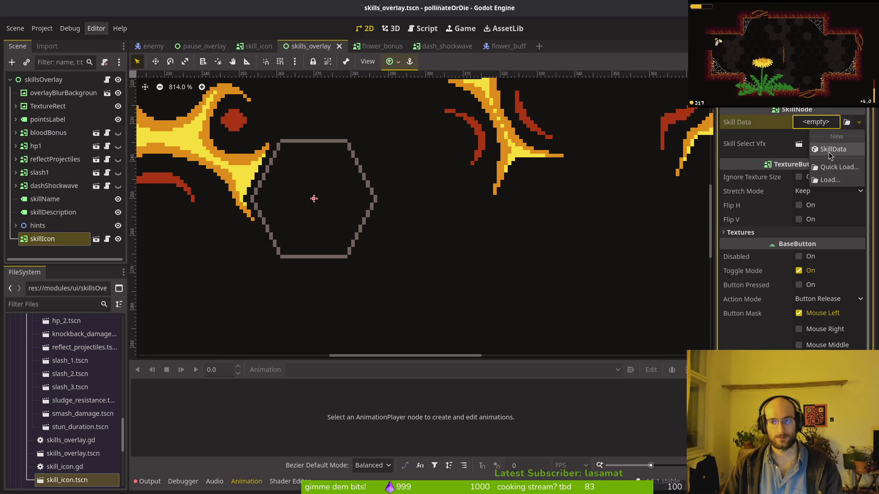
click(839, 167)
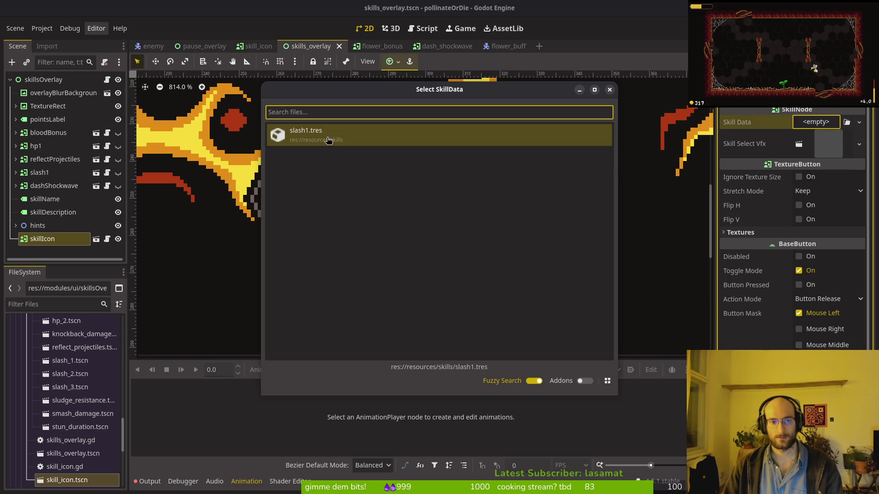
double_click(312, 138)
click(823, 123)
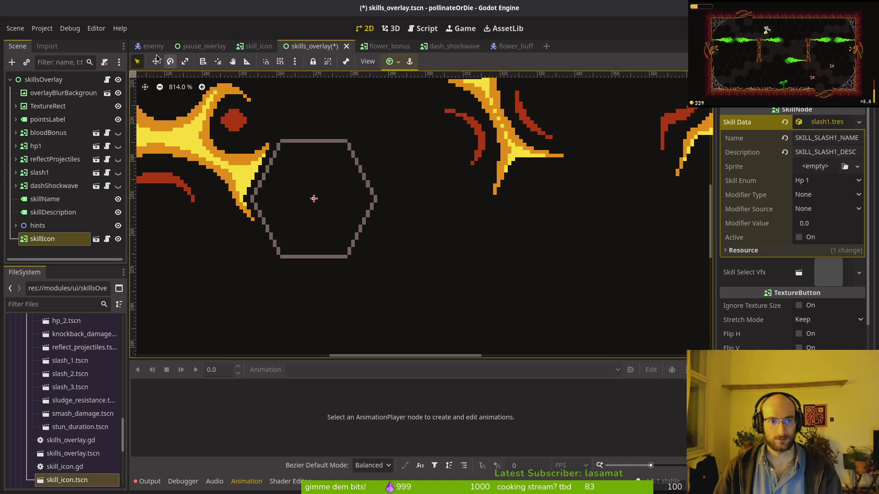
click(256, 46)
click(38, 93)
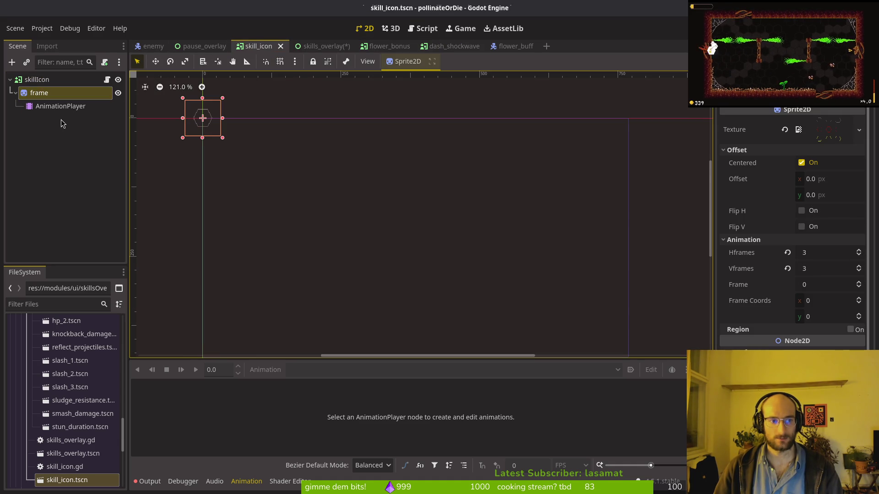
Step: Review the animation lists of the skill_icon and flower_bonus AnimationPlayers
click(59, 106)
click(300, 371)
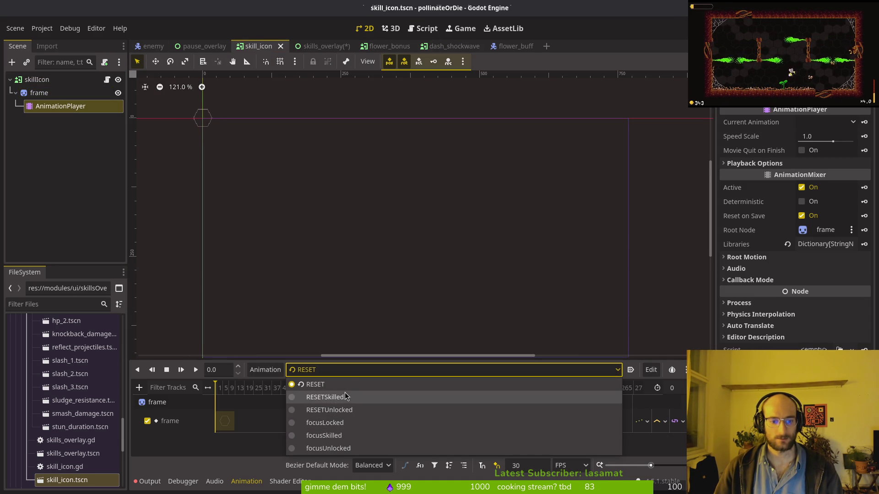
click(396, 47)
click(389, 47)
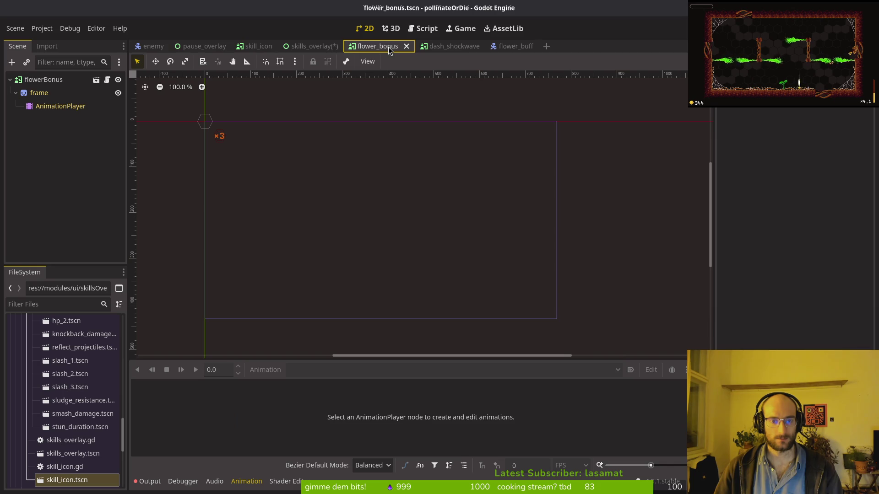
click(69, 93)
key(Down)
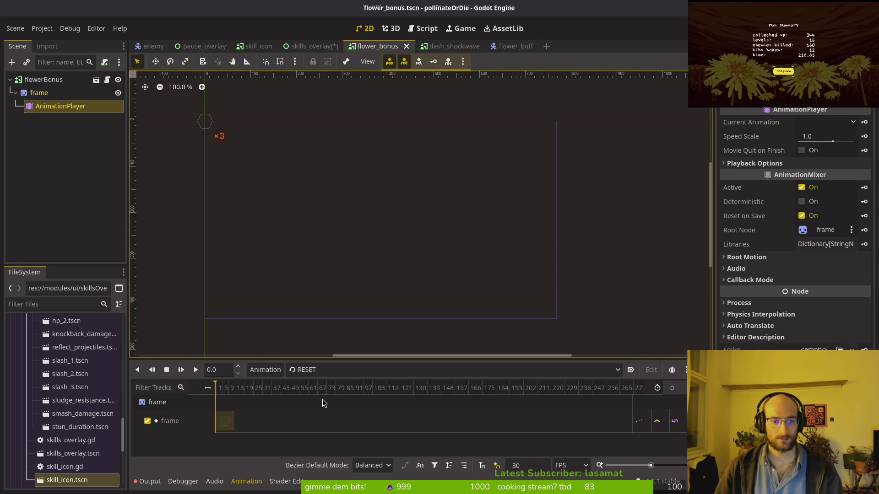
click(347, 368)
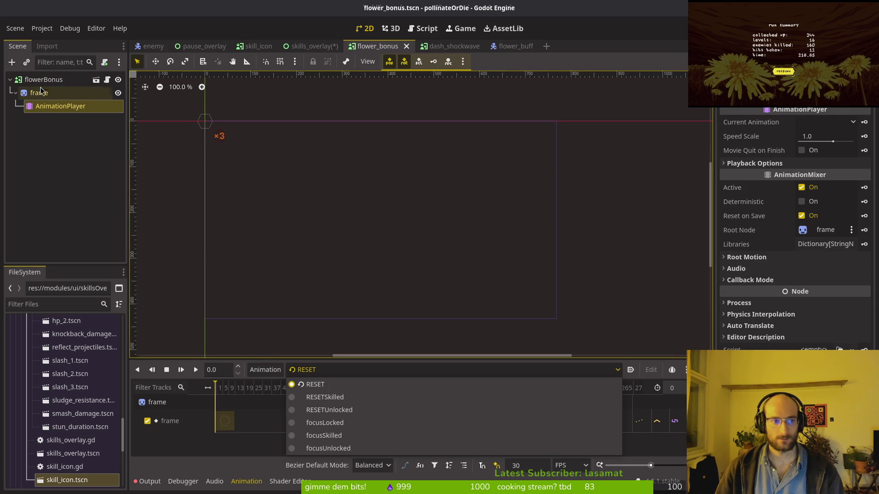
click(25, 82)
Step: Check the flowerBonus root's textures, comparing against the skill_icon and skills overlay scenes
click(26, 82)
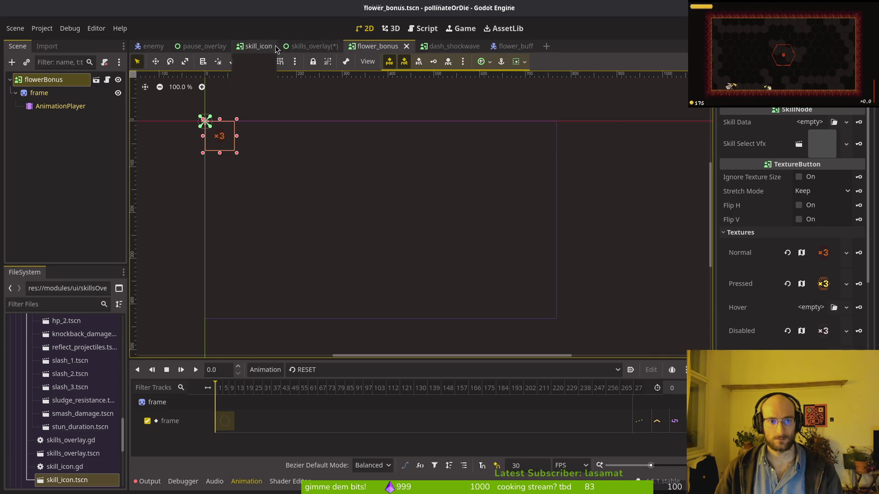
click(258, 46)
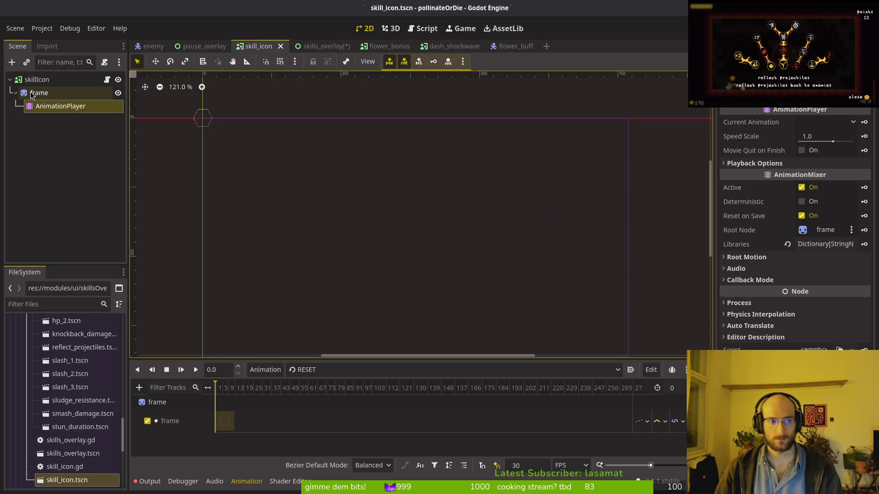
mouse_move(187, 53)
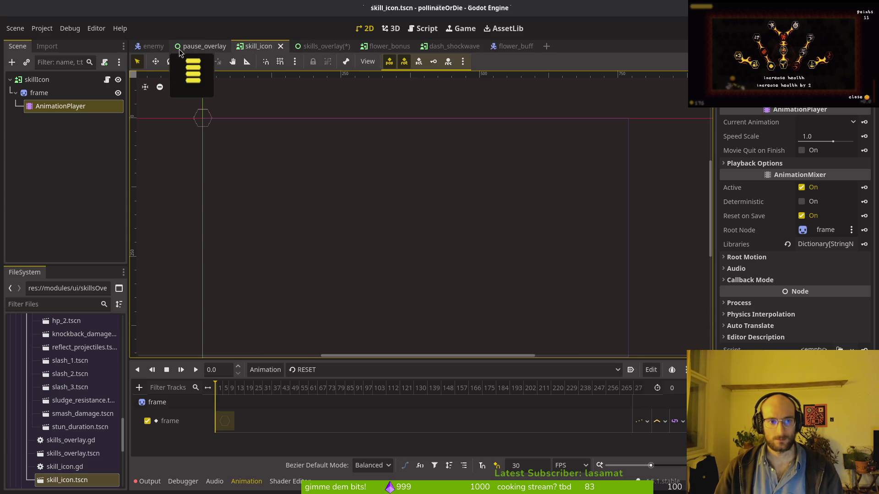
click(323, 46)
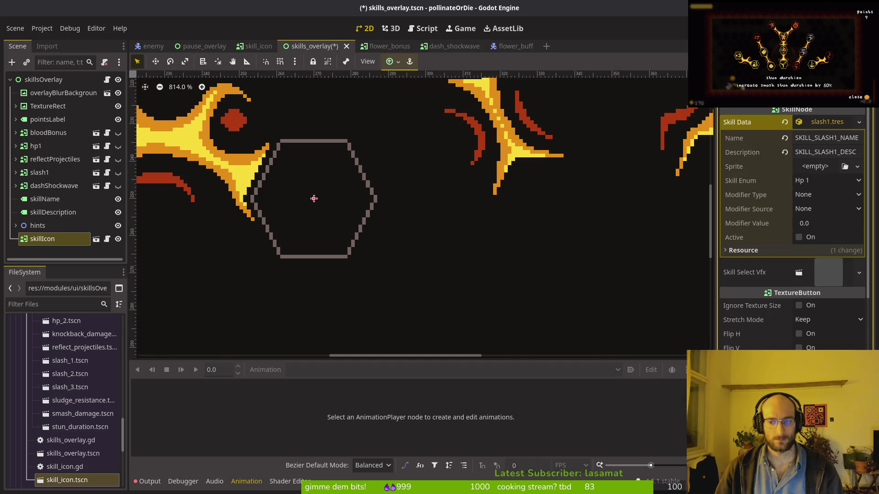
click(407, 47)
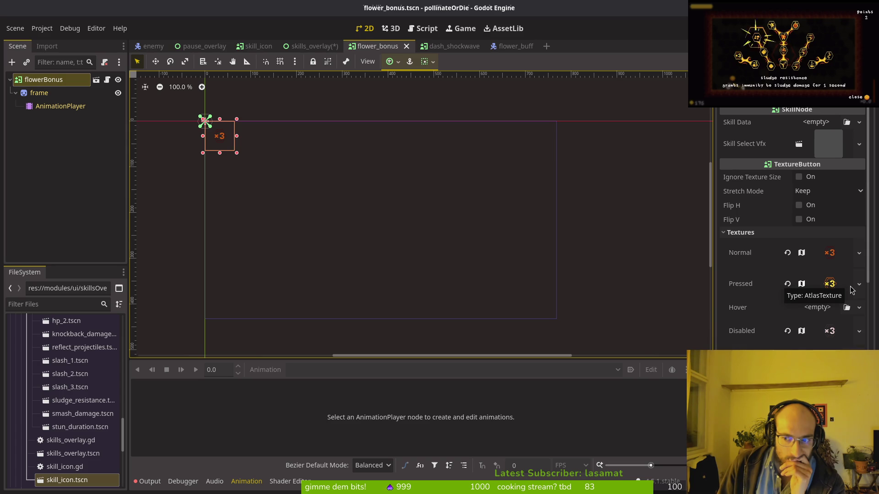
Step: Look over the Normal texture's options without changing anything, then return to the skills overlay
right_click(835, 258)
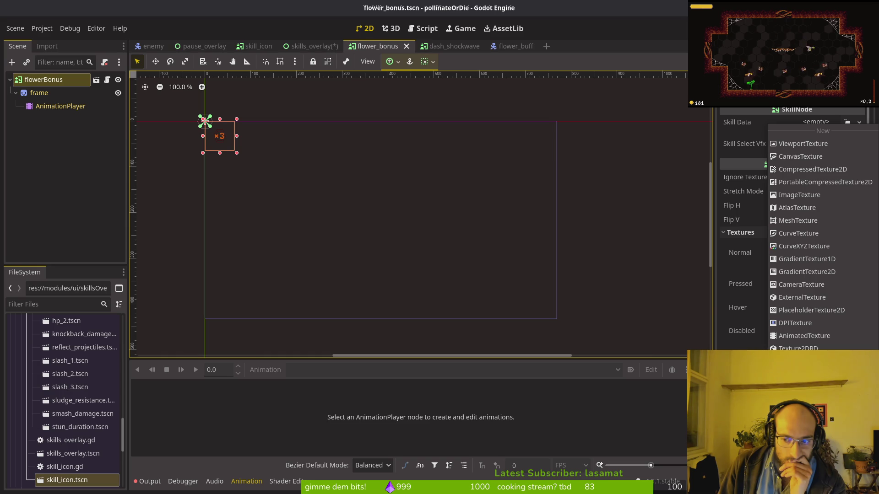
key(Escape)
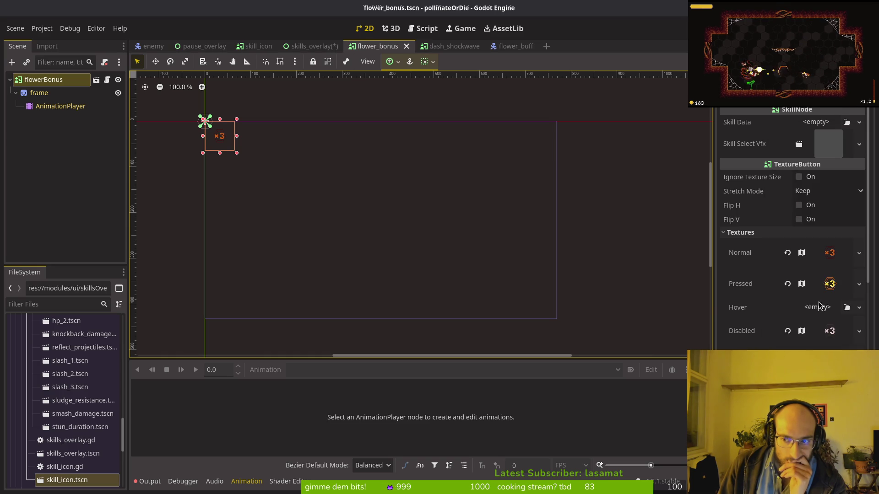
right_click(750, 248)
click(784, 259)
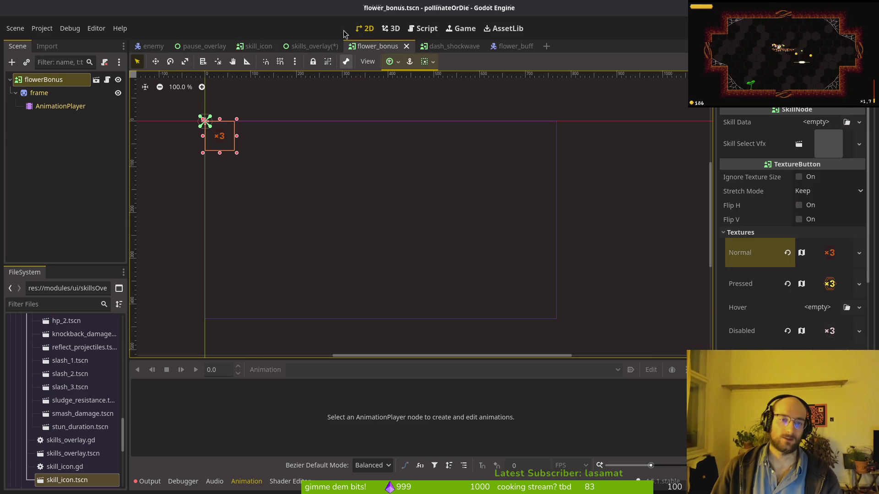
click(311, 46)
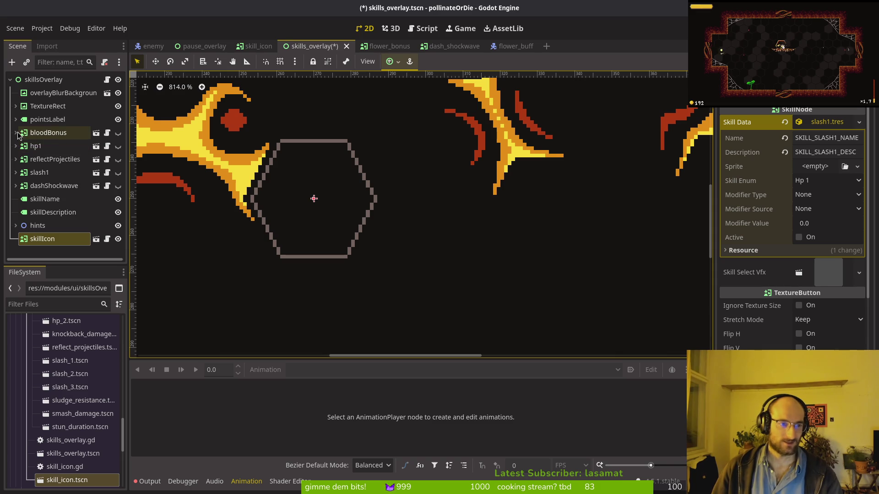
Step: Copy the bloodBonus node's Normal texture value
scroll(285, 174, down, 6)
scroll(285, 174, down, 5)
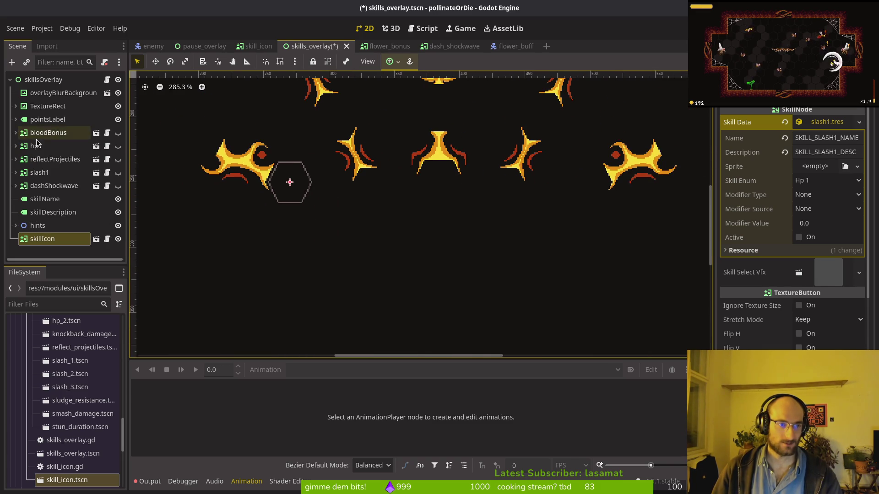
click(50, 134)
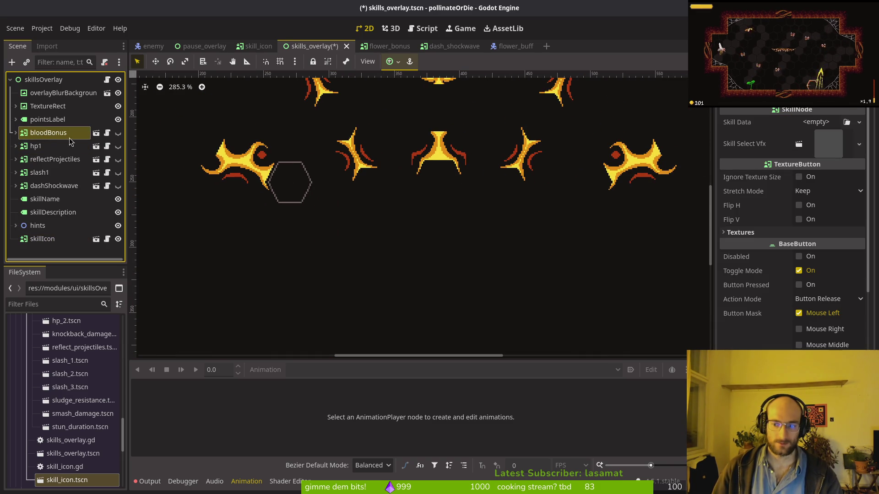
click(755, 233)
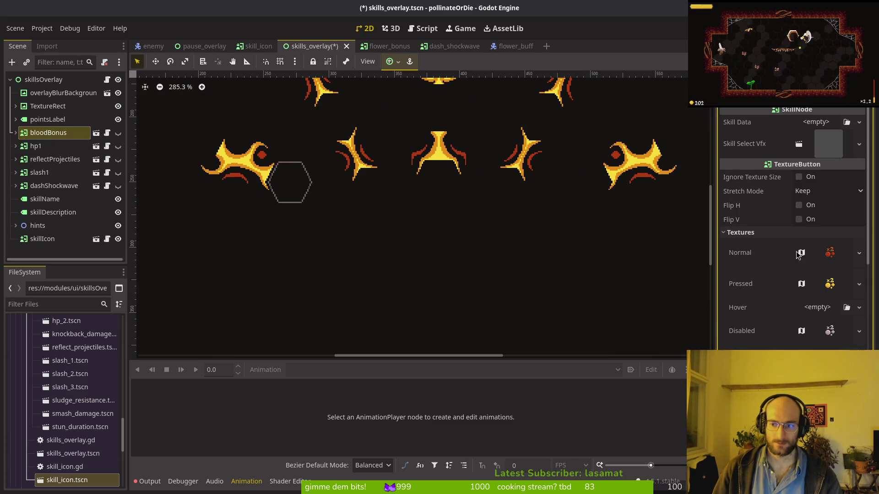
right_click(822, 257)
key(Escape)
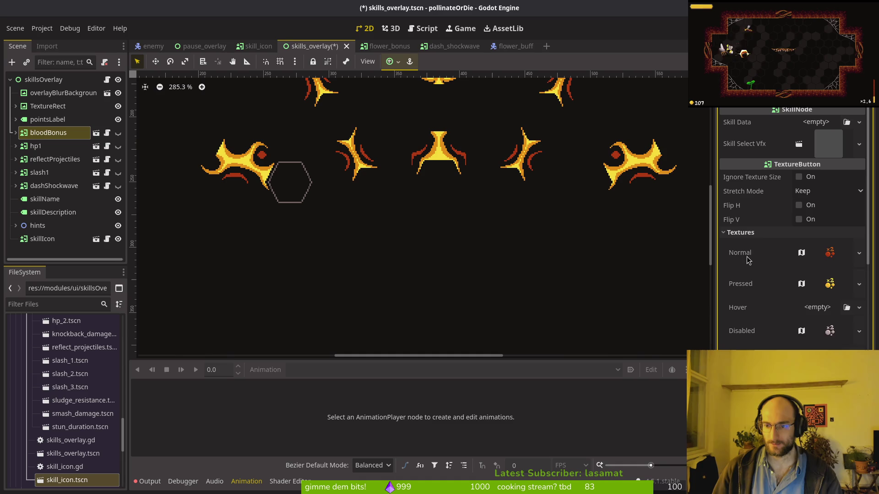
right_click(800, 257)
click(800, 262)
Step: Select the overlay's skillIcon, then inspect the skill_icon scene's AnimationPlayer, frame and root nodes
click(290, 182)
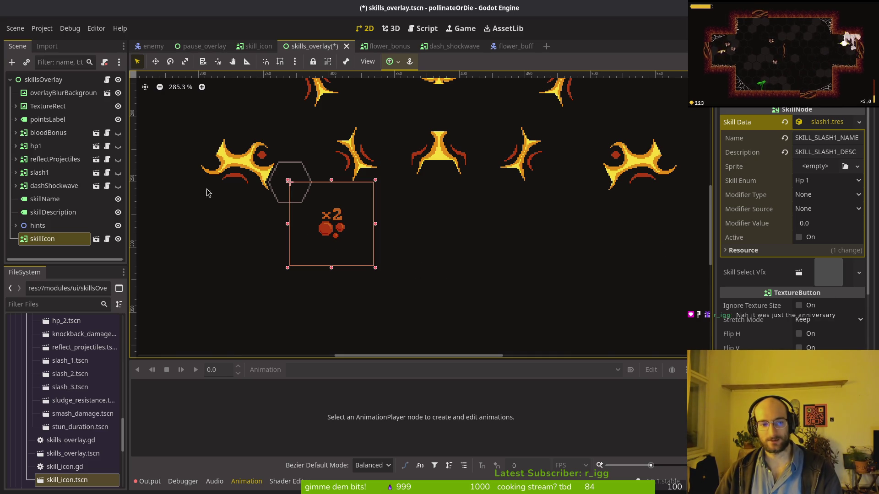
click(237, 202)
click(302, 211)
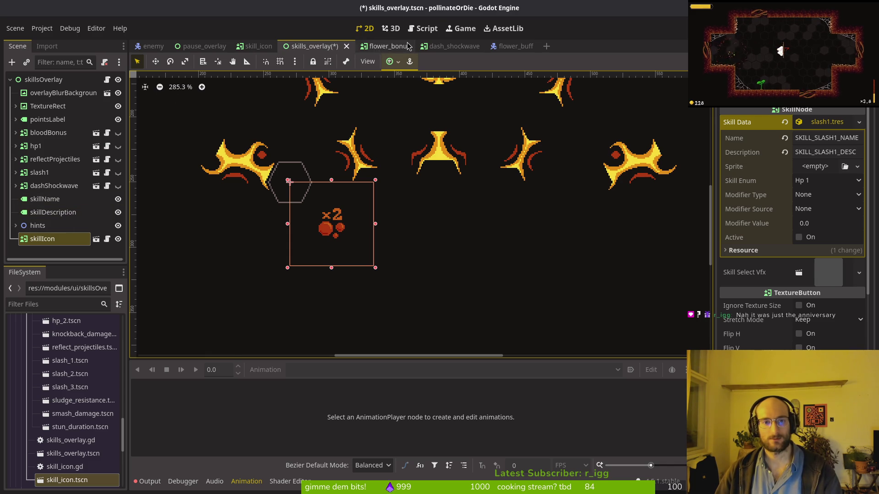
click(256, 47)
click(43, 93)
click(46, 106)
click(37, 79)
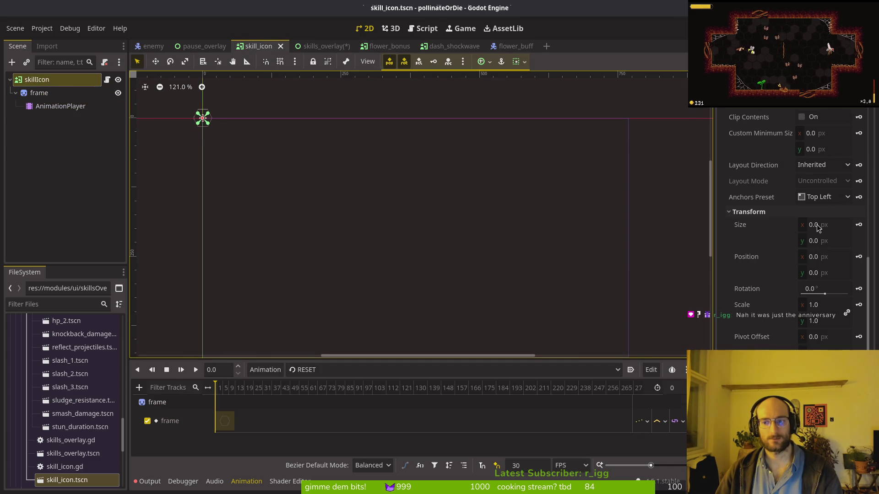
scroll(822, 231, down, 5)
scroll(448, 243, up, 6)
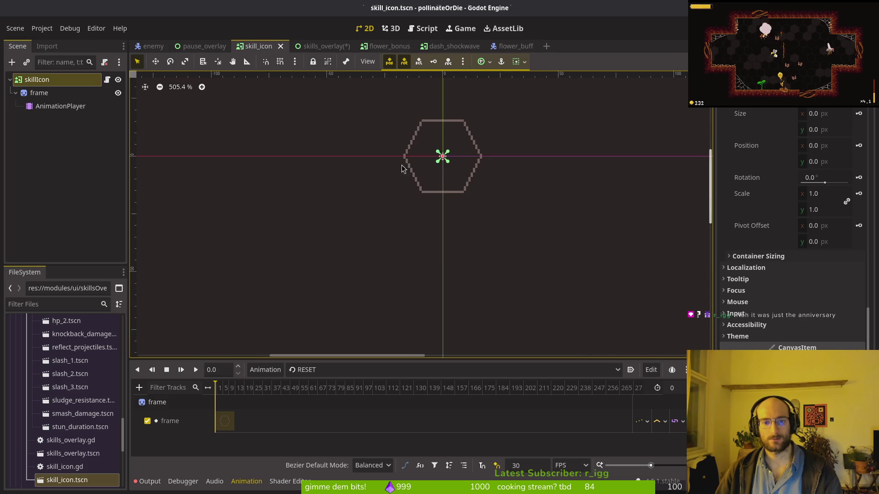
Step: Nudge the overlay's skillIcon slightly down and to the right
click(326, 46)
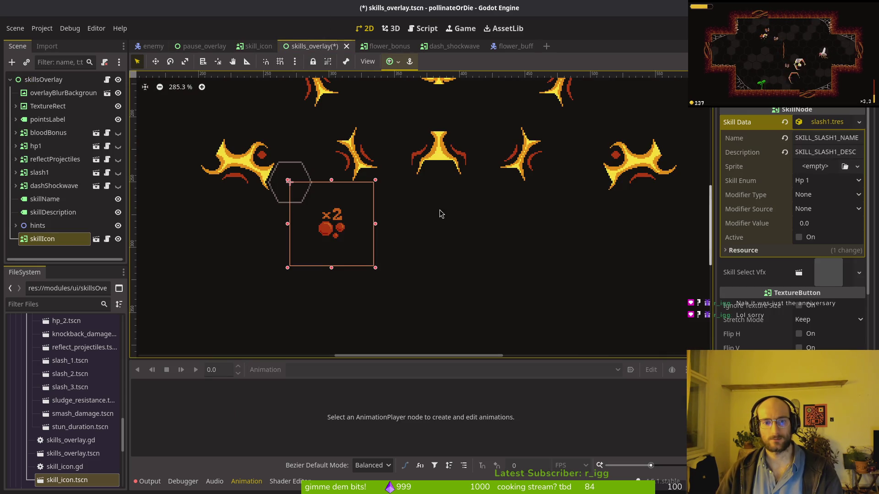
mouse_move(337, 225)
mouse_down()
mouse_move(330, 218)
mouse_move(339, 232)
mouse_up()
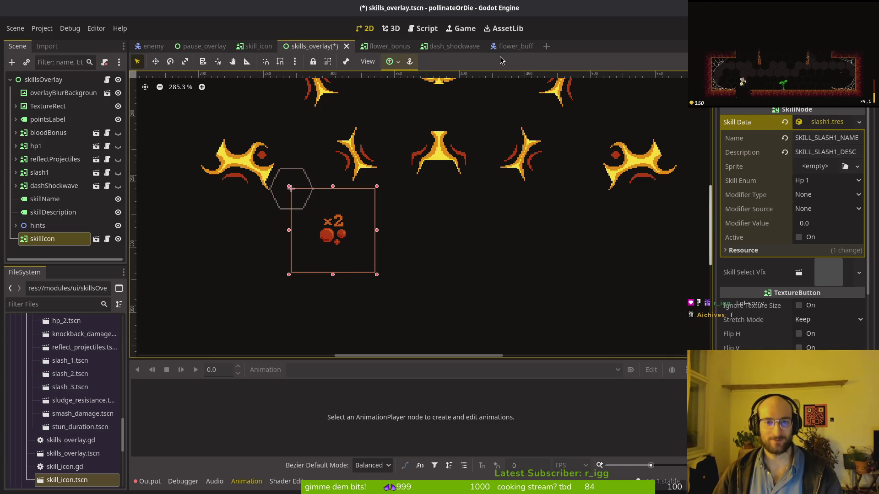
click(453, 47)
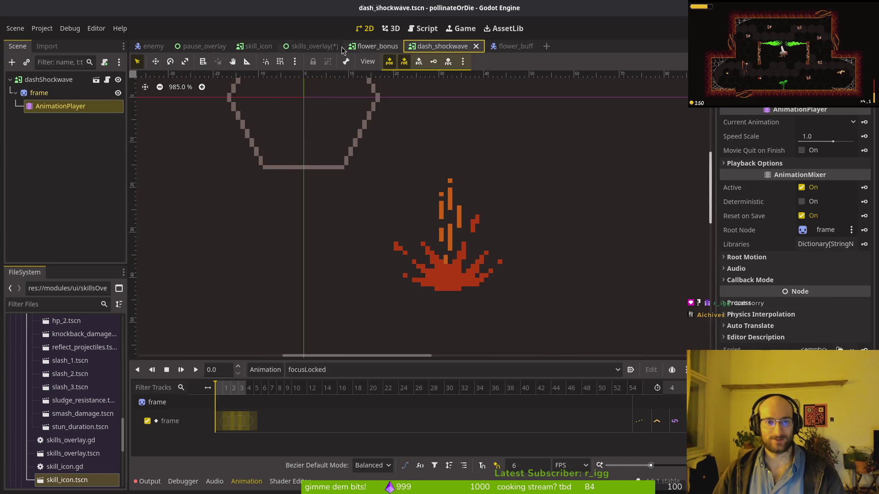
click(318, 46)
key(alt+Tab)
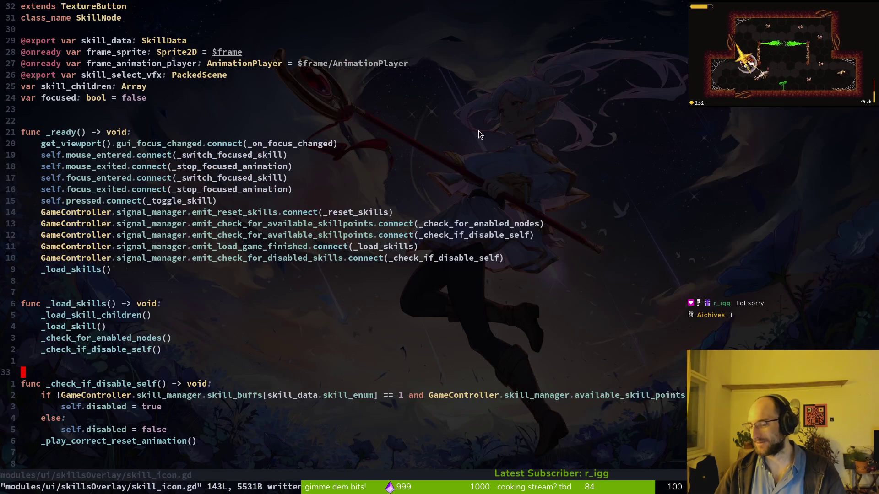
key(alt+Tab)
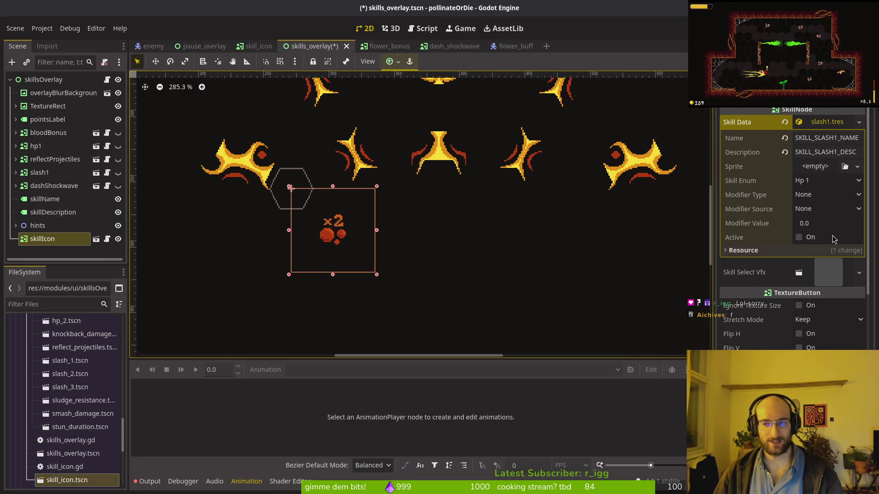
scroll(777, 275, down, 4)
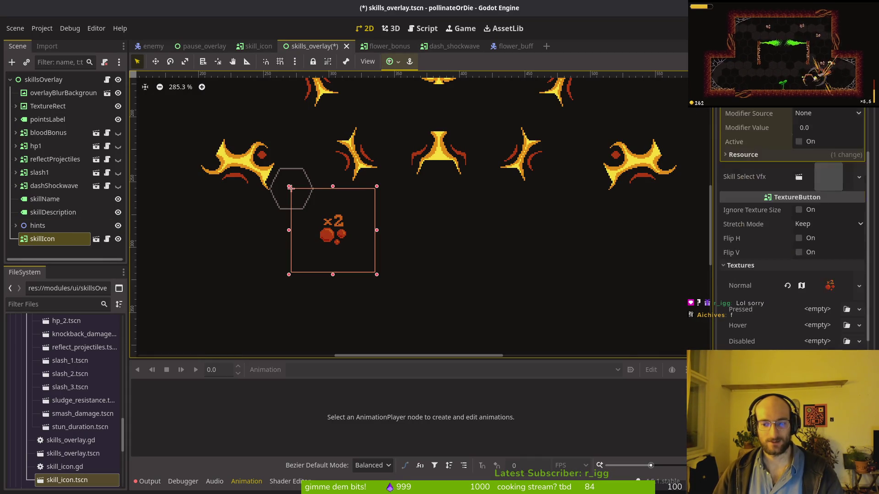
scroll(773, 308, down, 3)
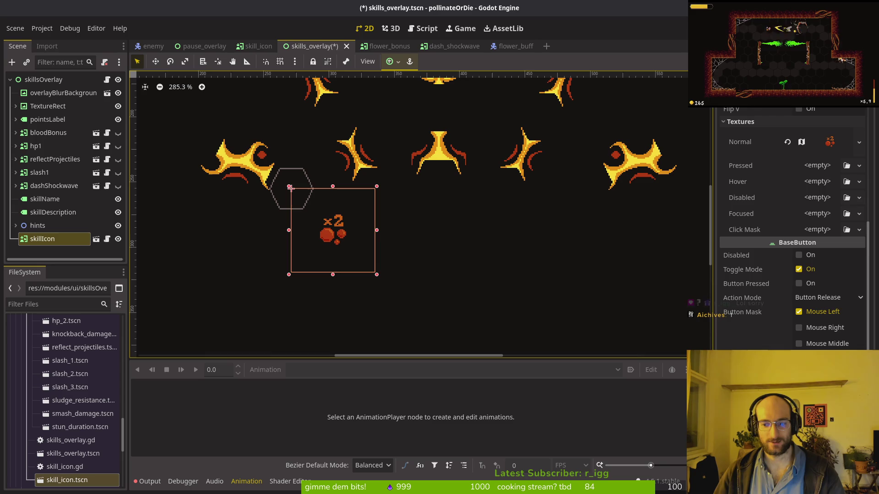
scroll(774, 308, down, 2)
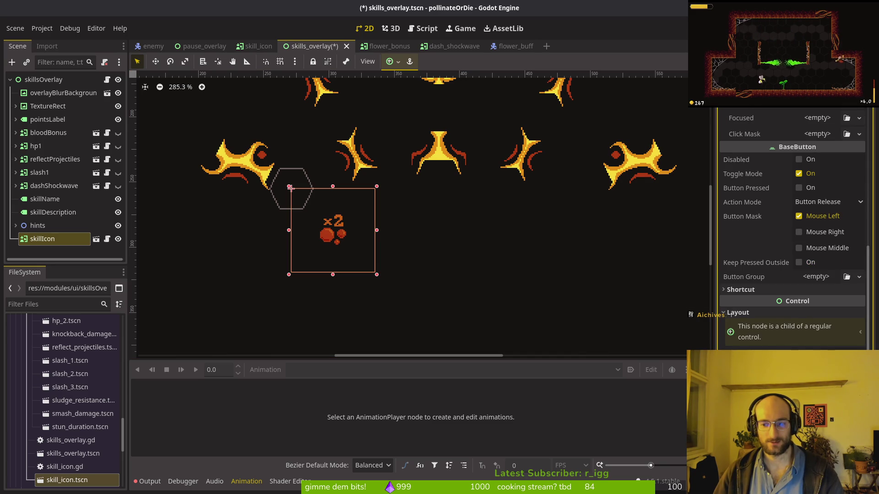
scroll(777, 284, down, 4)
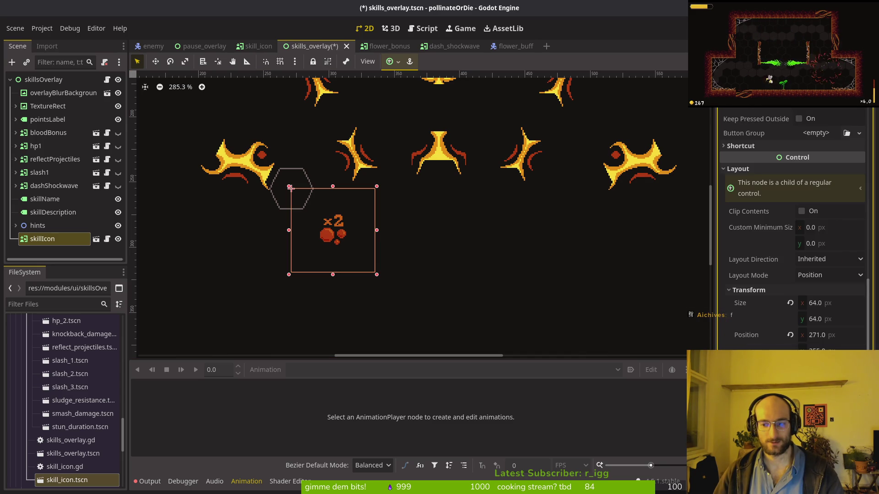
click(776, 290)
click(739, 169)
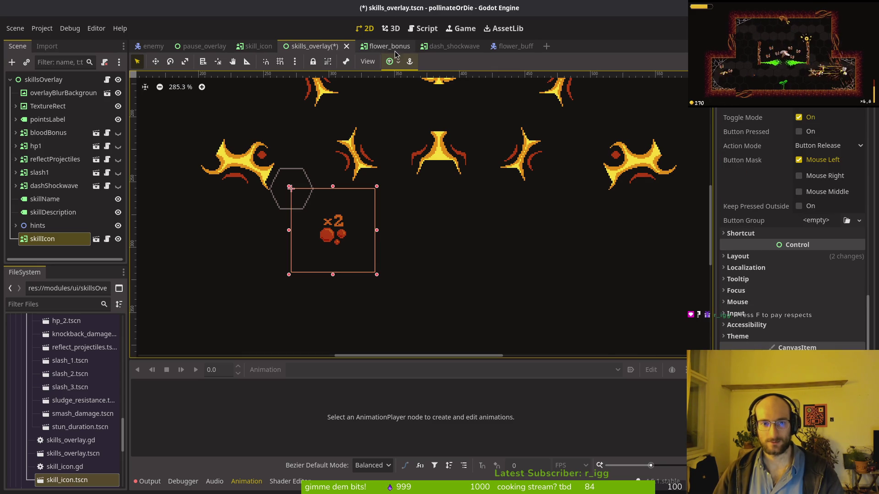
Step: Paste the copied x2 blood-bonus texture into the skill_icon root button's Normal slot
click(256, 46)
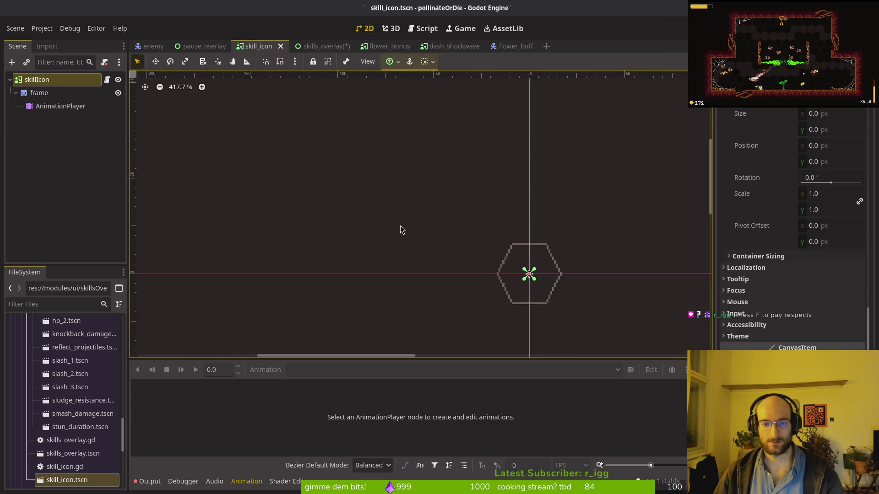
click(754, 256)
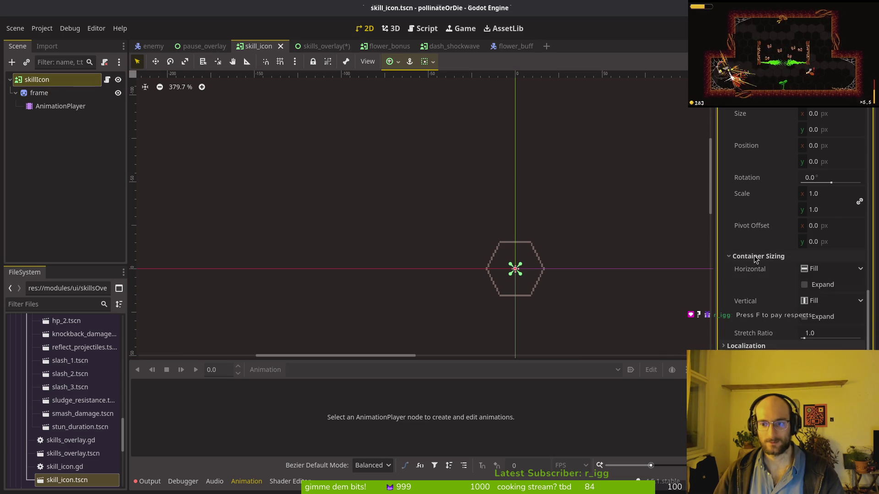
scroll(796, 229, up, 10)
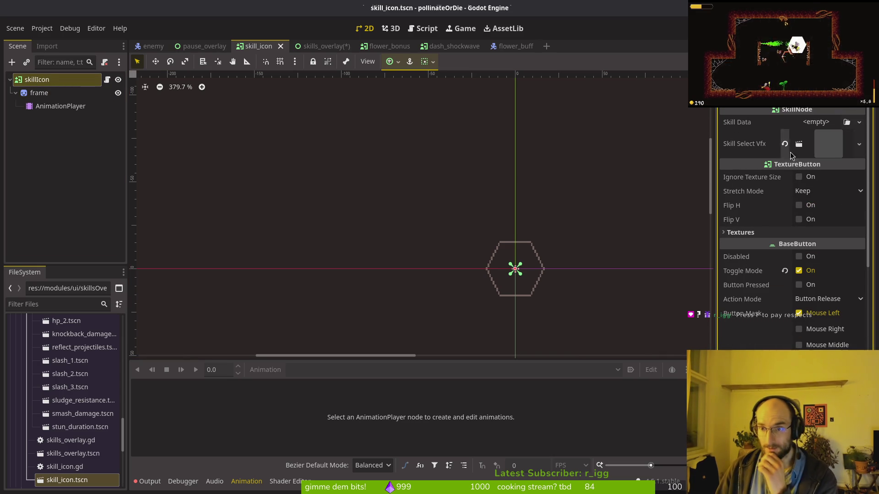
click(761, 233)
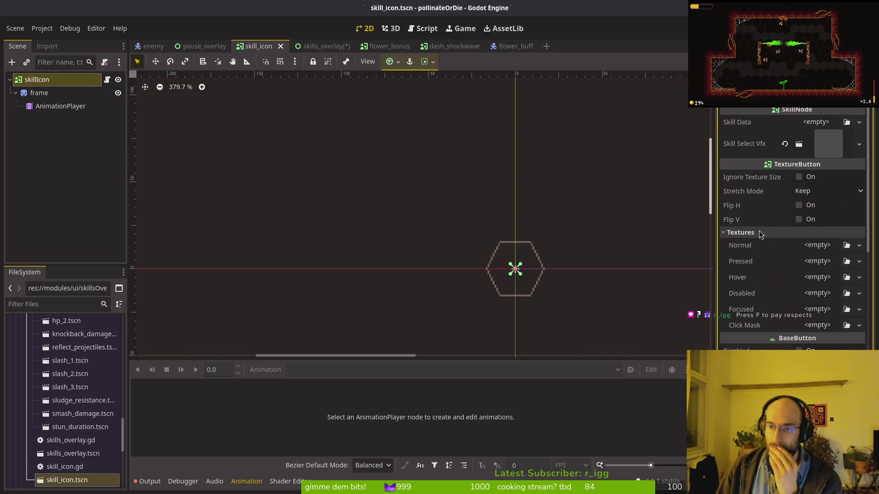
click(819, 247)
click(778, 338)
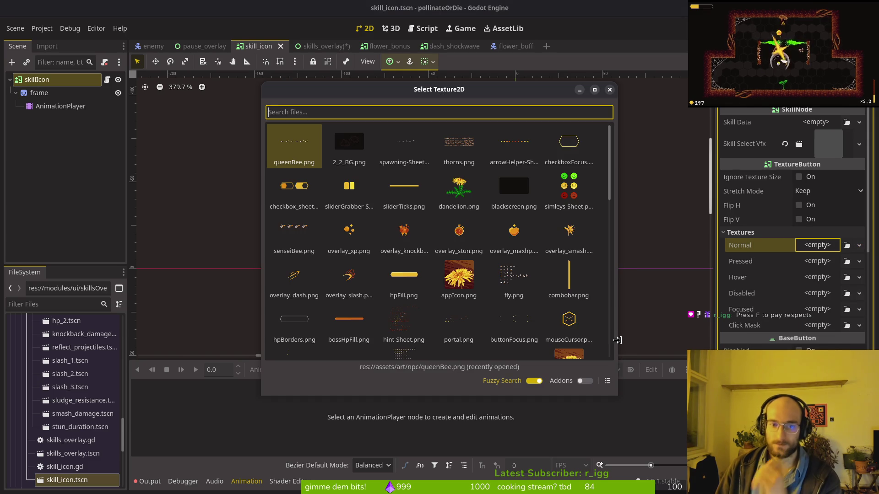
key(Escape)
click(817, 245)
click(819, 303)
right_click(773, 245)
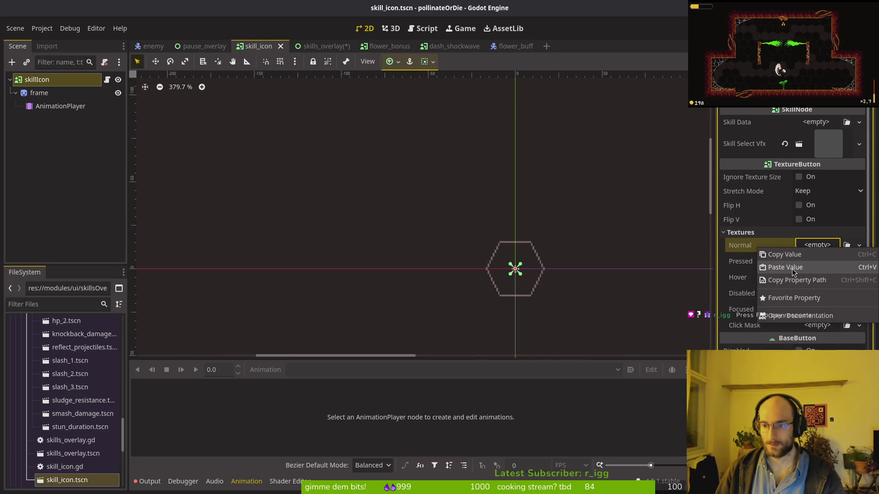
click(784, 265)
scroll(594, 289, down, 2)
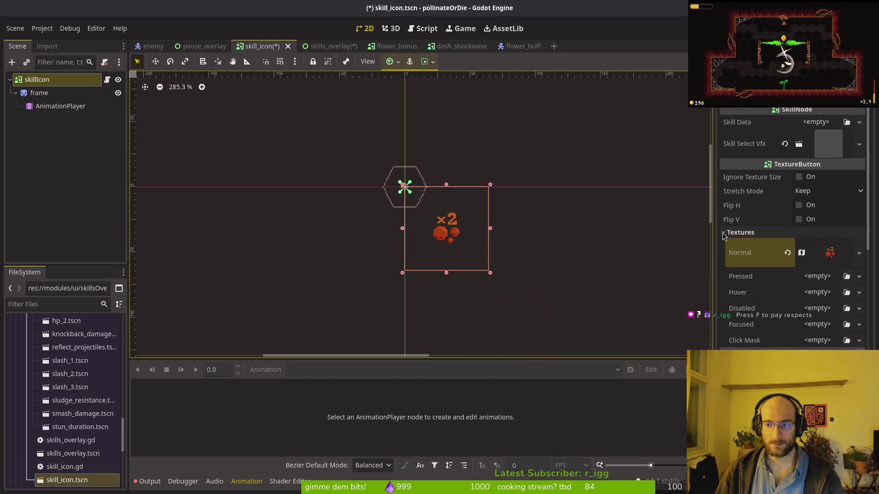
Step: Try moving the icon and undo it, then preview the Normal texture at large size
drag(439, 249, 406, 215)
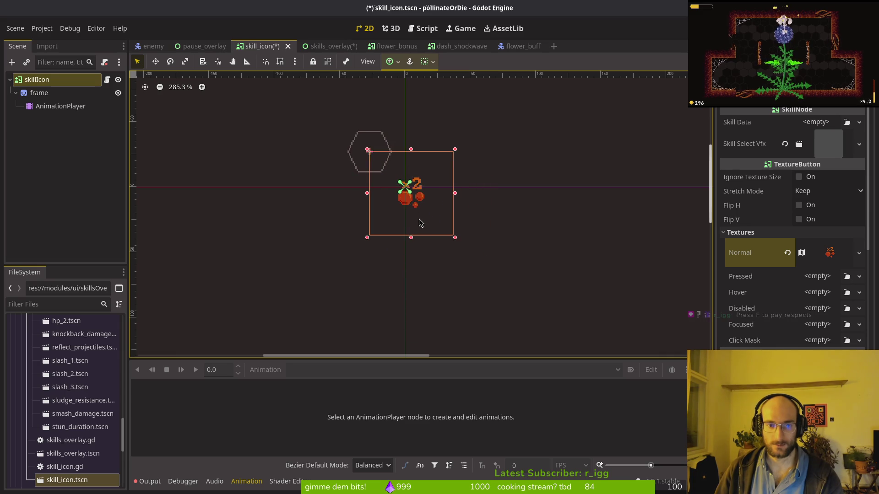
key(ctrl+z)
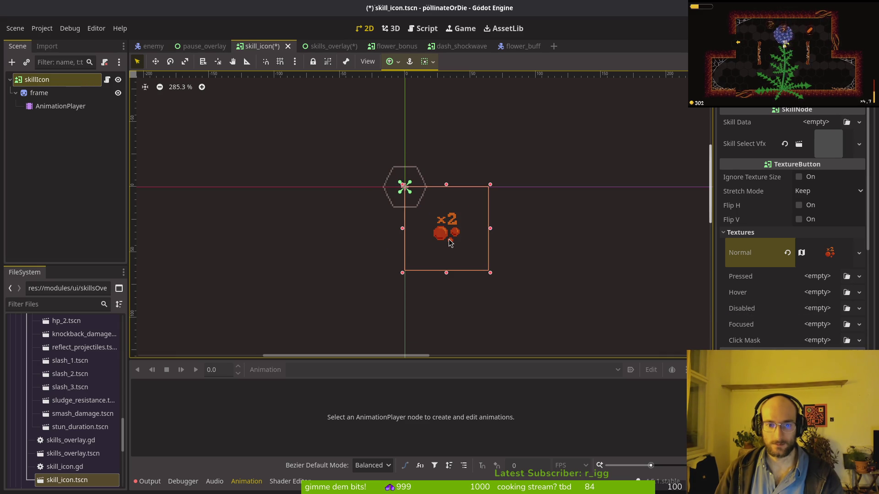
click(813, 252)
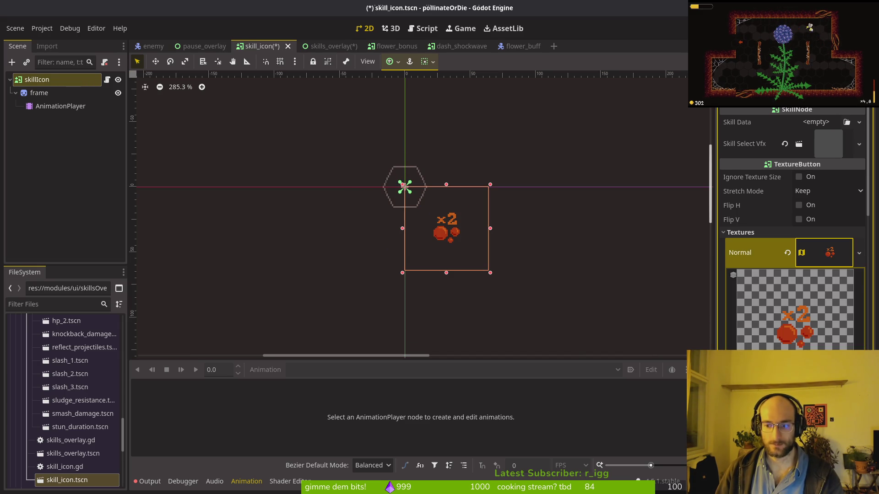
scroll(812, 340, down, 6)
scroll(818, 345, up, 5)
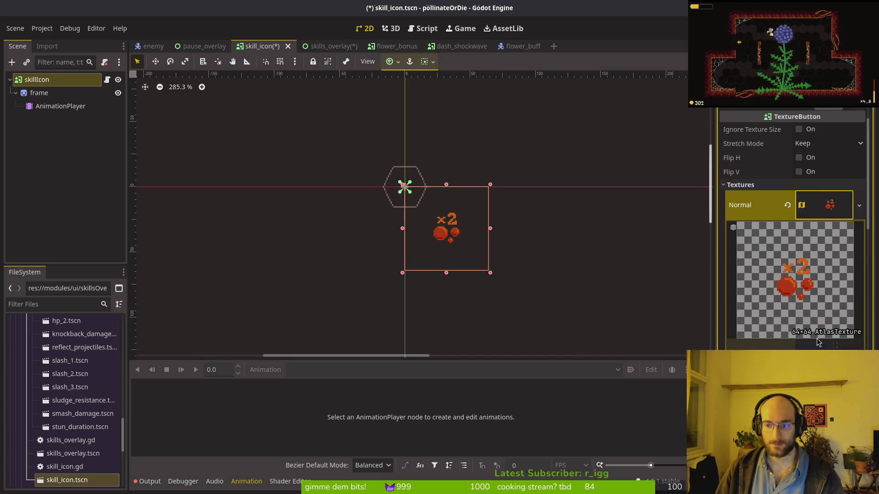
click(818, 198)
Step: Leave Stretch Mode at Keep and bring up the anchor preset choices
scroll(769, 208, up, 1)
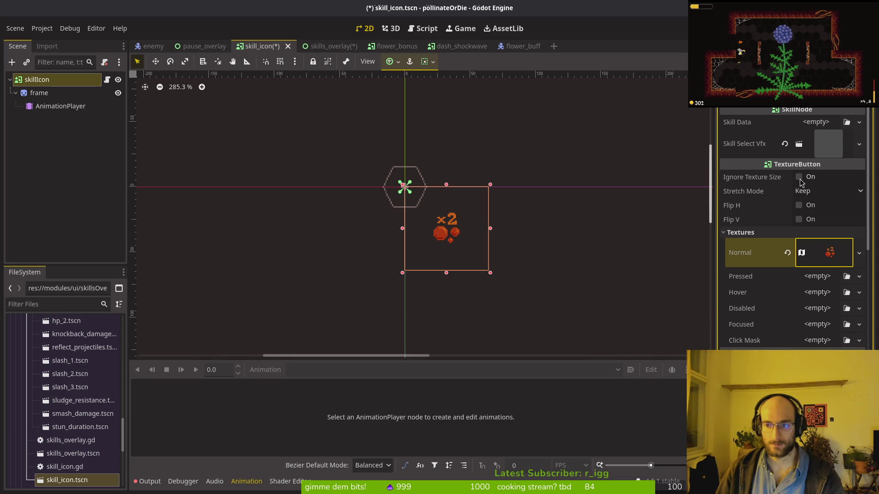
click(804, 193)
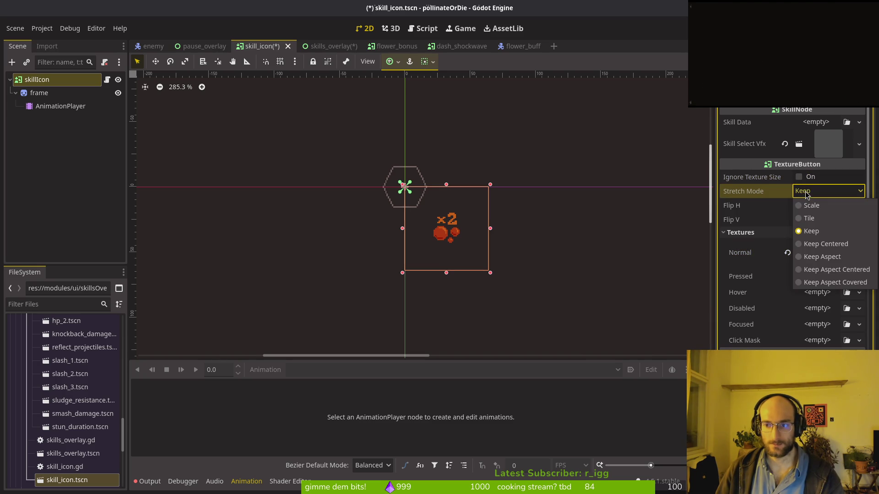
click(807, 194)
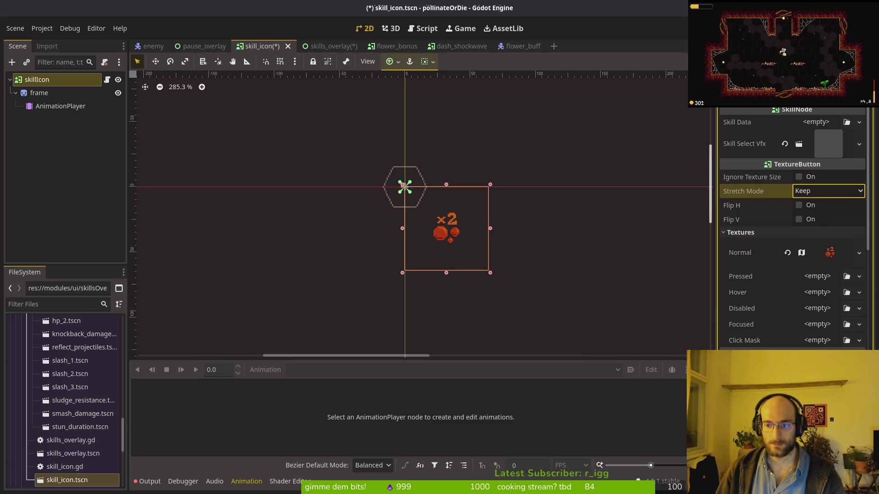
scroll(808, 286, down, 6)
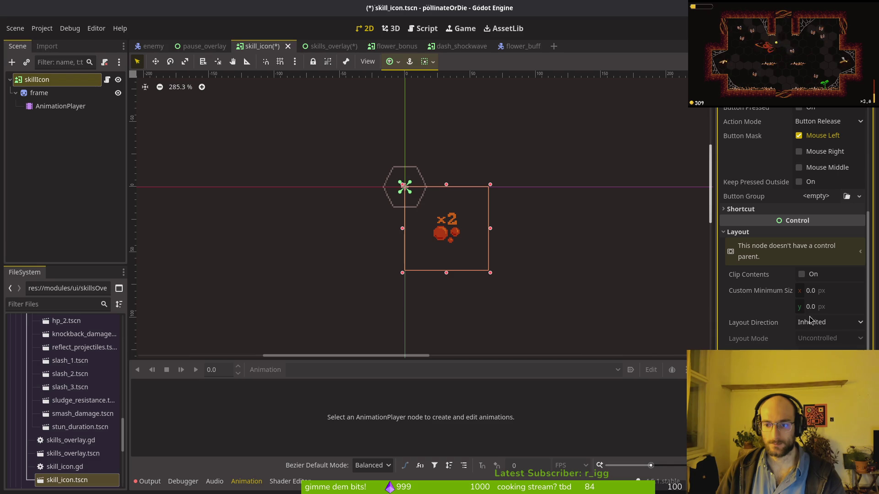
click(815, 355)
key(Escape)
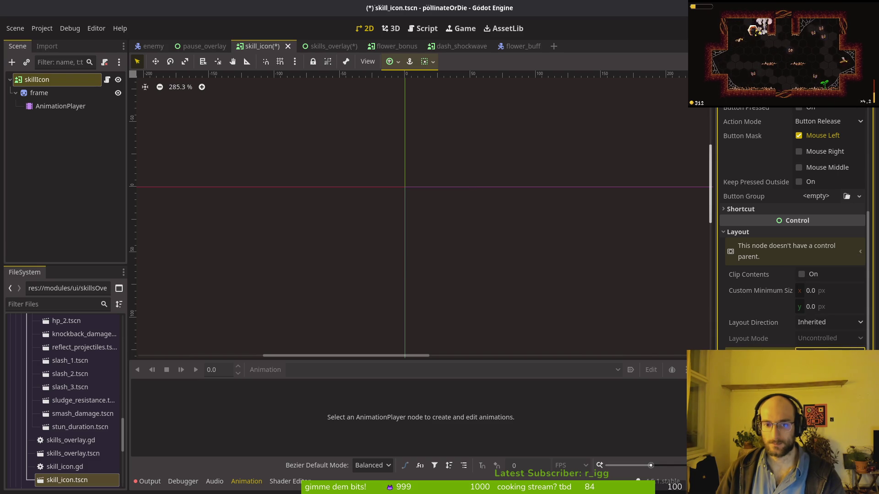
scroll(310, 156, down, 6)
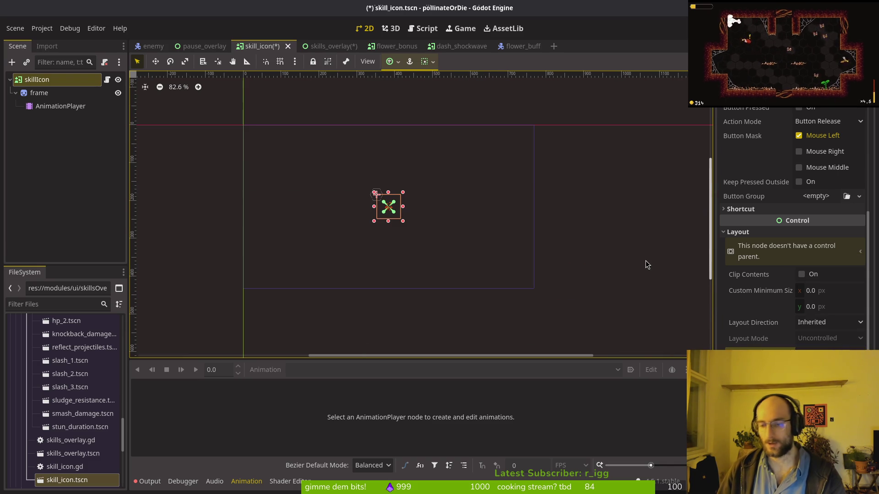
key(ctrl+z)
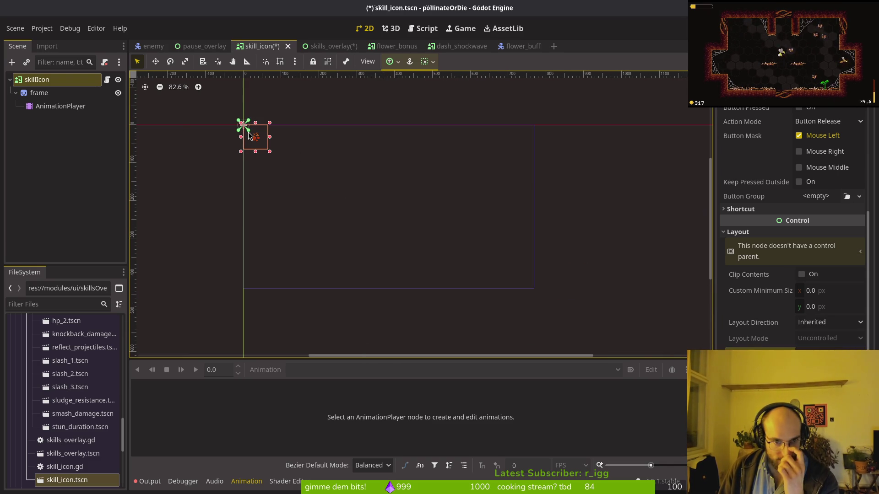
scroll(246, 138, up, 5)
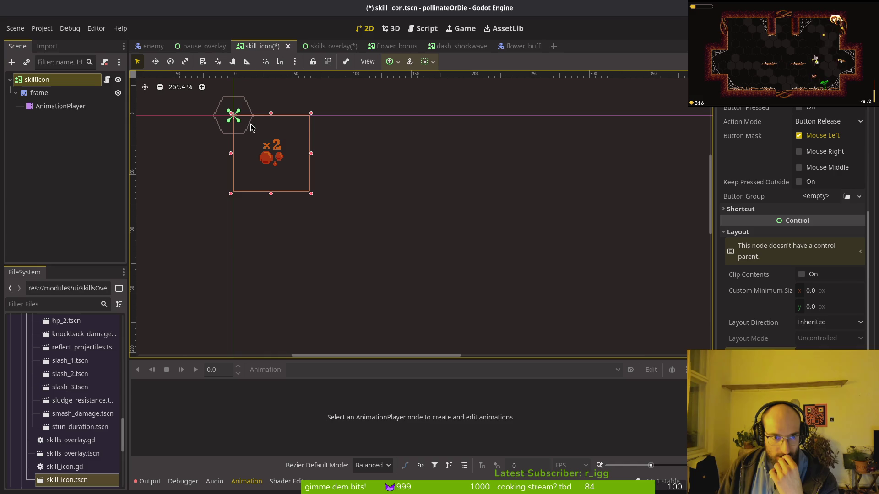
scroll(795, 229, down, 3)
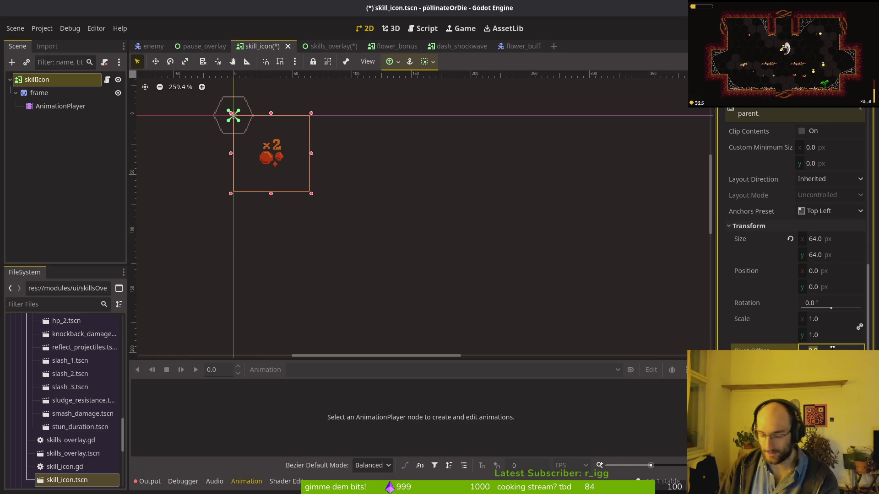
text(16)
key(Return)
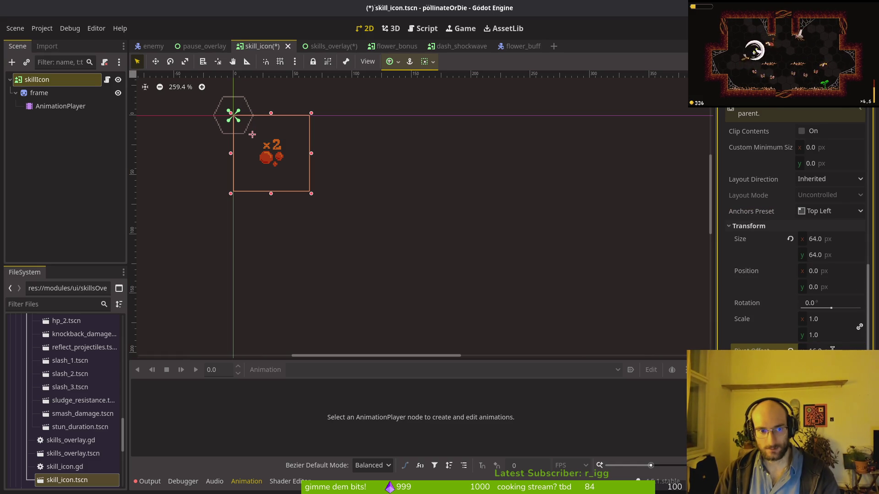
key(ctrl+z)
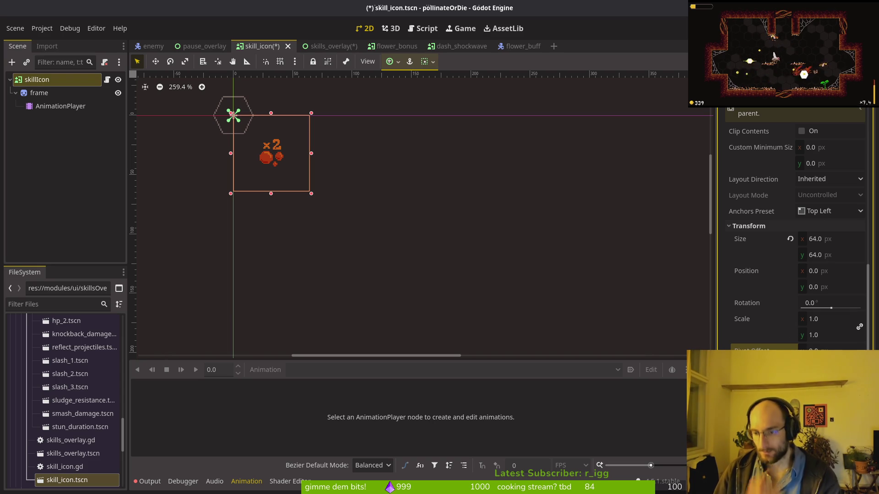
scroll(827, 348, down, 2)
click(832, 347)
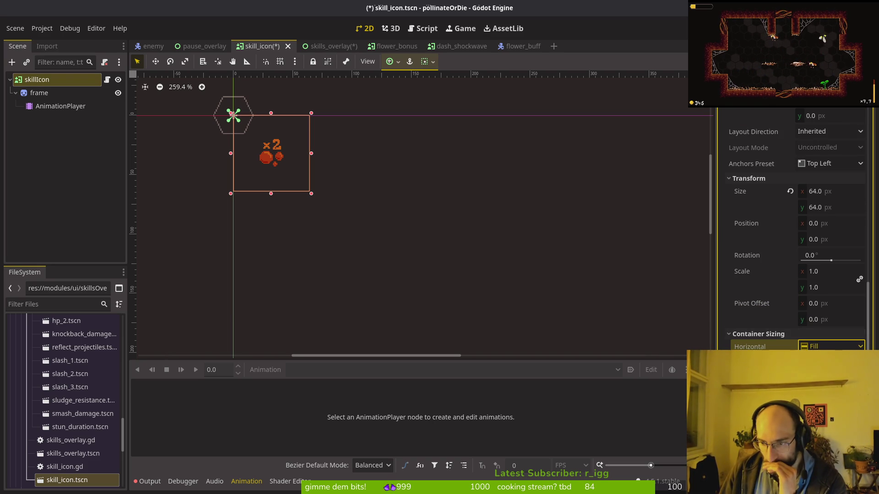
click(828, 386)
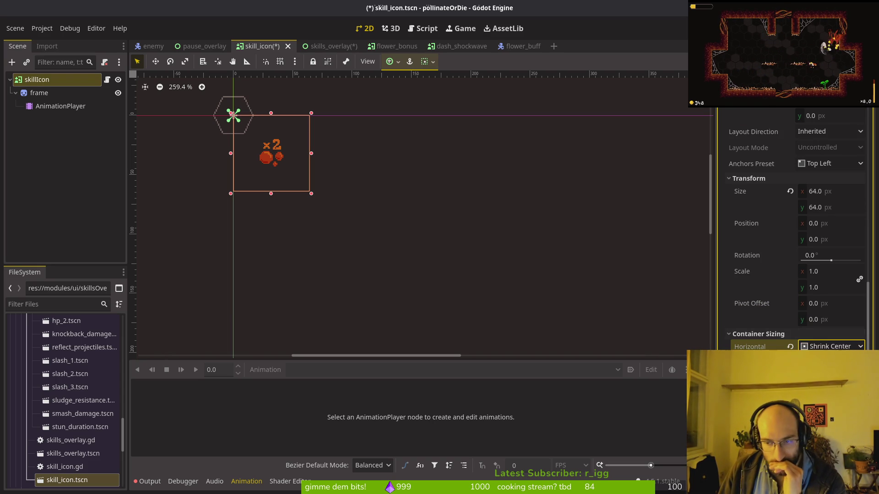
click(790, 347)
scroll(742, 346, down, 4)
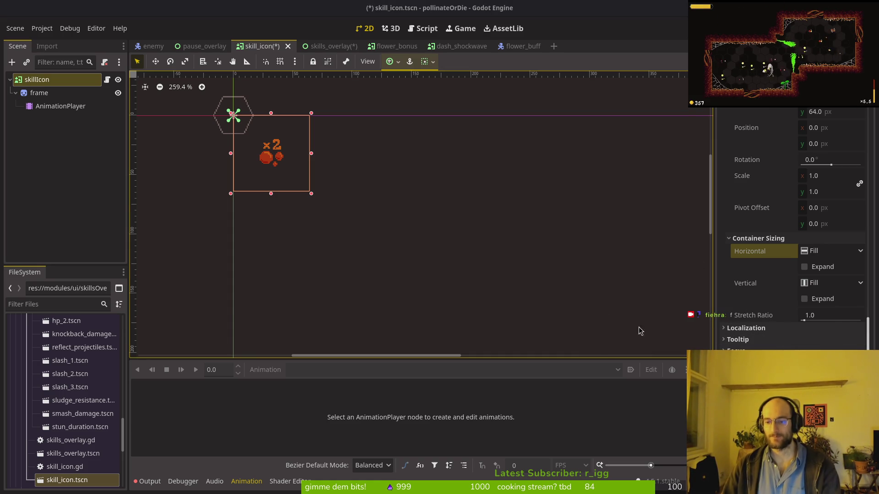
drag(281, 186, 343, 225)
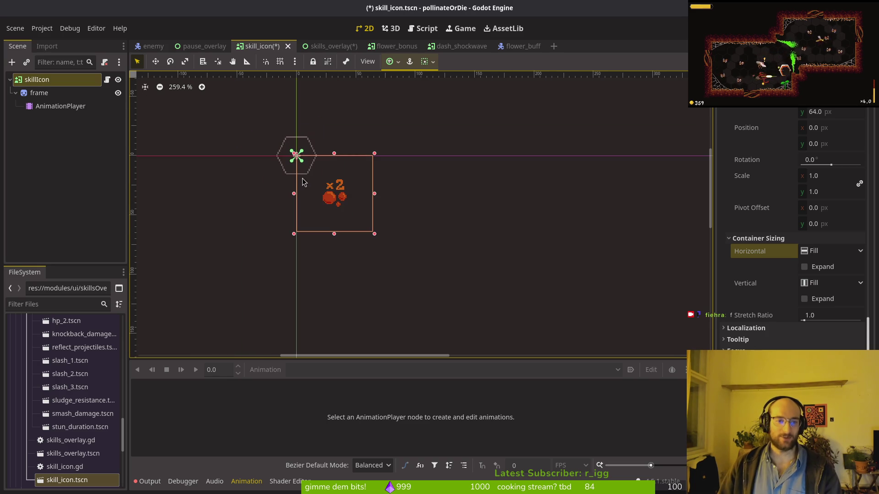
scroll(348, 185, down, 5)
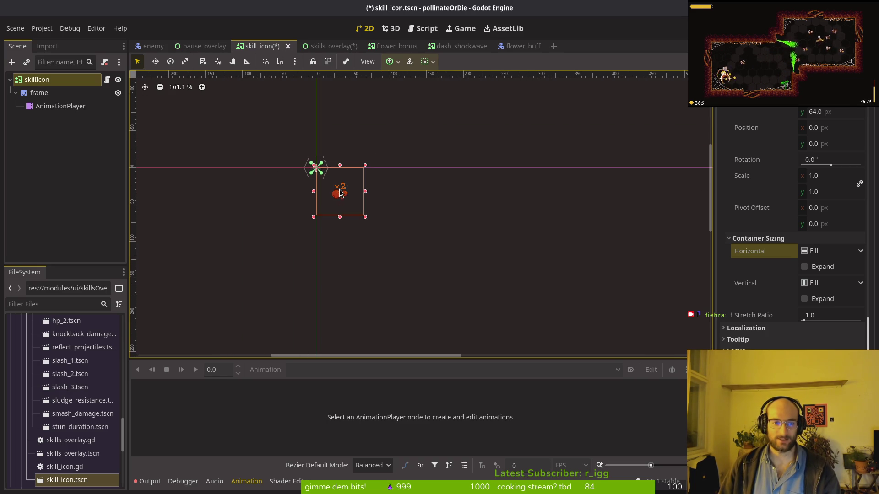
scroll(344, 187, up, 5)
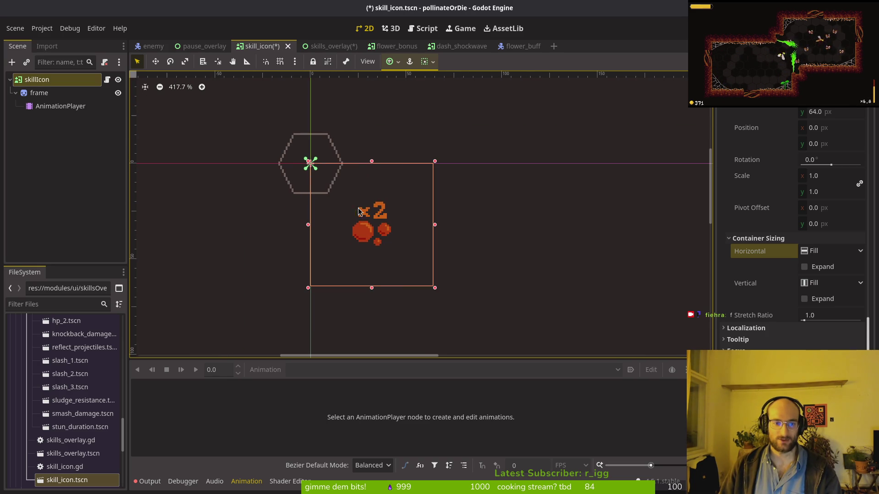
scroll(811, 250, up, 10)
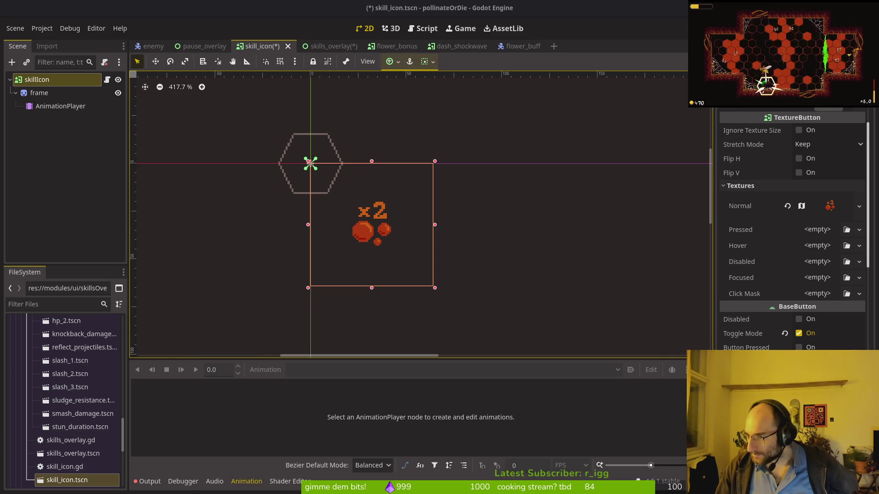
Step: Set the button's Stretch Mode to Keep Aspect Centered
click(802, 144)
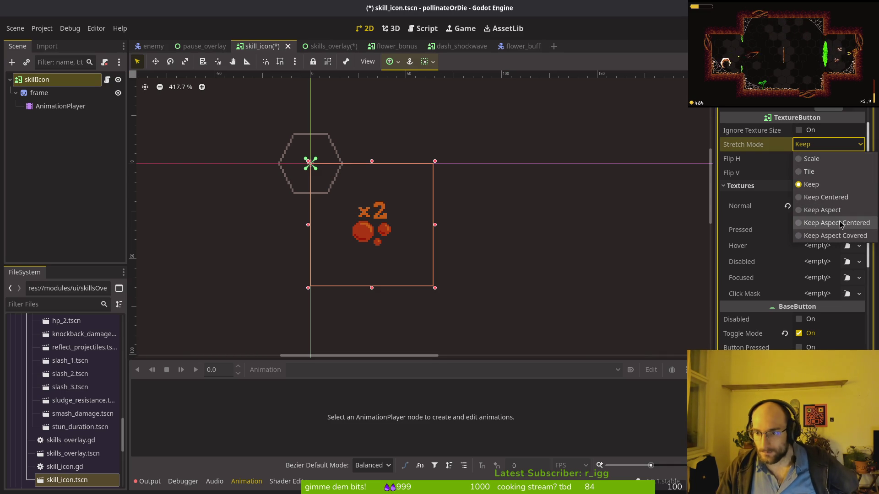
click(831, 198)
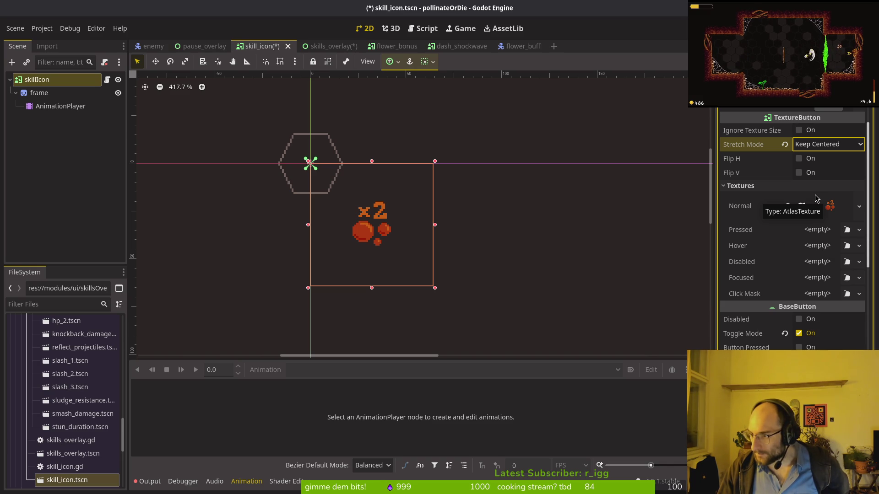
click(824, 144)
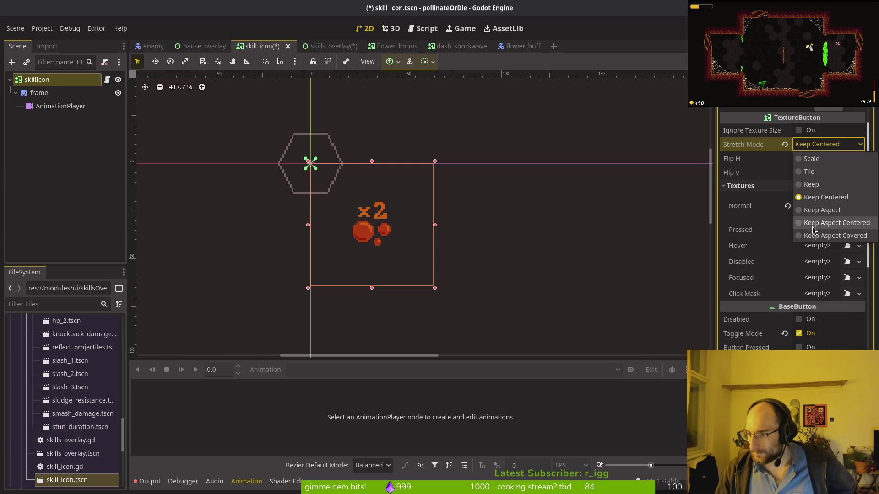
key(Escape)
Step: Clear the Normal texture and paste the copied x2 skill art back in
scroll(424, 203, down, 3)
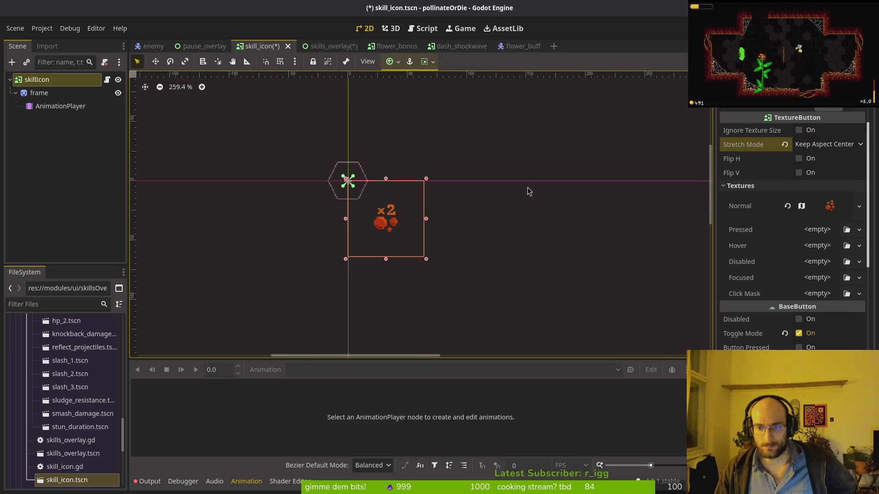
click(788, 206)
click(816, 201)
click(747, 201)
right_click(748, 202)
click(781, 220)
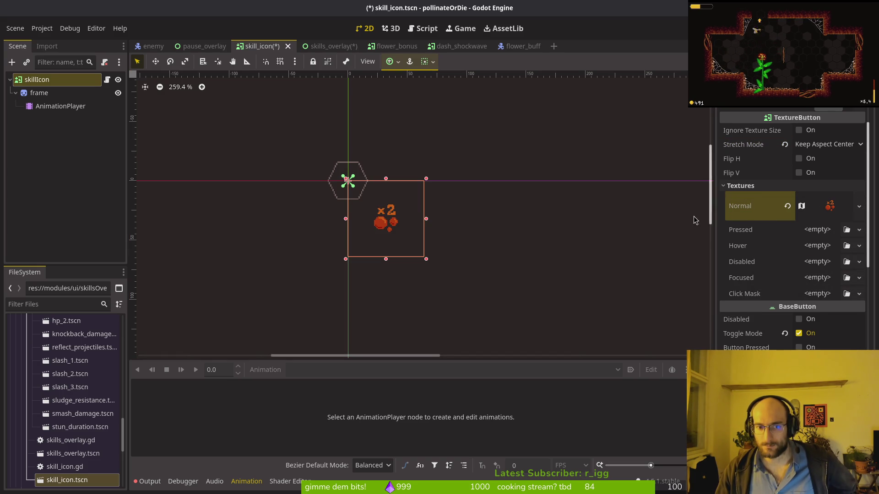
scroll(824, 151, up, 2)
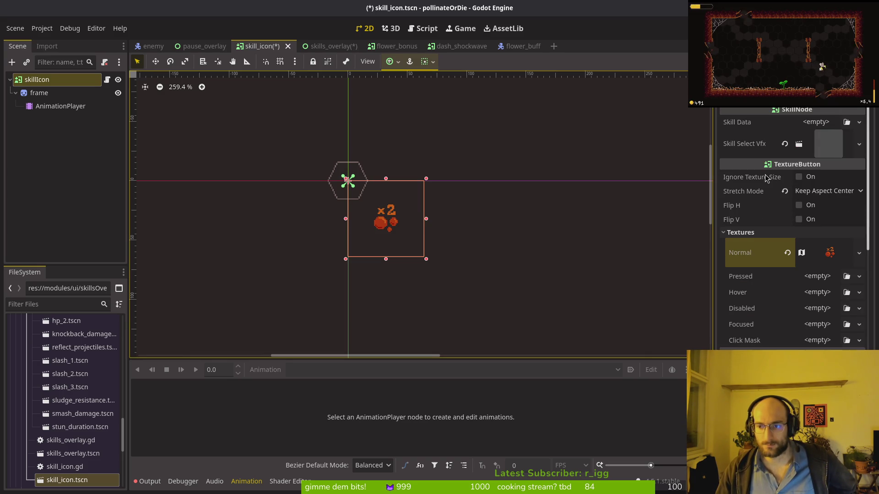
Step: Turn Ignore Texture Size on and then off again
click(801, 177)
scroll(489, 216, down, 5)
scroll(488, 216, down, 3)
click(800, 178)
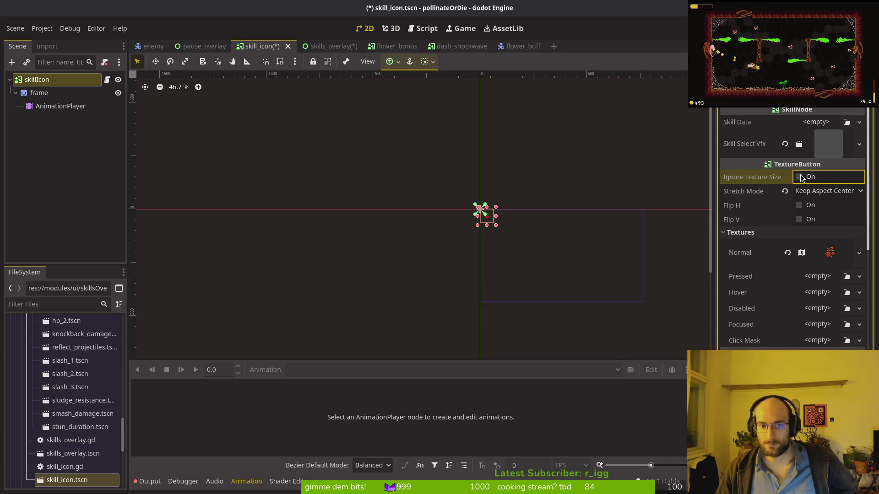
Step: Try Stretch Modes Scale and Tile and a horizontal flip, settling on Keep Aspect Centered
click(817, 189)
click(819, 206)
click(818, 198)
click(823, 220)
click(819, 204)
click(814, 191)
click(812, 205)
click(816, 201)
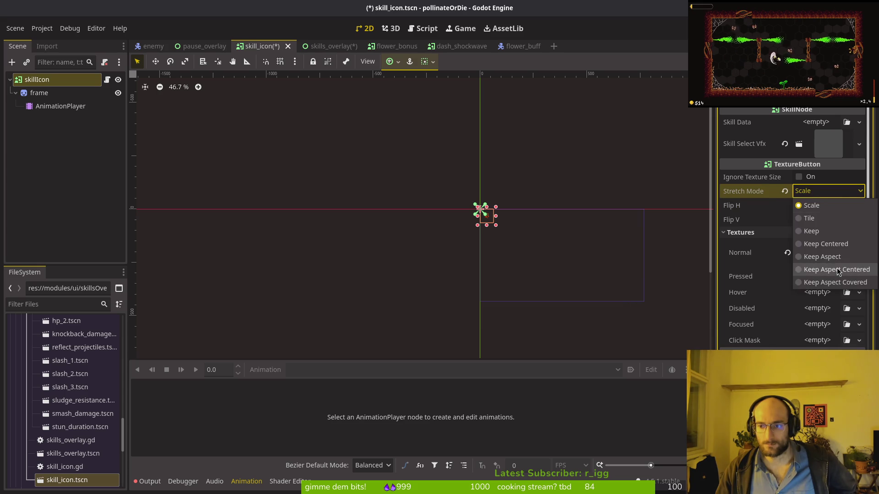
click(833, 269)
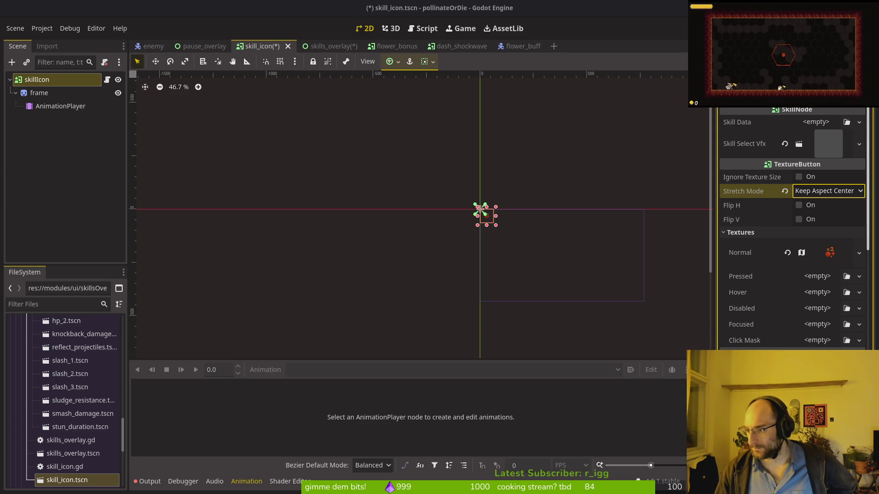
Step: Undo to clear the Normal texture and save skill_icon.tscn
scroll(515, 208, up, 10)
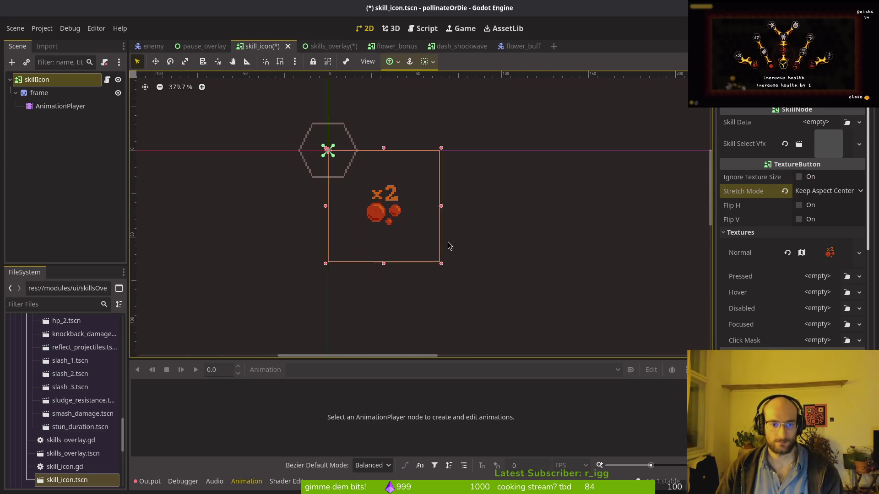
key(ctrl+z)
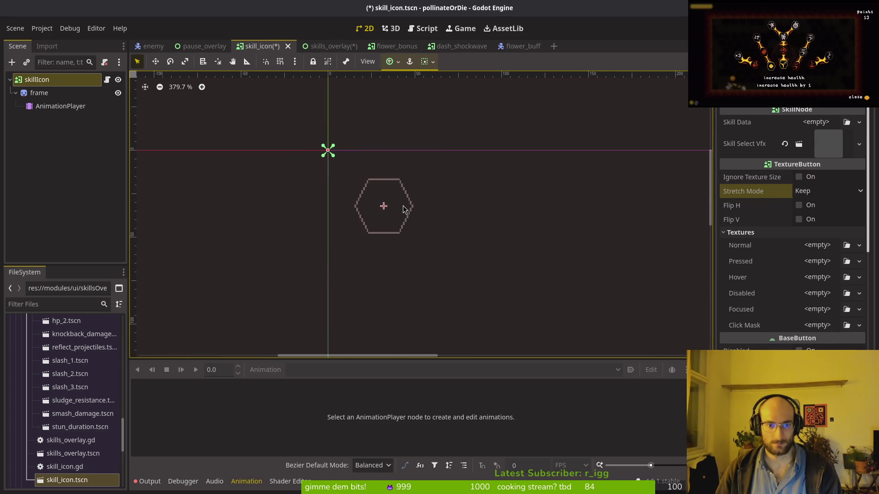
key(ctrl+s)
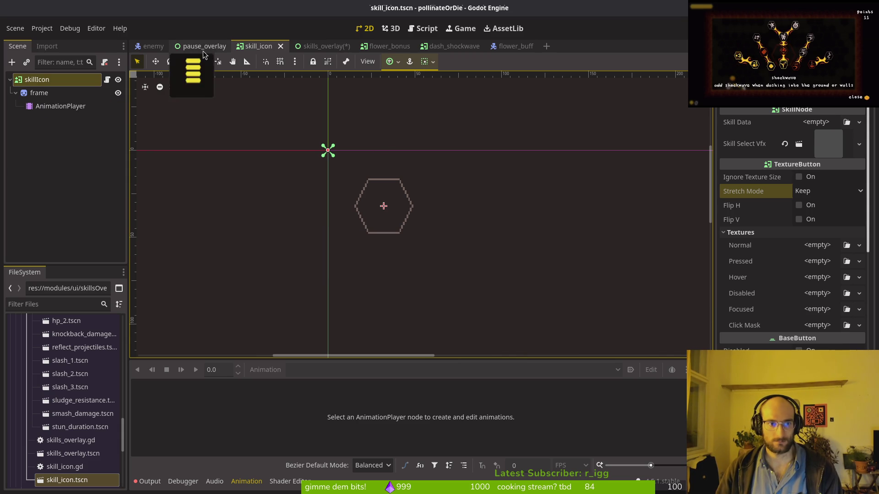
click(322, 46)
Step: Move the skillIcon up-left beside the slash art and save skills_overlay.tscn
drag(348, 243, 319, 213)
scroll(293, 203, up, 8)
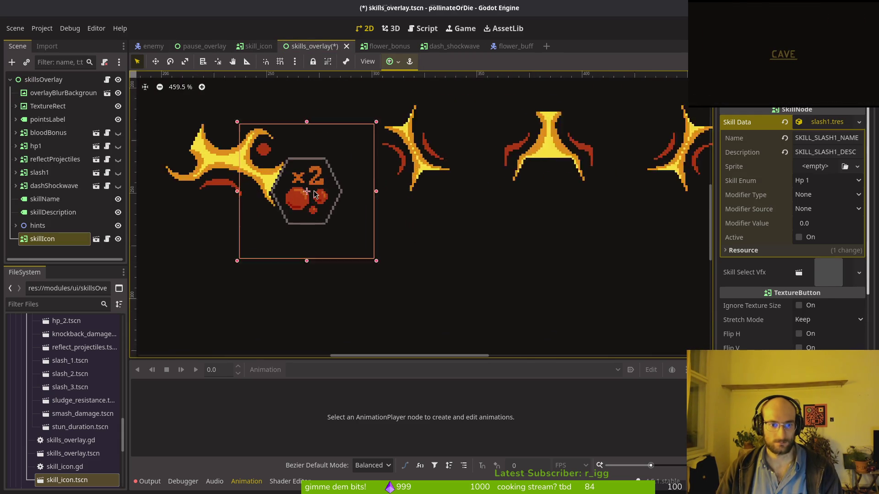
key(ctrl+s)
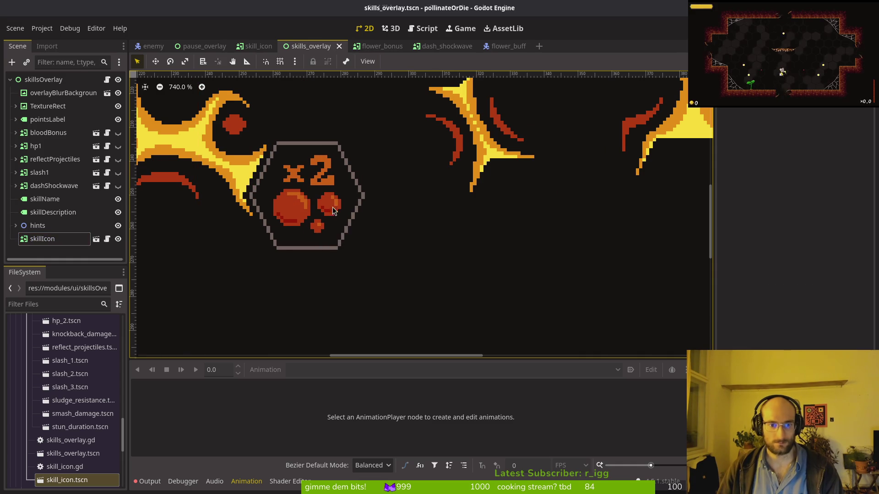
Step: Select bloodBonus to view its x2 Normal, Pressed and Disabled textures
scroll(331, 210, down, 3)
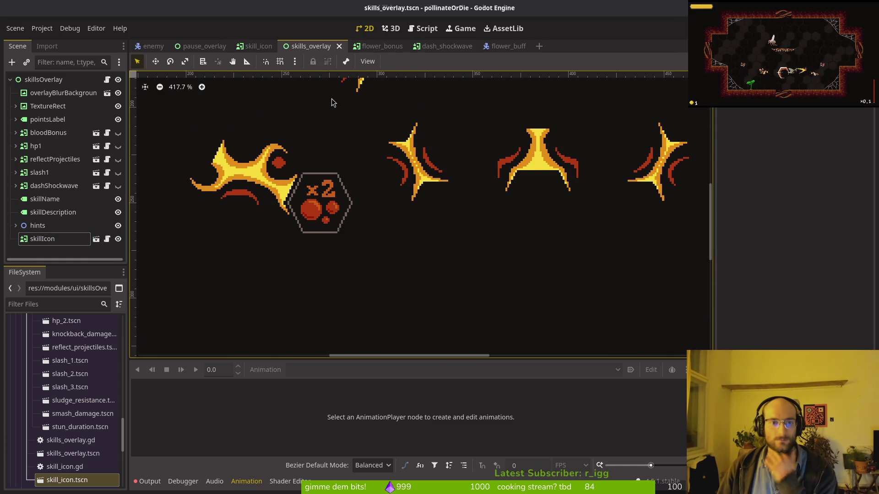
click(337, 208)
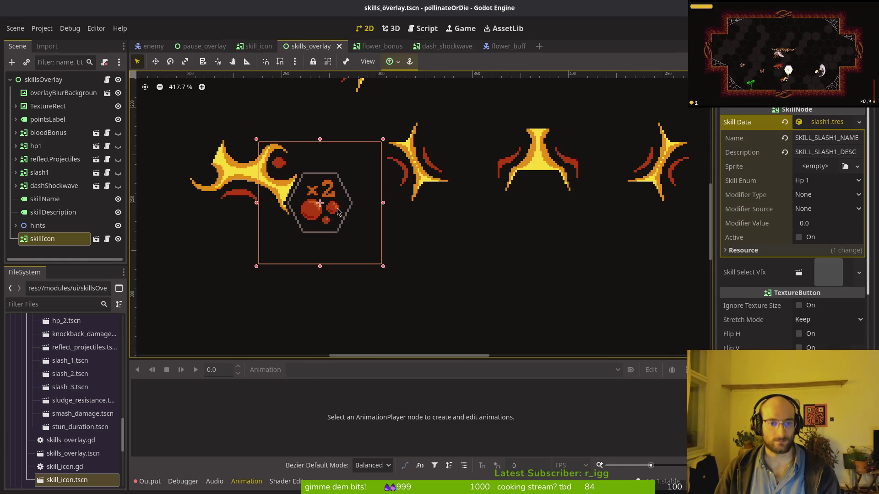
click(380, 46)
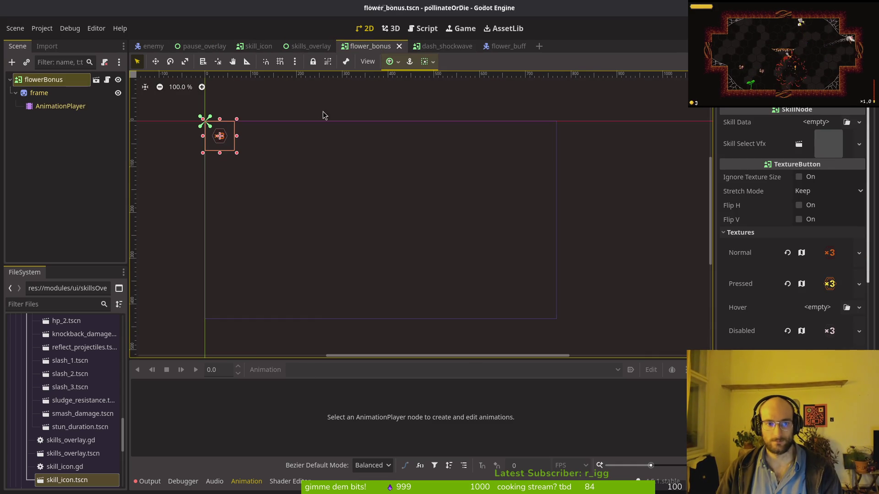
click(307, 52)
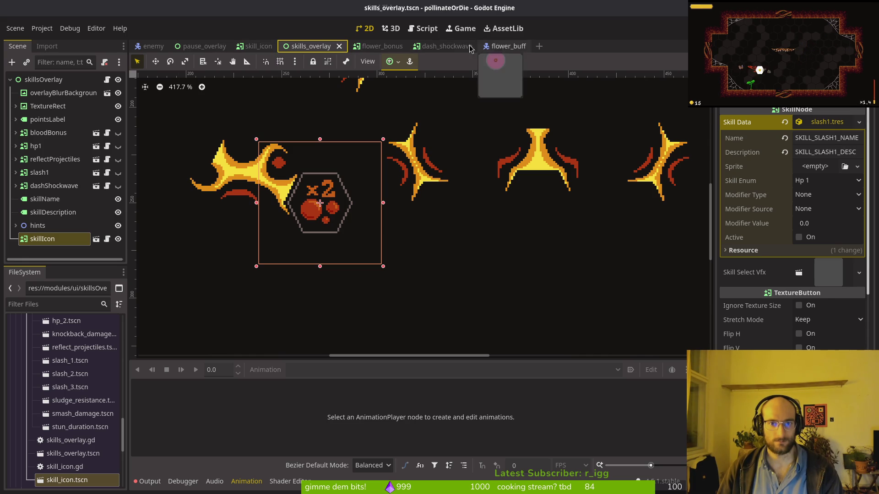
scroll(374, 208, down, 6)
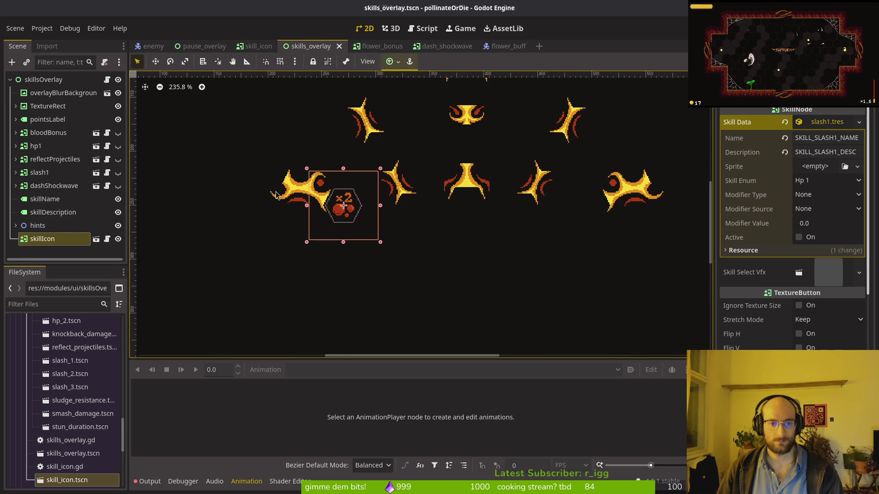
click(48, 133)
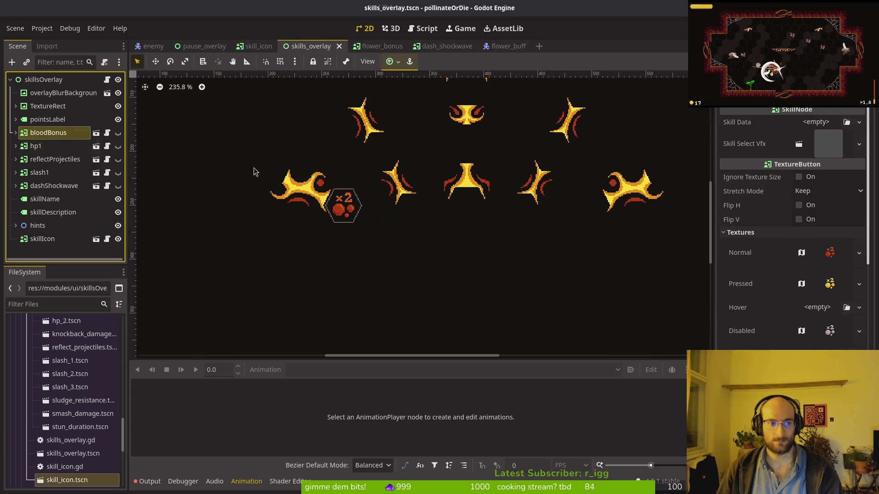
Step: Copy bloodBonus's Pressed texture and paste it into skillIcon's Pressed slot
right_click(829, 285)
click(779, 289)
click(359, 216)
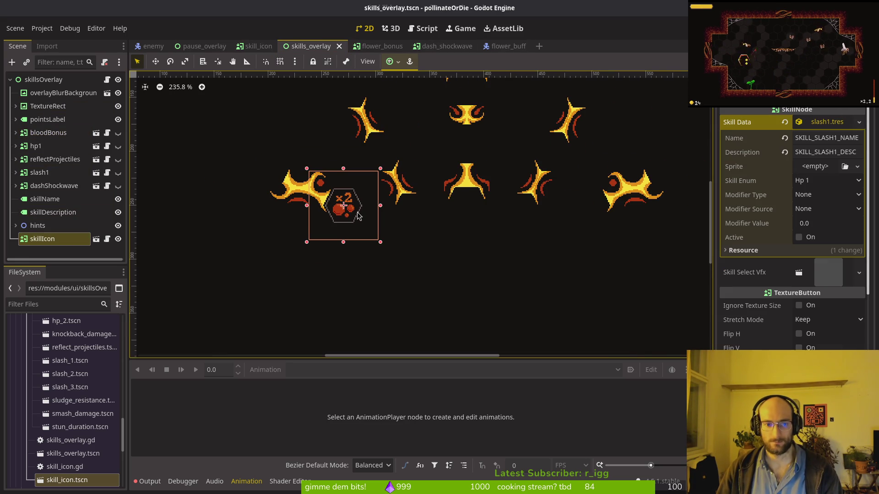
scroll(781, 284, down, 5)
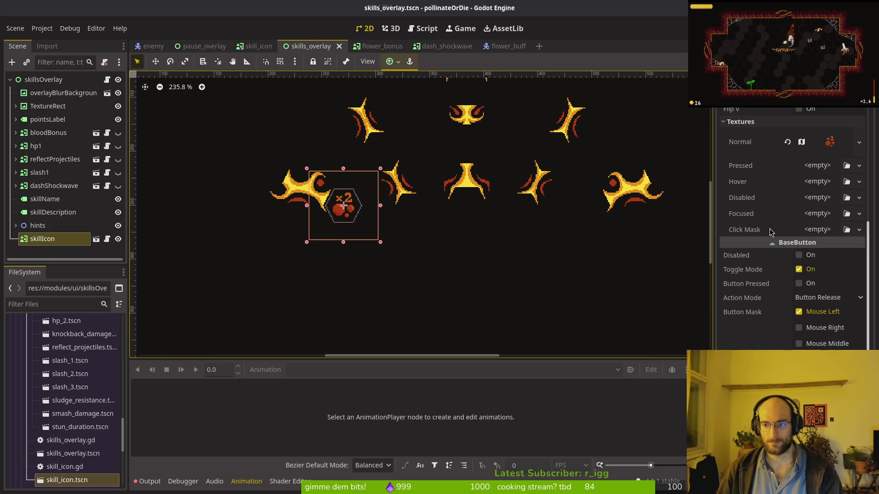
right_click(743, 171)
click(774, 184)
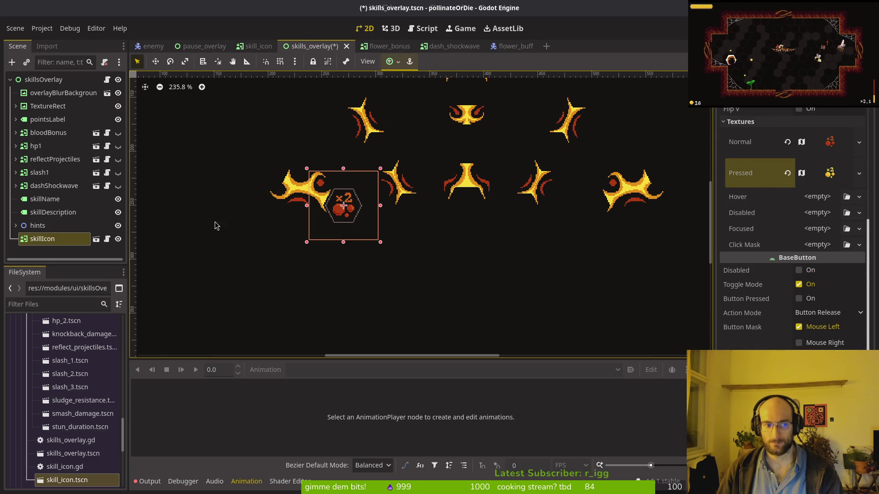
Step: Copy bloodBonus's Disabled texture and paste it into skillIcon's Disabled slot
click(65, 136)
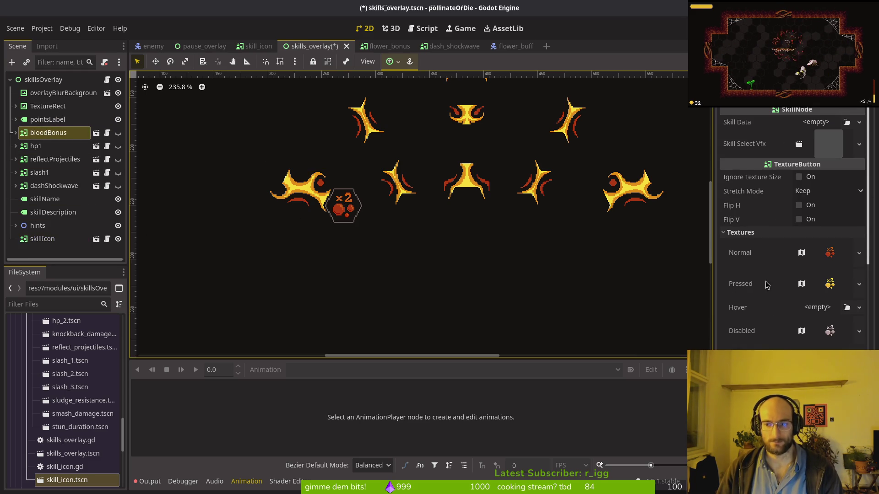
click(757, 332)
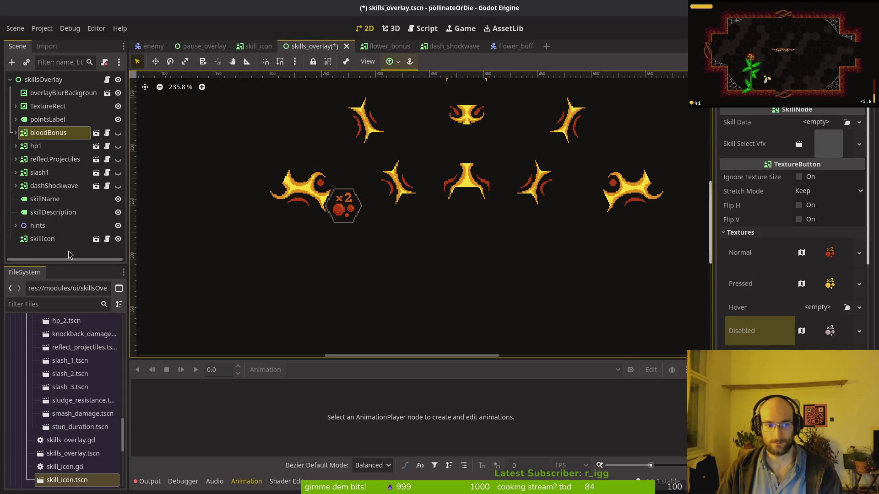
click(49, 240)
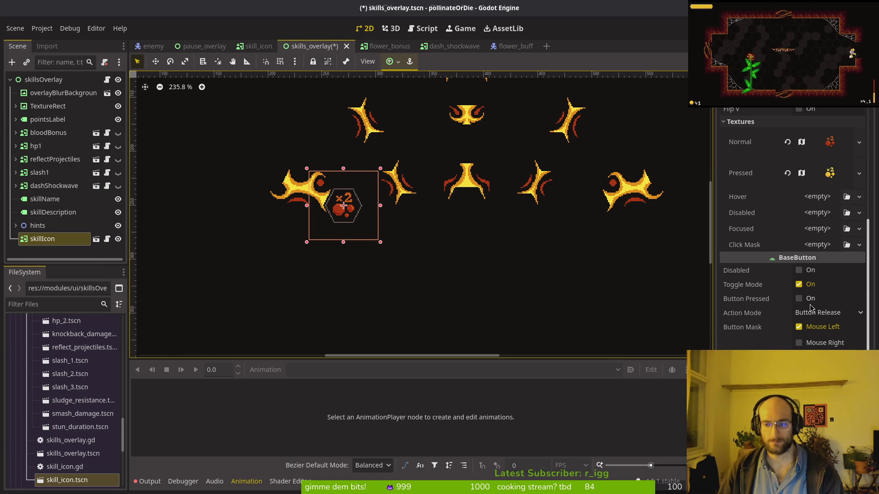
right_click(792, 213)
click(774, 229)
Step: Save the overlay and move skillIcon to just below pointsLabel in the scene tree
scroll(793, 232, up, 3)
key(ctrl+s)
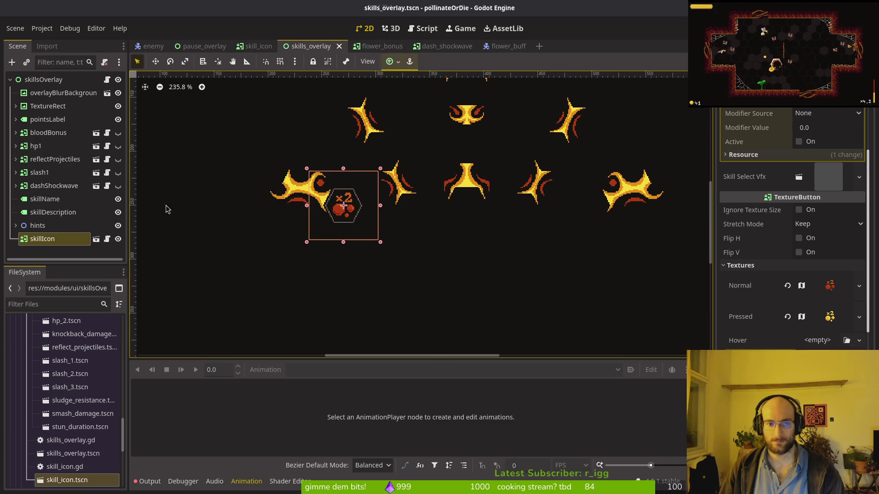
drag(48, 235, 56, 126)
Step: Expand bloodBonus to reveal its child flowerBonus and select between the two
click(51, 146)
click(16, 145)
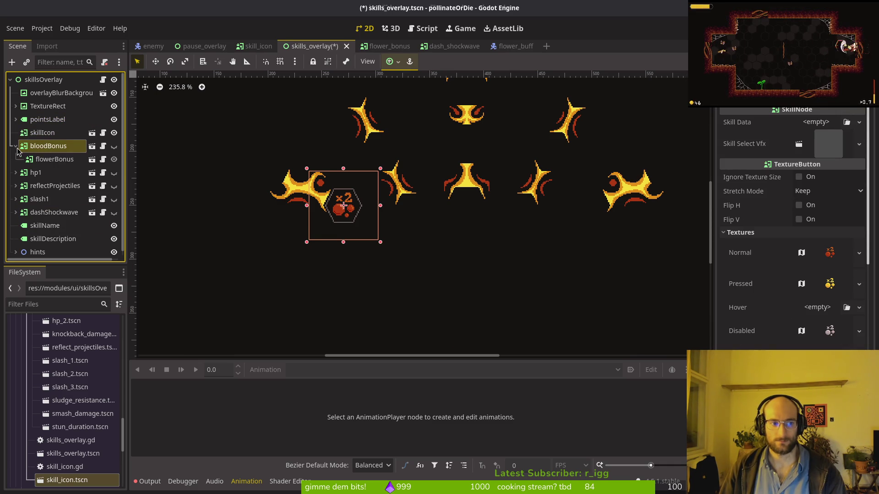
click(50, 159)
click(46, 146)
click(38, 160)
click(41, 147)
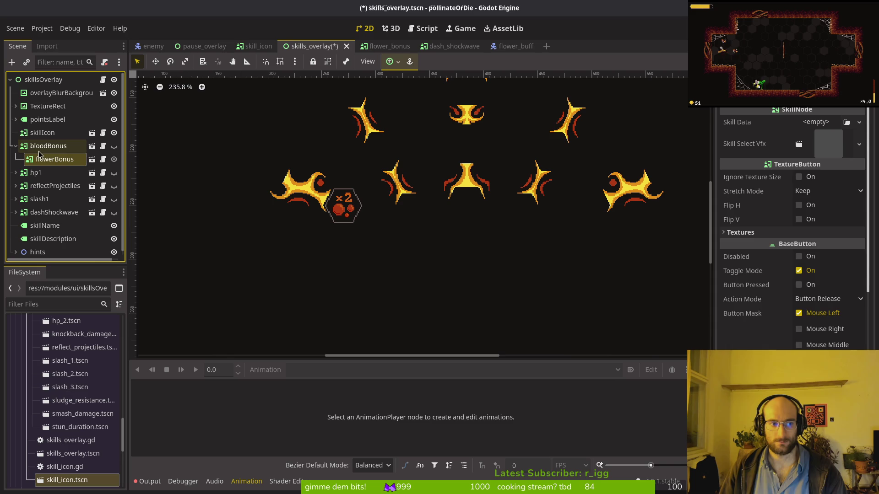
click(47, 160)
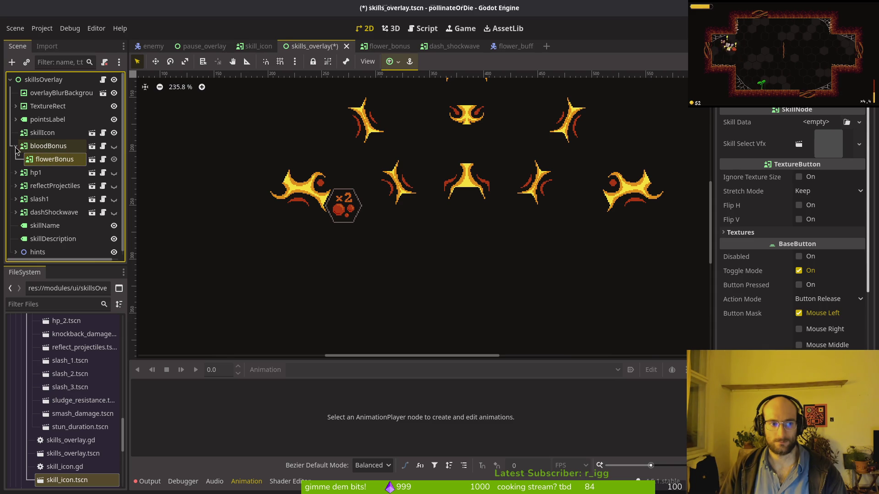
Step: Toggle bloodBonus and skillIcon visibility to compare the x3 and x2 icons, leaving bloodBonus hidden
click(114, 146)
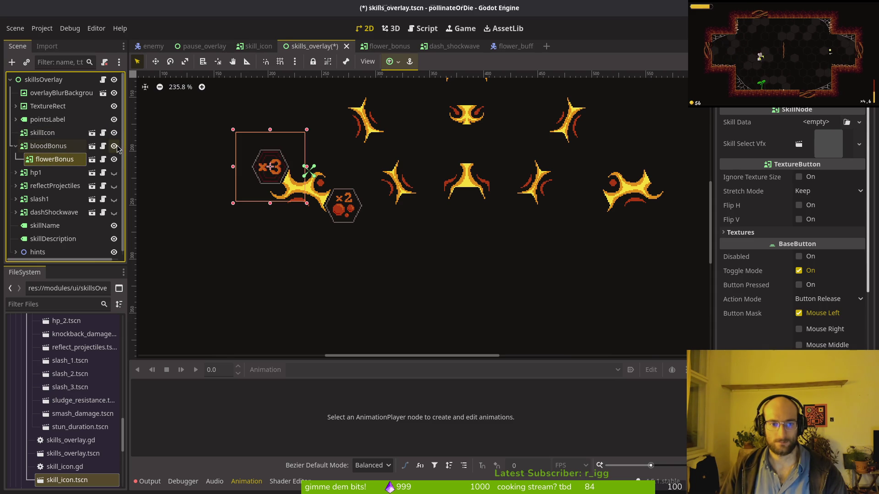
click(114, 146)
click(115, 147)
click(115, 146)
click(115, 146)
click(115, 147)
click(115, 134)
click(115, 146)
click(115, 146)
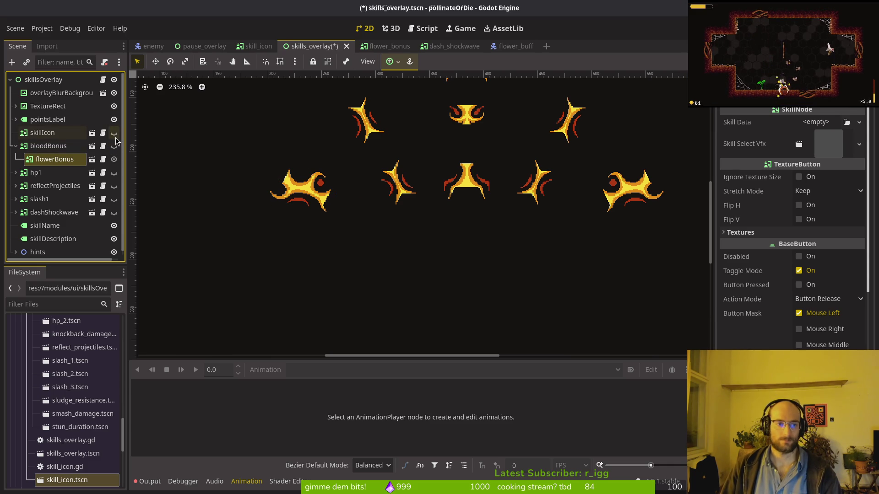
click(115, 133)
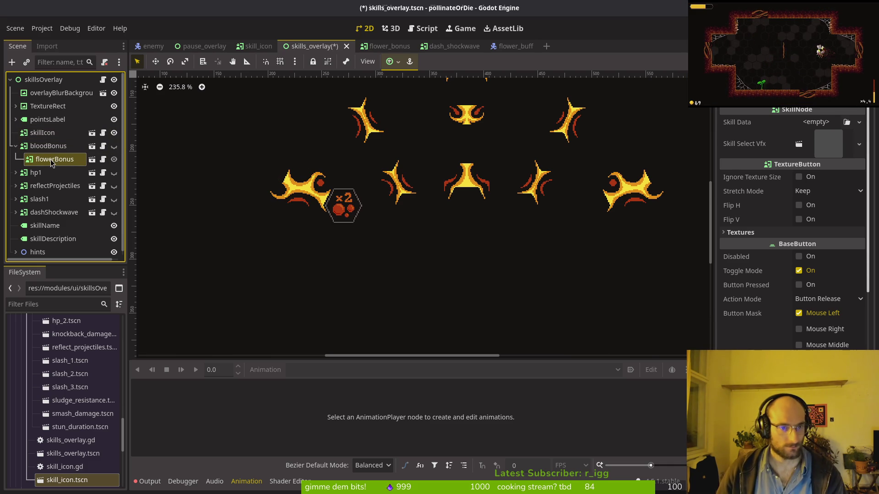
Step: Paste a skillIcon instance as a child of the skillIcon node
click(53, 134)
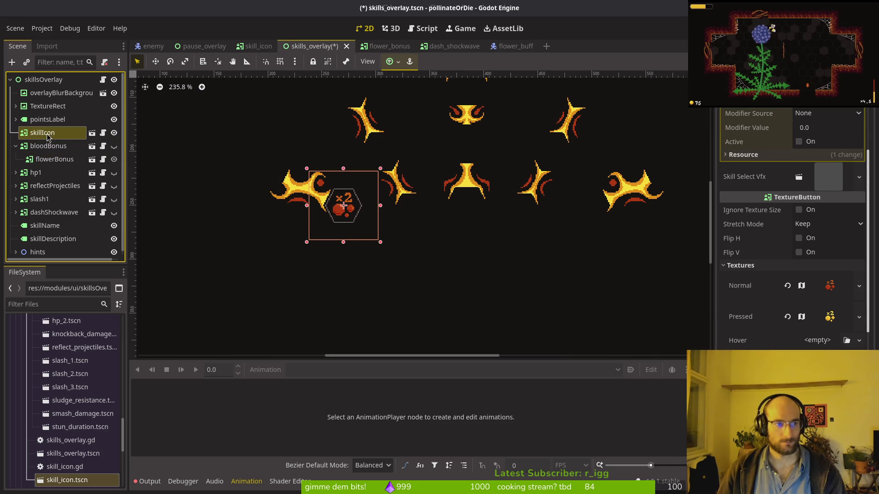
click(55, 146)
click(53, 133)
key(ctrl+v)
click(71, 177)
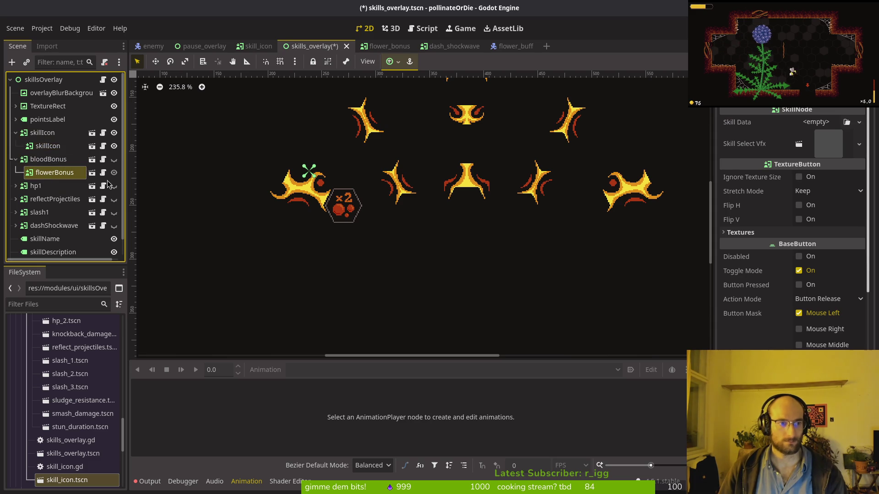
scroll(789, 276, down, 5)
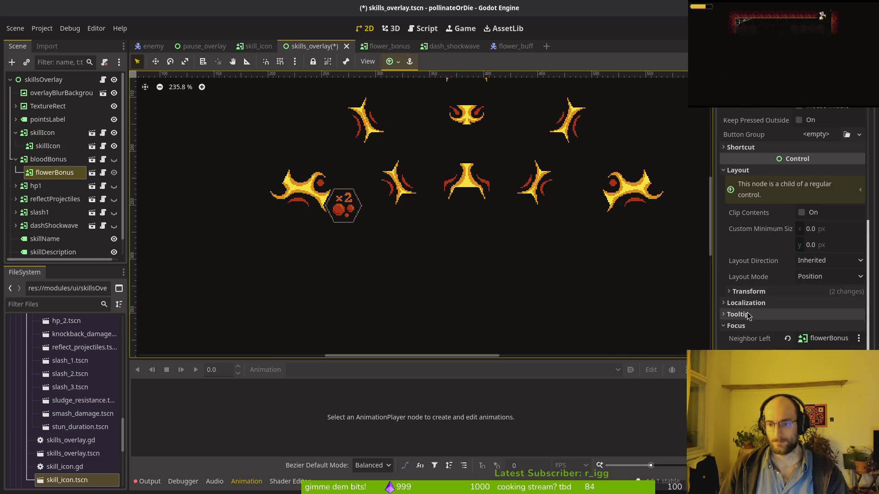
scroll(775, 270, up, 5)
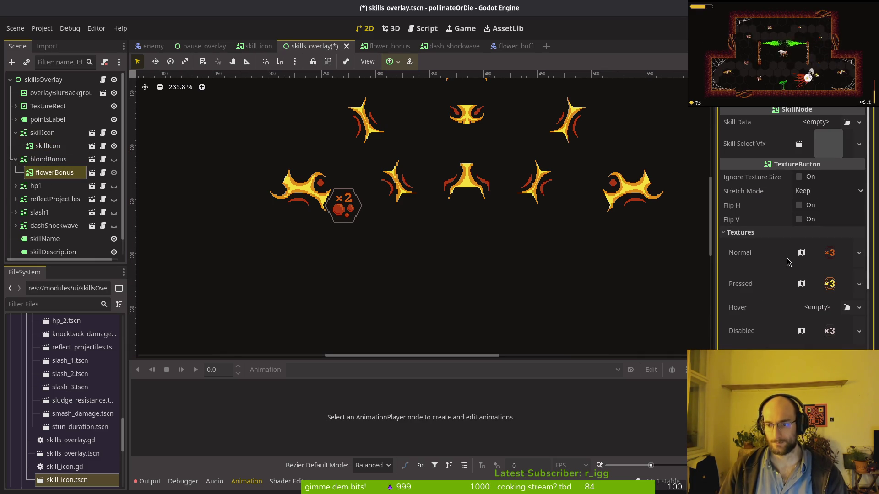
Step: Copy flowerBonus's x3 Normal texture into the child skillIcon's Normal slot
right_click(780, 261)
click(799, 271)
click(48, 146)
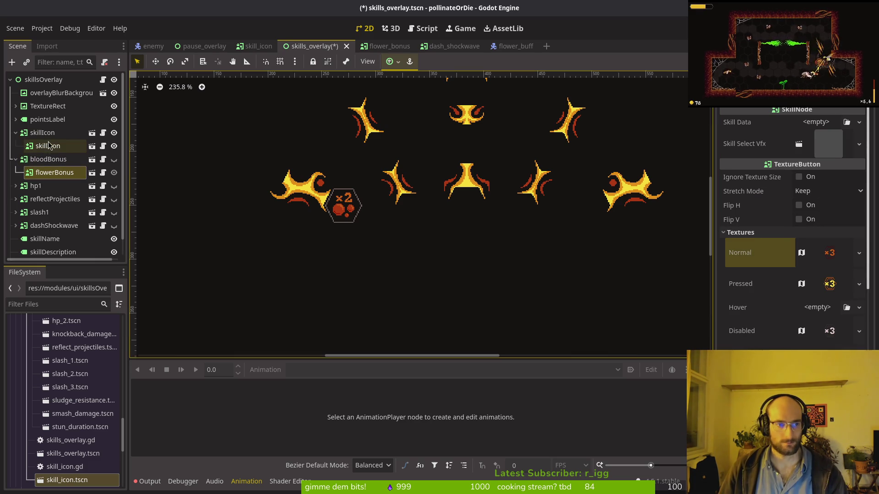
click(740, 233)
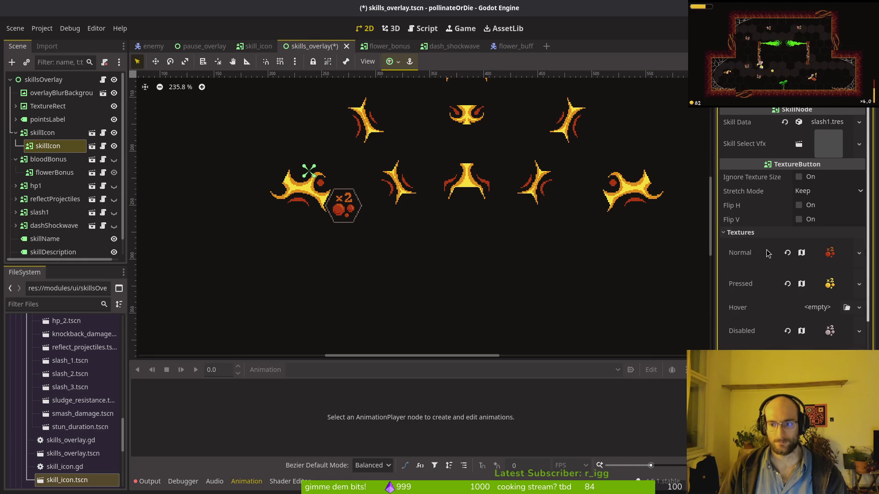
right_click(754, 257)
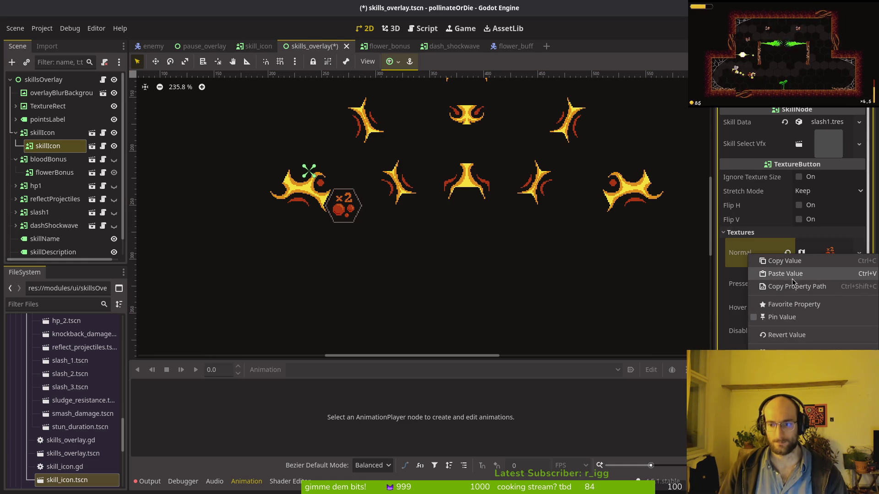
click(774, 274)
Step: Copy flowerBonus's x3 Pressed texture into the child skillIcon's Pressed slot
click(54, 173)
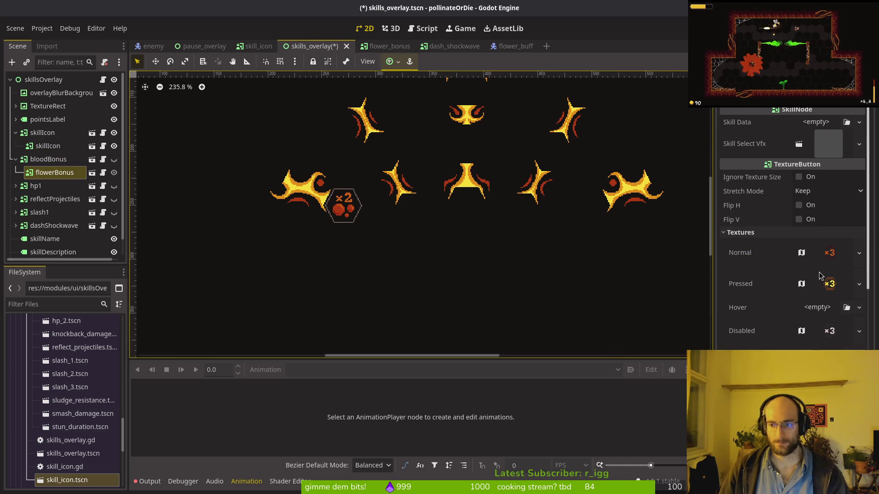
right_click(759, 282)
click(787, 288)
click(48, 146)
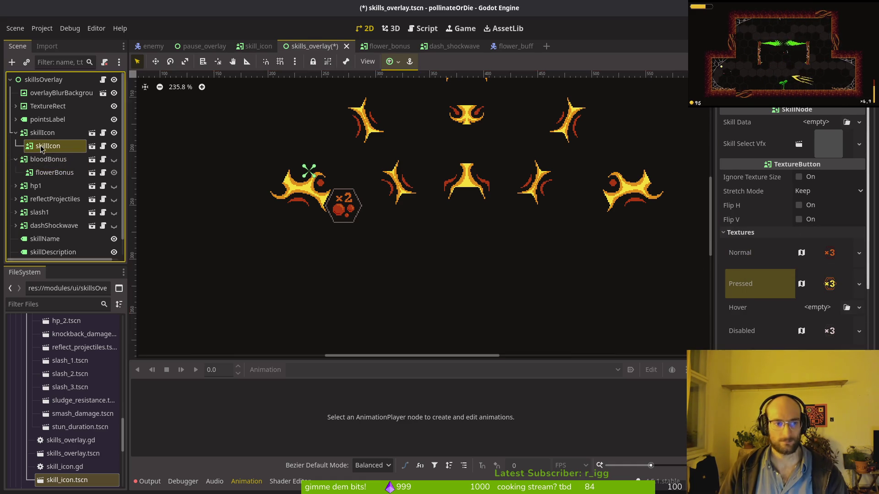
right_click(757, 283)
click(774, 298)
Step: Copy flowerBonus's x3 Disabled texture into the child skillIcon's Disabled slot
click(54, 172)
right_click(760, 330)
click(777, 340)
click(54, 147)
right_click(751, 330)
click(780, 349)
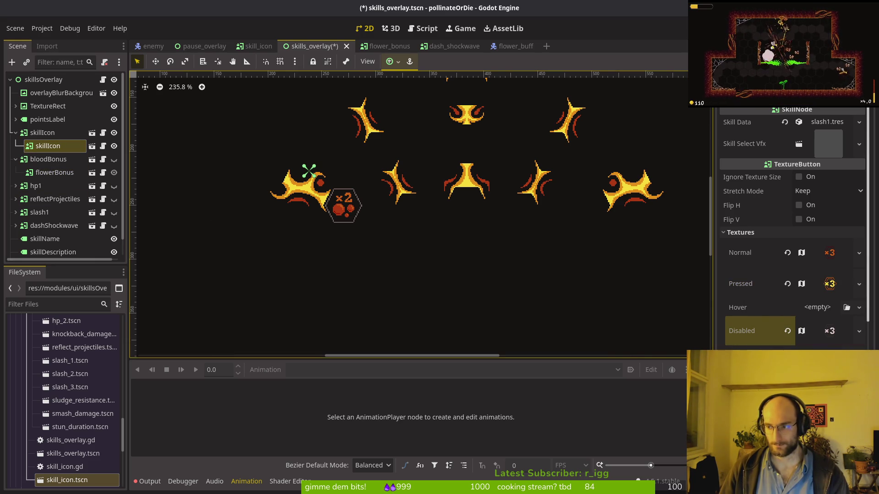
Step: Check the slash1.tres skill data and save skills_overlay.tscn
click(767, 291)
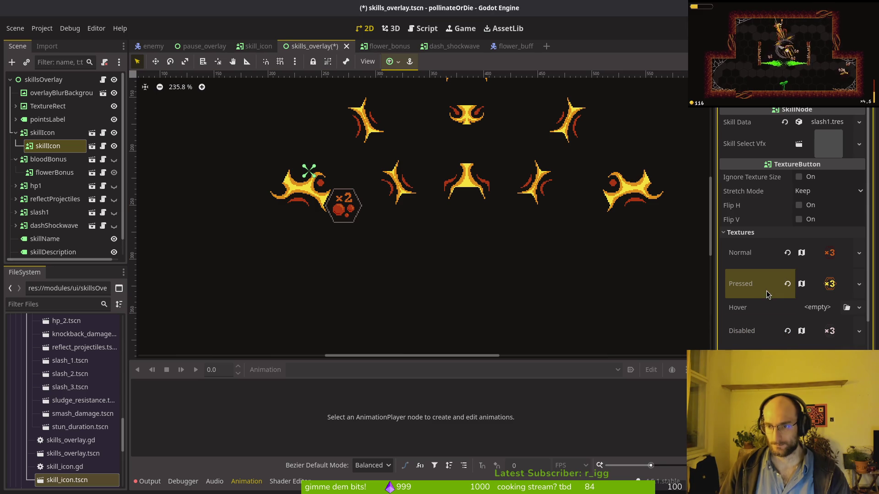
click(824, 124)
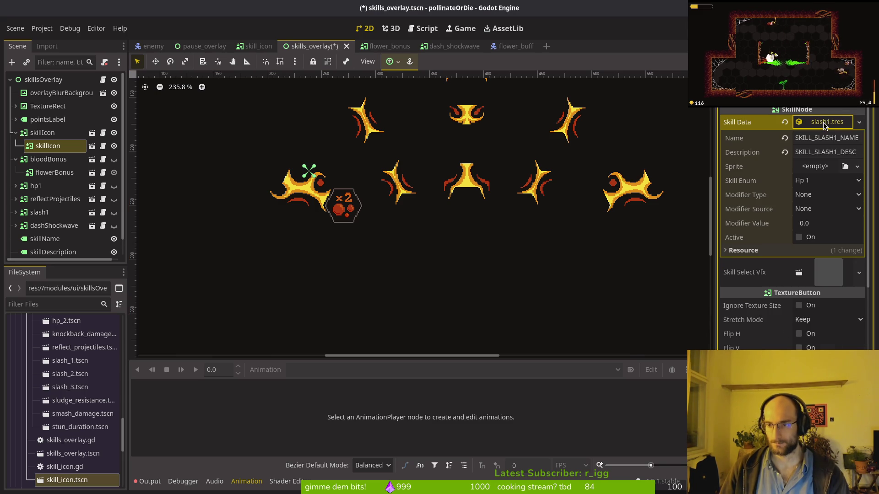
click(831, 123)
click(831, 122)
click(831, 122)
key(ctrl+s)
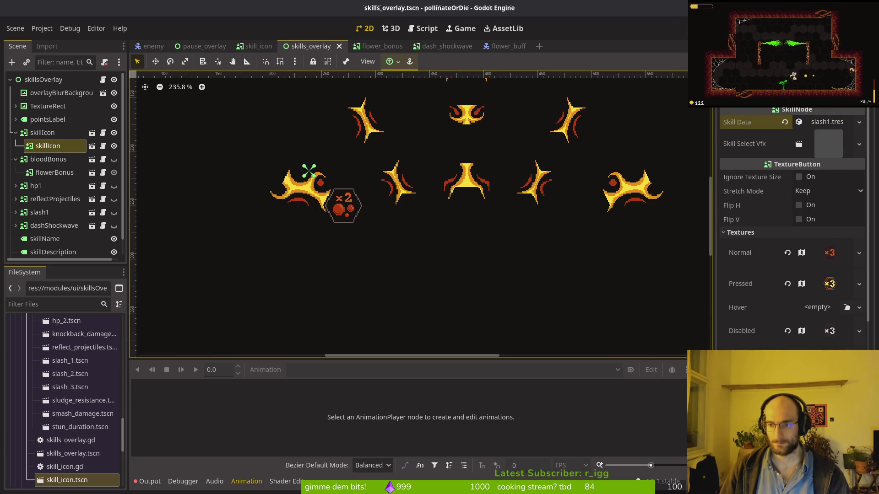
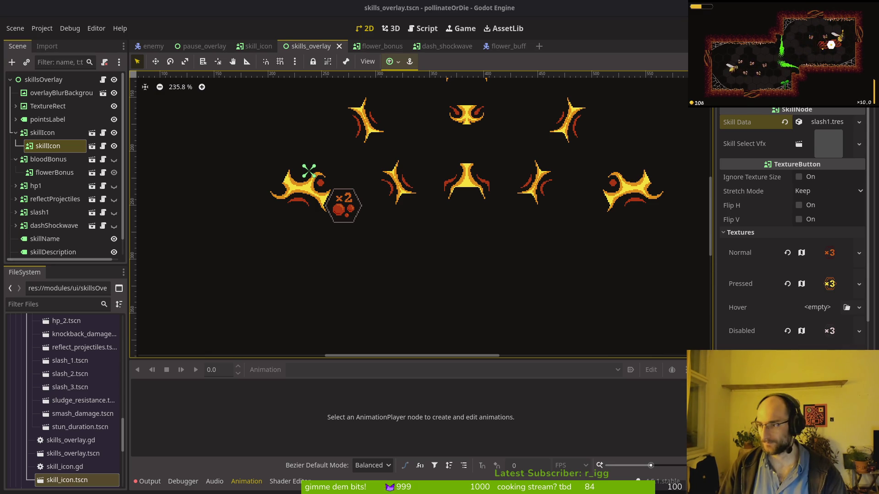
Step: Pull the nested skillIcon out to the overlay root and place its ×3 icon above the left flame
click(343, 229)
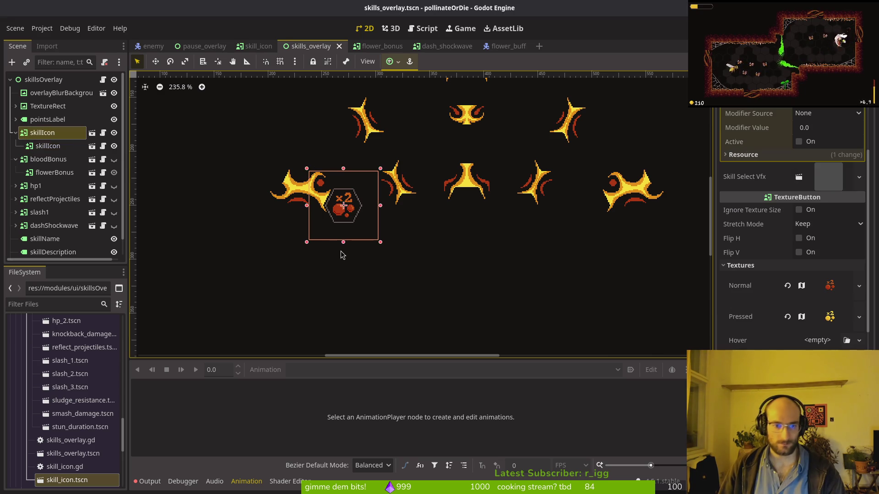
double_click(44, 146)
key(Escape)
click(42, 133)
click(43, 146)
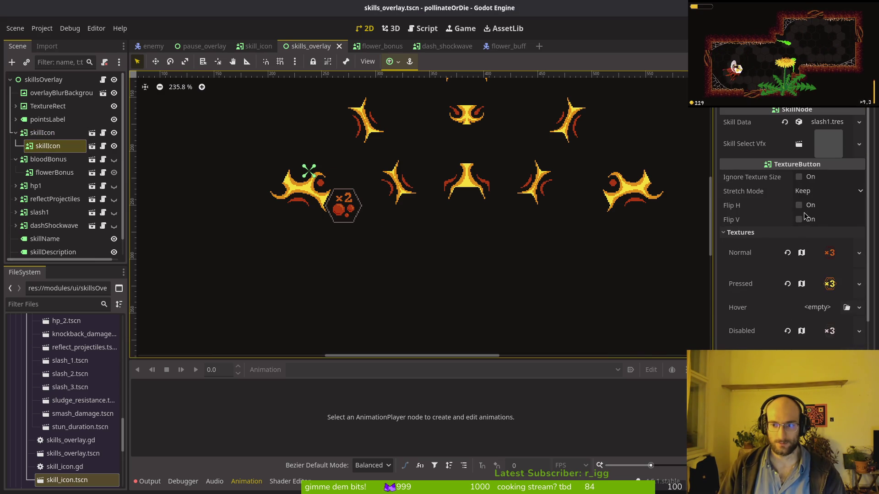
click(41, 133)
click(295, 207)
scroll(358, 196, down, 5)
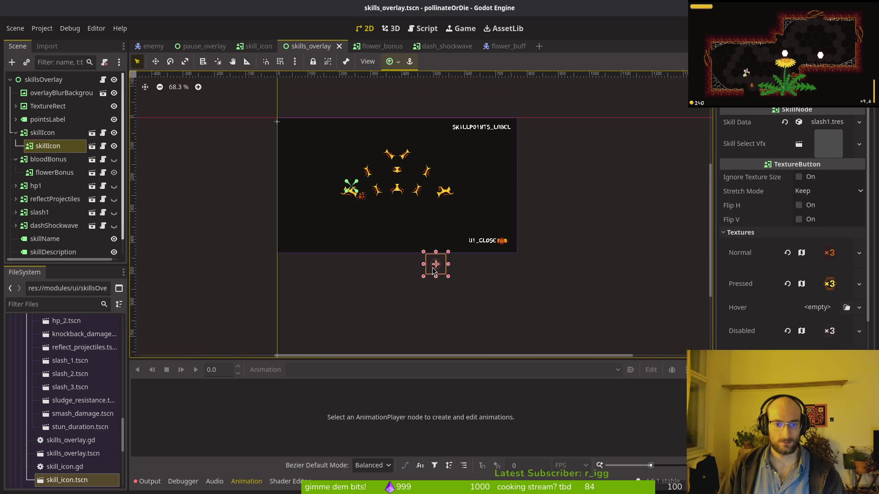
click(42, 133)
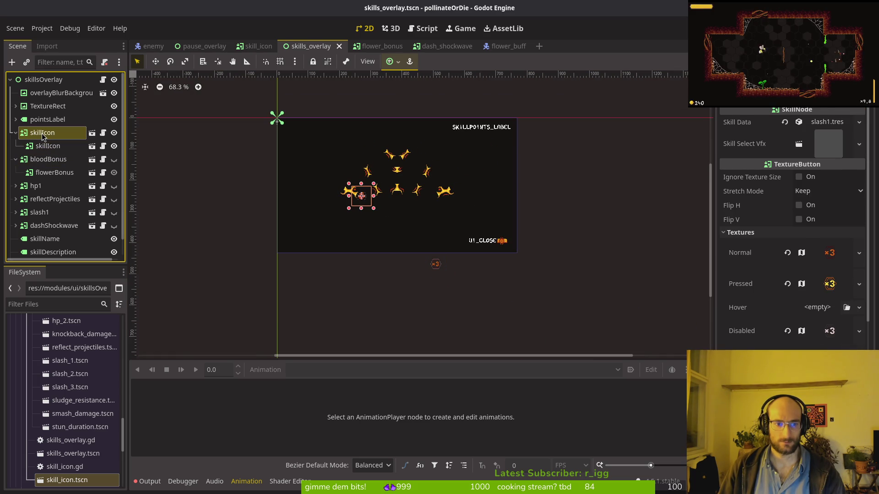
click(47, 145)
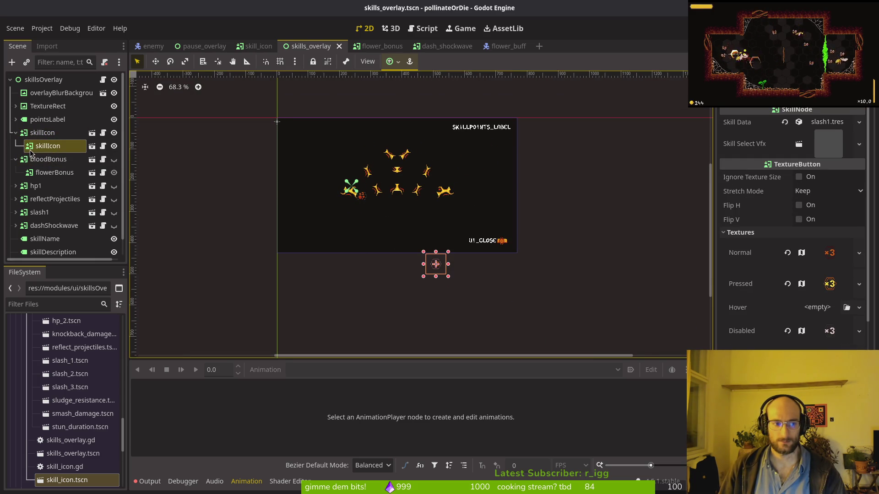
drag(48, 150, 49, 129)
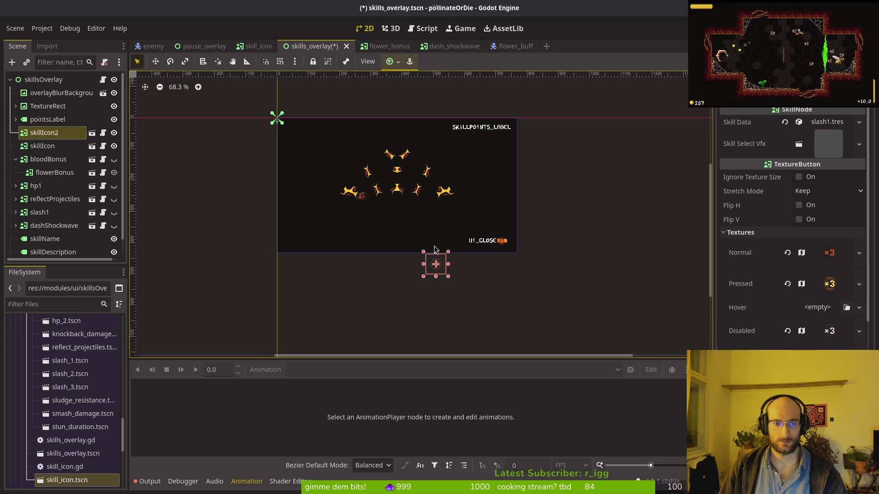
mouse_move(442, 269)
mouse_down()
mouse_move(396, 212)
mouse_move(345, 178)
mouse_up()
Step: Make the hp1 node visible on the canvas
scroll(345, 178, up, 4)
scroll(345, 177, up, 5)
scroll(314, 197, down, 1)
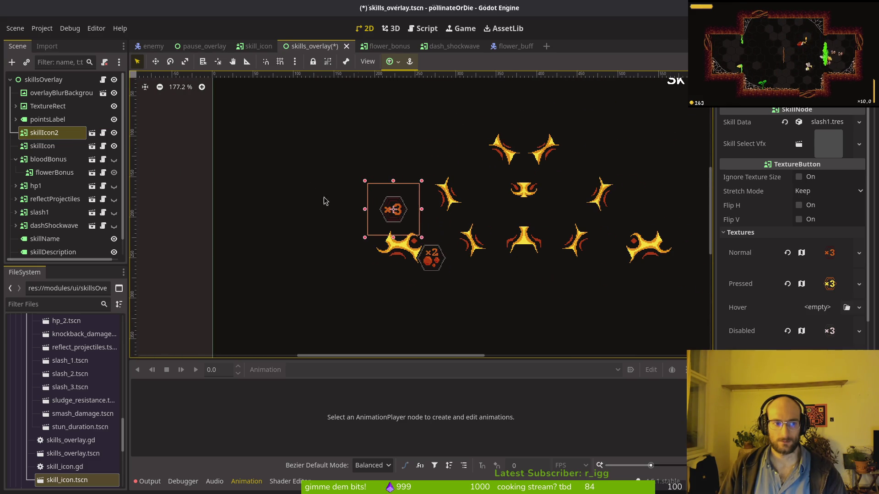
click(37, 186)
key(1)
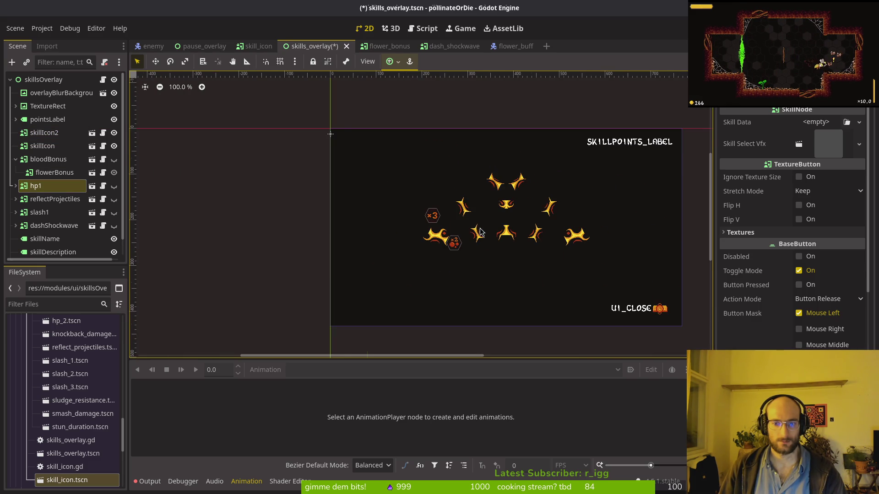
scroll(479, 228, down, 3)
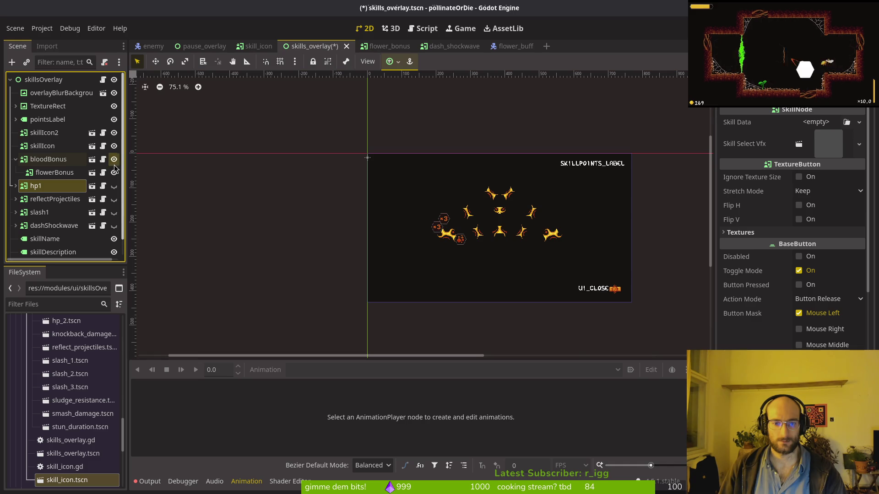
click(114, 186)
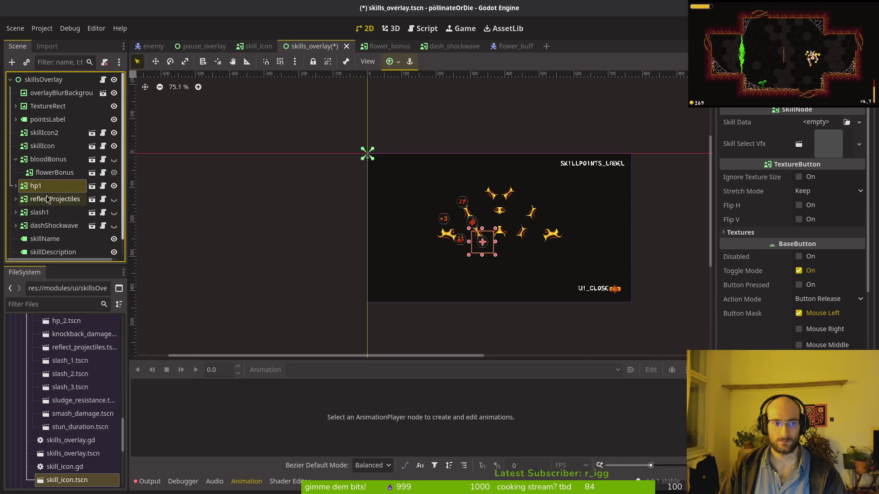
Step: Try moving the hp2 icon down-right, undo the move, and save the scene
click(16, 186)
click(34, 202)
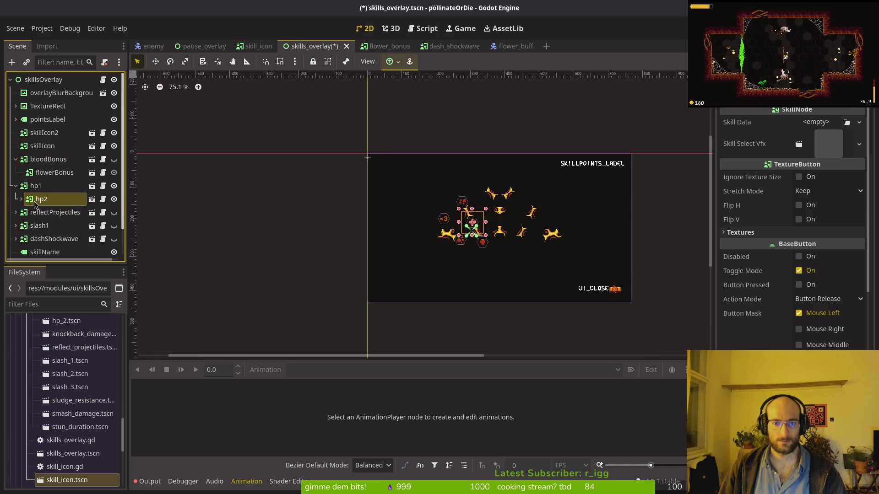
double_click(58, 198)
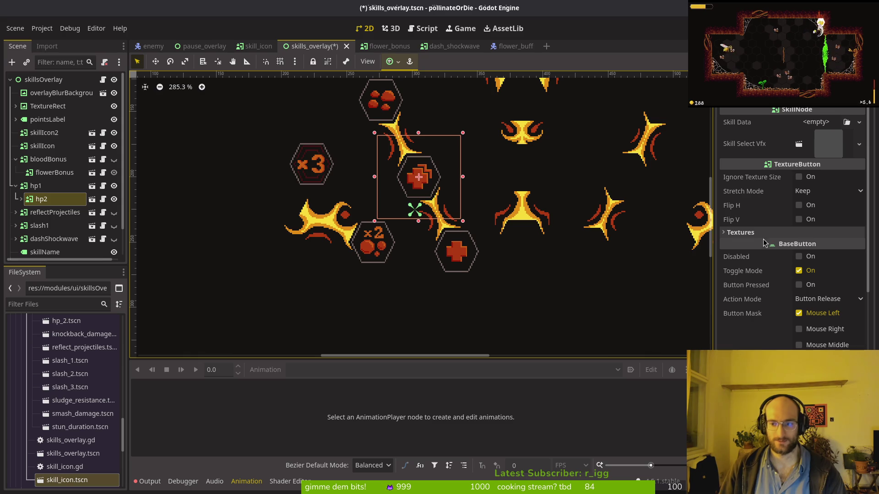
scroll(763, 242, down, 5)
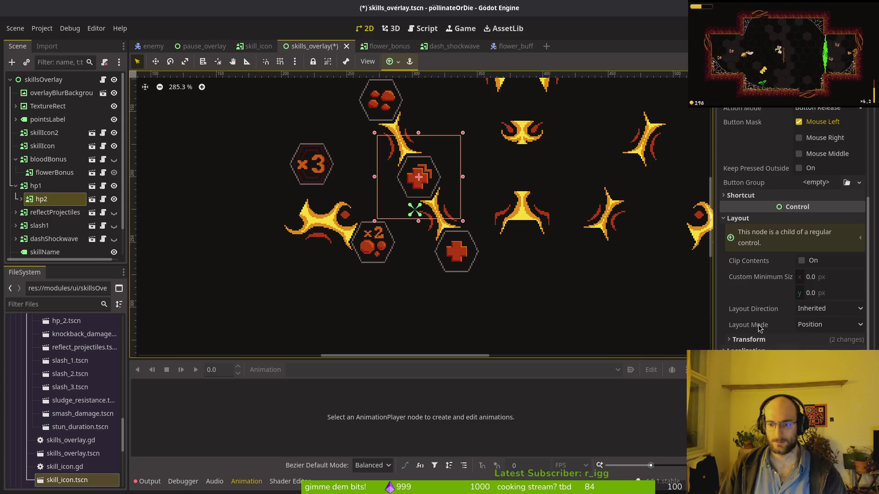
click(764, 340)
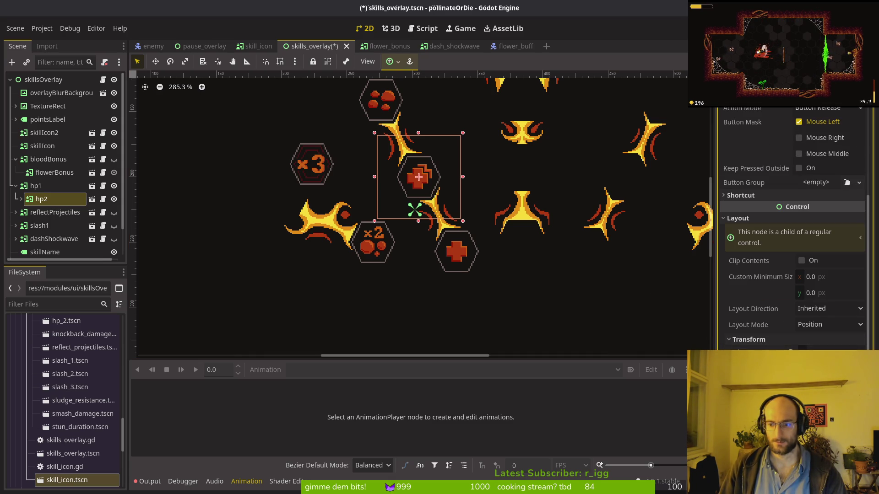
drag(418, 177, 457, 251)
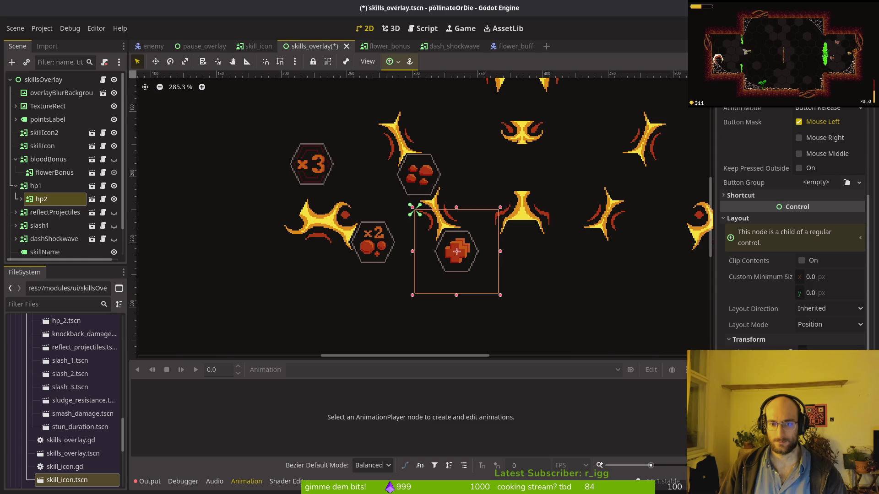
key(ctrl+z)
scroll(467, 215, down, 2)
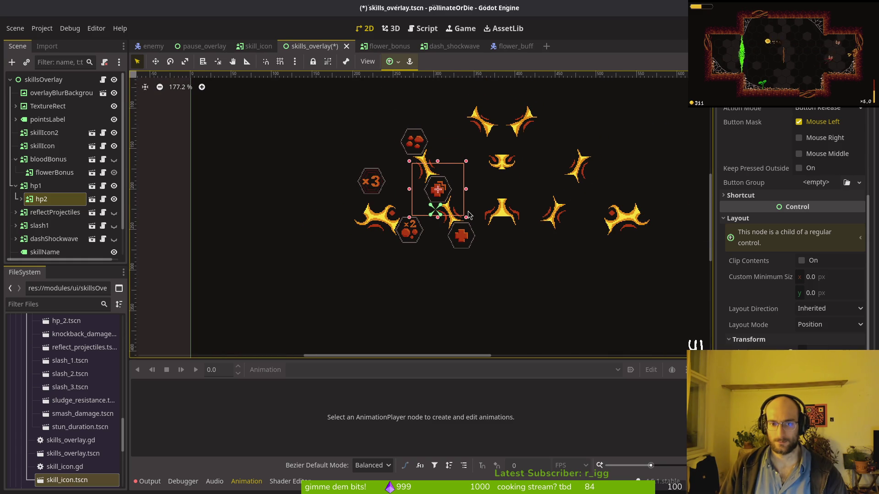
key(ctrl+shift+z)
key(ctrl+z)
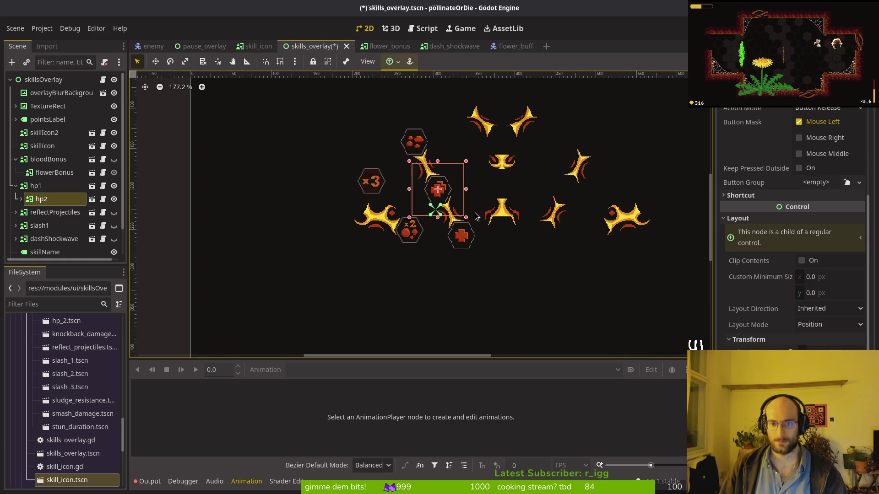
key(ctrl+shift+z)
key(ctrl+z)
key(ctrl+s)
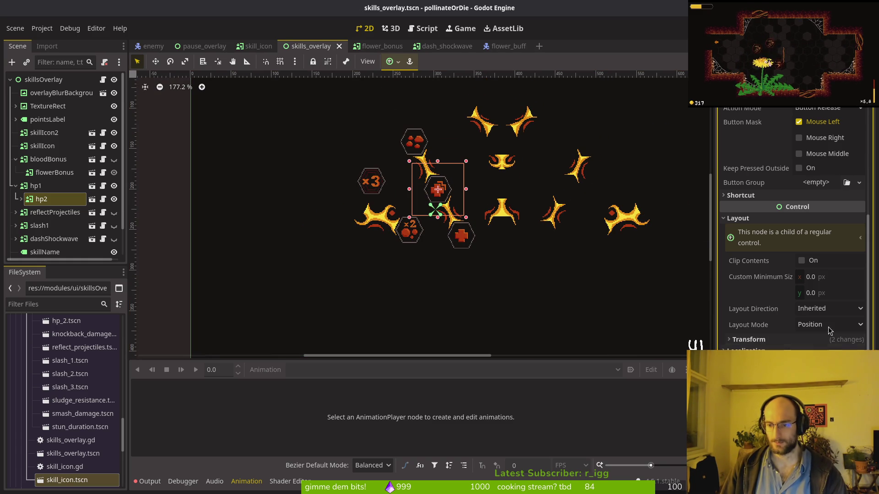
Step: Nest skillIcon2 under skillIcon, then undo the reparenting
click(753, 219)
scroll(753, 241, up, 5)
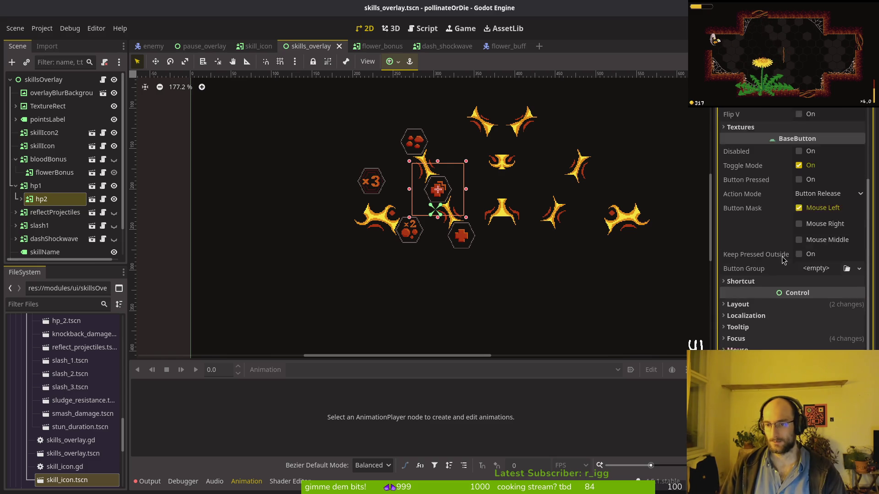
click(741, 233)
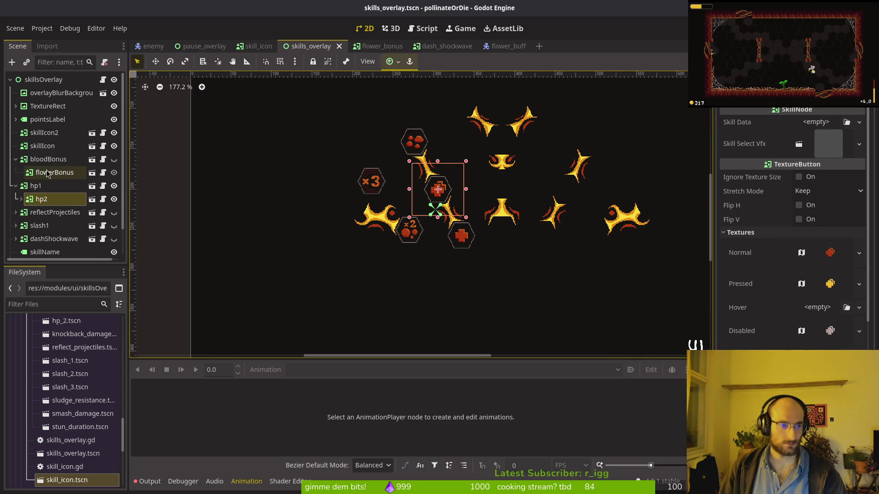
click(43, 133)
click(44, 147)
scroll(347, 183, down, 5)
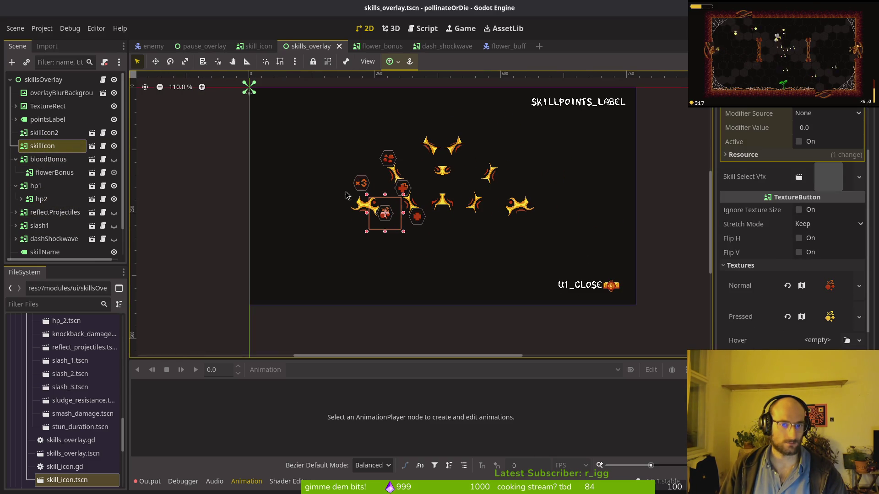
click(42, 134)
click(43, 145)
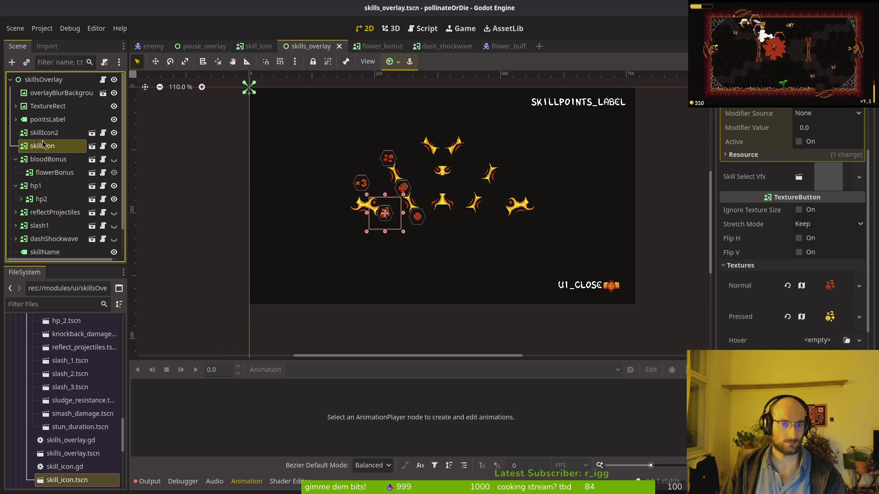
click(49, 138)
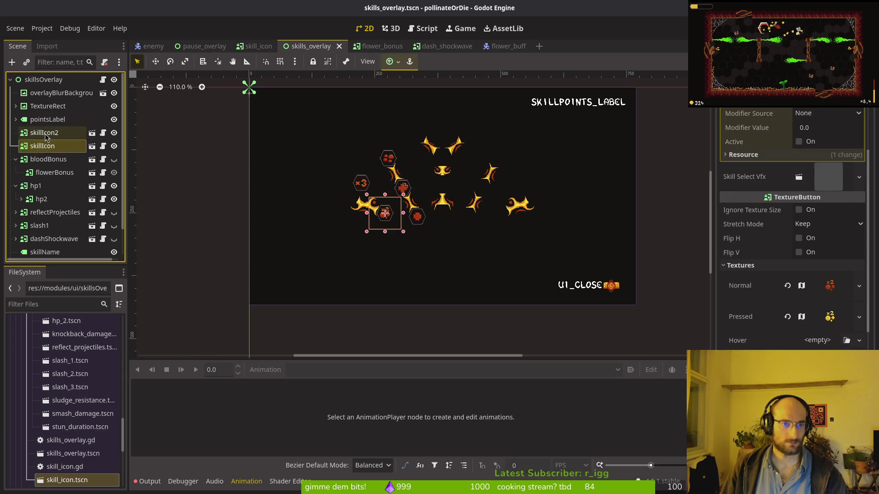
drag(45, 136, 53, 147)
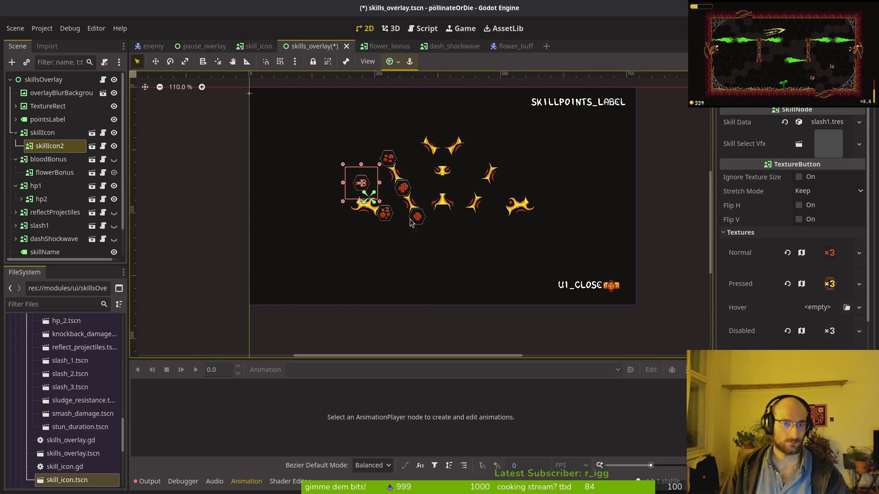
scroll(320, 206, up, 10)
scroll(486, 217, up, 5)
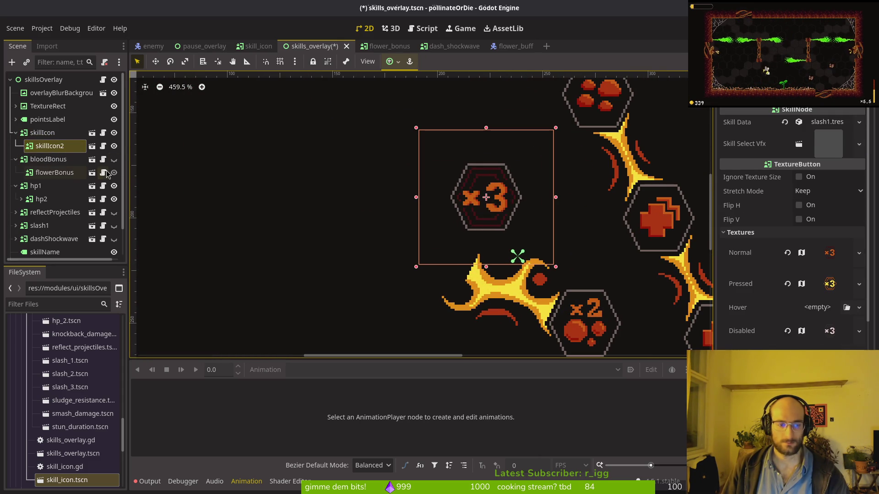
key(ctrl+z)
Step: Move the ×3 icon down-left against the flame beside the ×2 icon
click(69, 145)
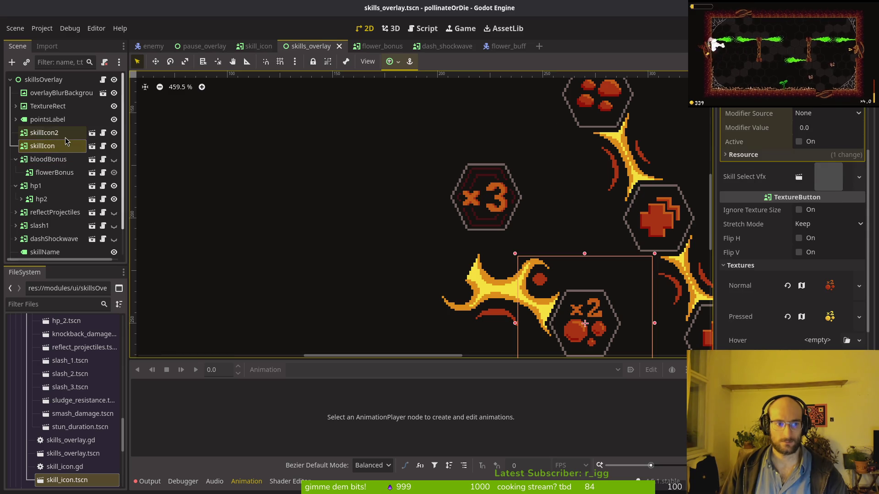
click(447, 197)
mouse_move(489, 207)
mouse_down()
mouse_move(434, 253)
mouse_move(445, 260)
mouse_up()
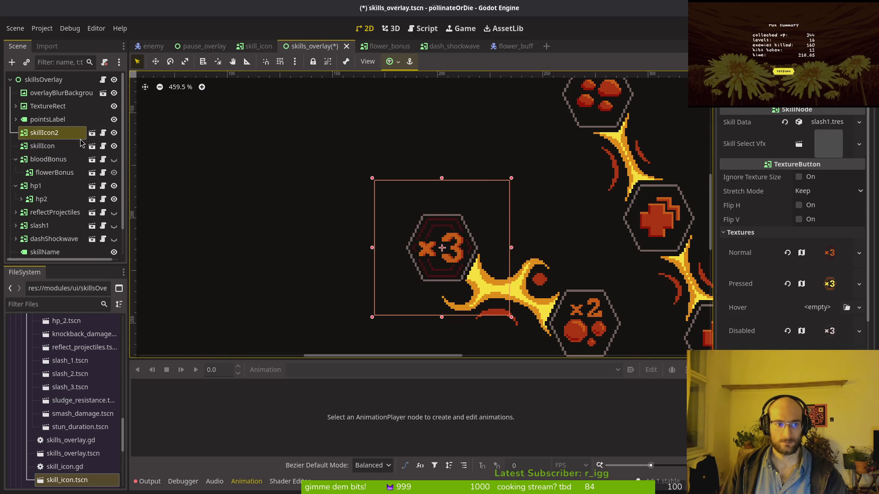
Step: Compare visibility of bloodBonus and skillIcon2, leaving bloodBonus hidden and selected
click(116, 165)
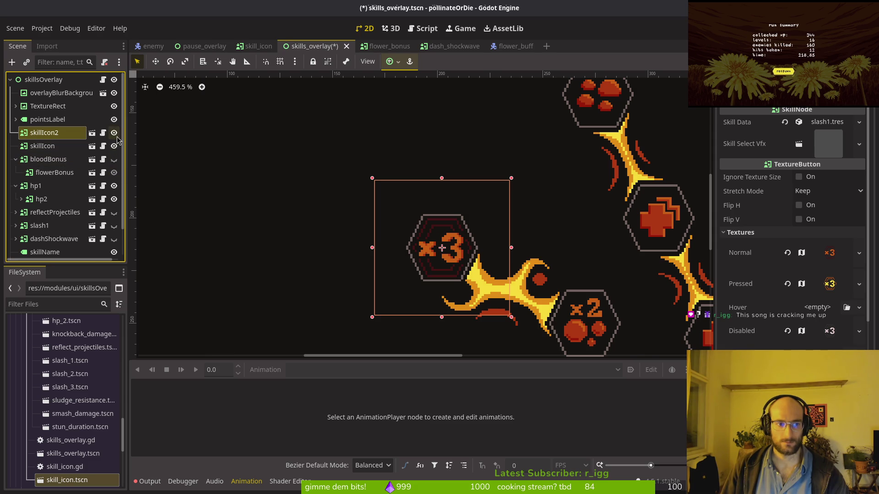
click(115, 133)
click(115, 161)
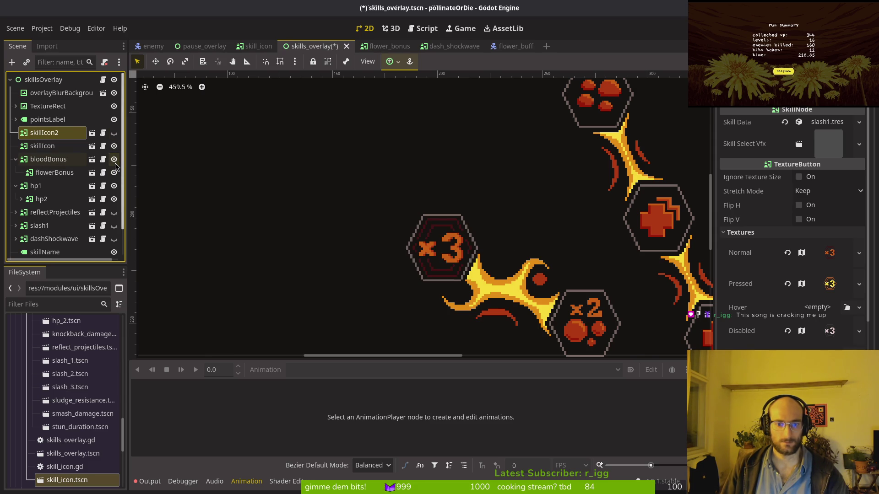
click(114, 133)
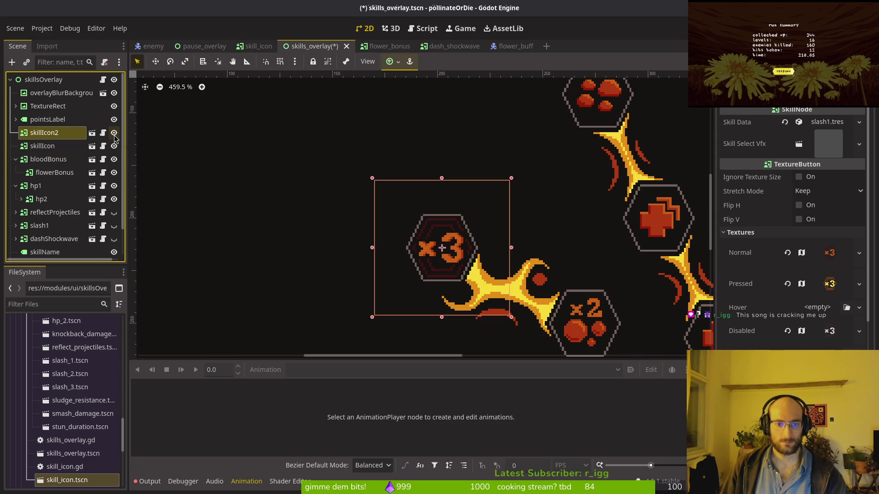
click(114, 160)
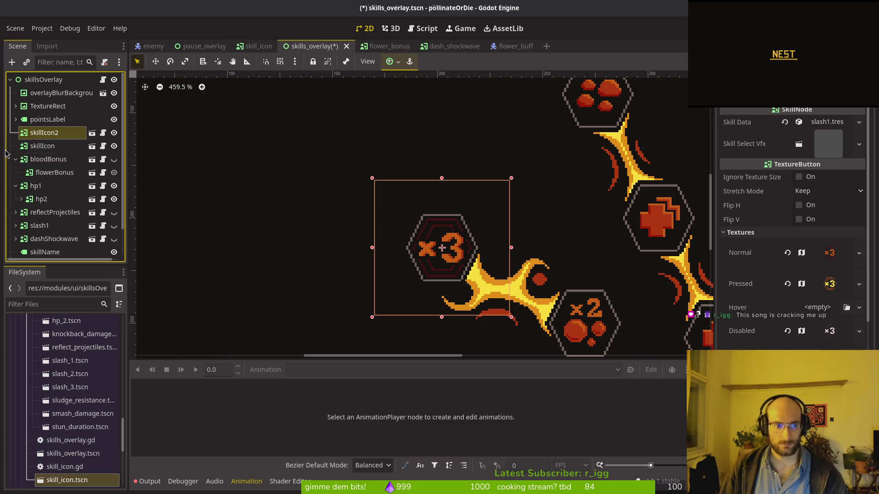
click(45, 160)
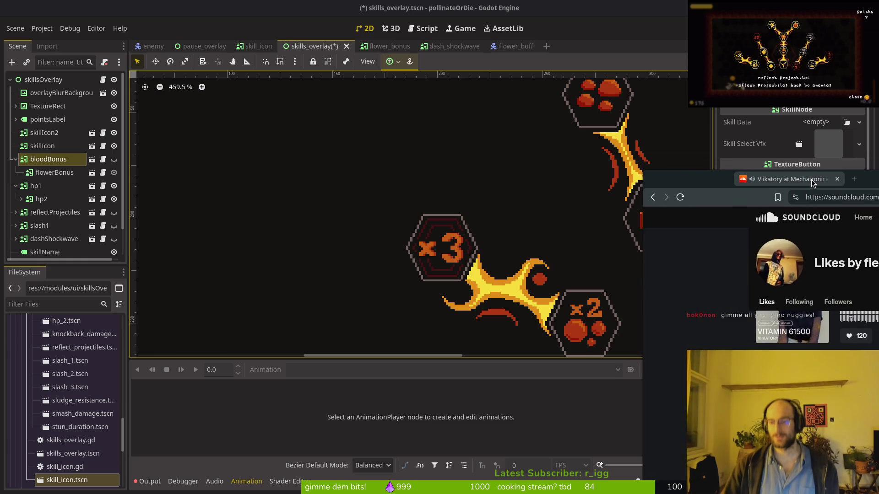
Step: Open the Viikatory at Mechatronica track page in SoundCloud, then return to Godot
key(alt+Tab)
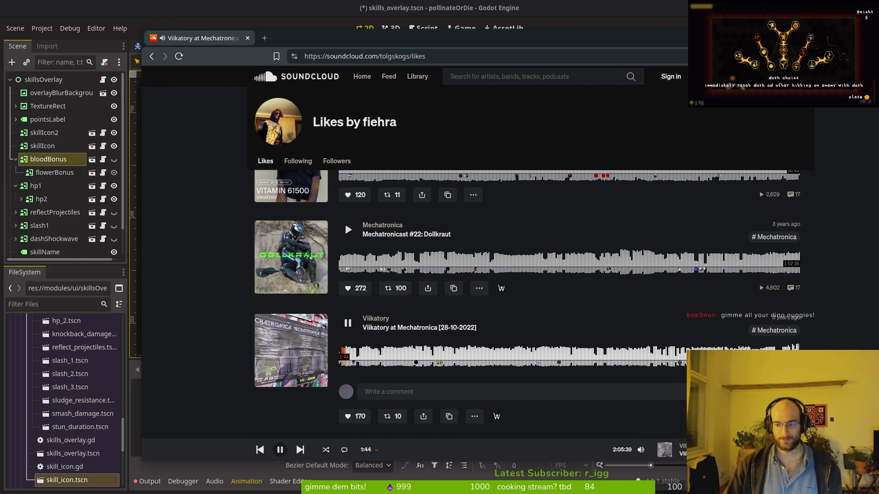
click(419, 328)
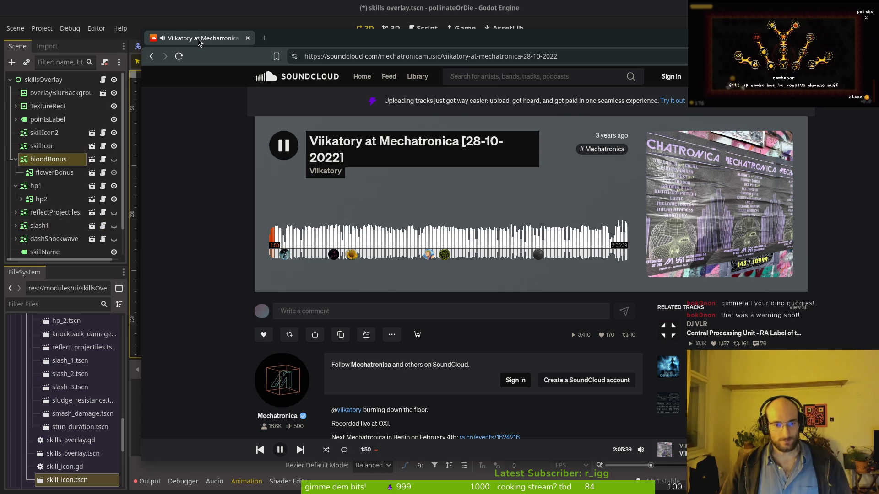
key(alt+Tab)
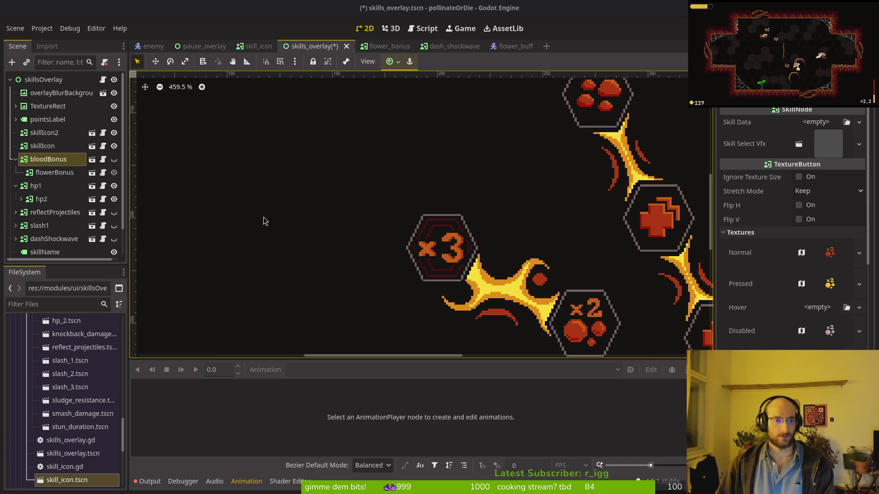
Step: Pan the canvas to see more skill icons and save the skills overlay scene
scroll(252, 220, down, 3)
drag(418, 225, 353, 221)
key(ctrl+s)
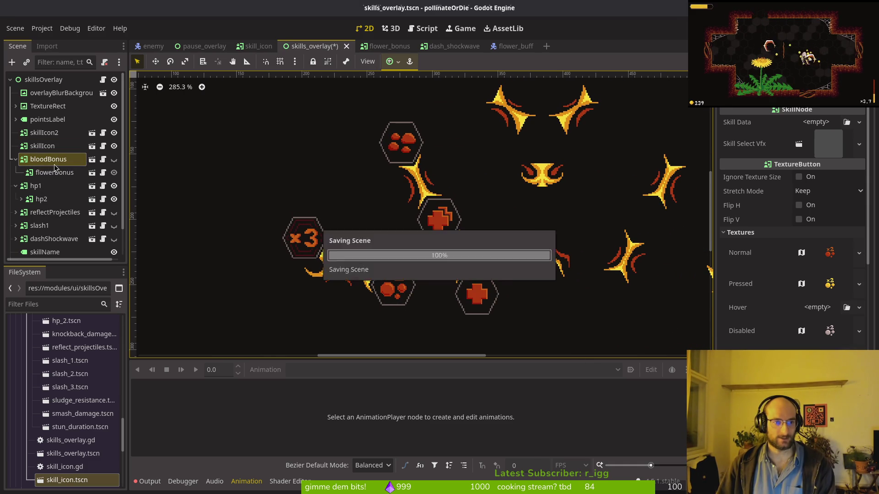
Step: Delete the bloodBonus node, then undo to restore it
click(42, 132)
click(48, 160)
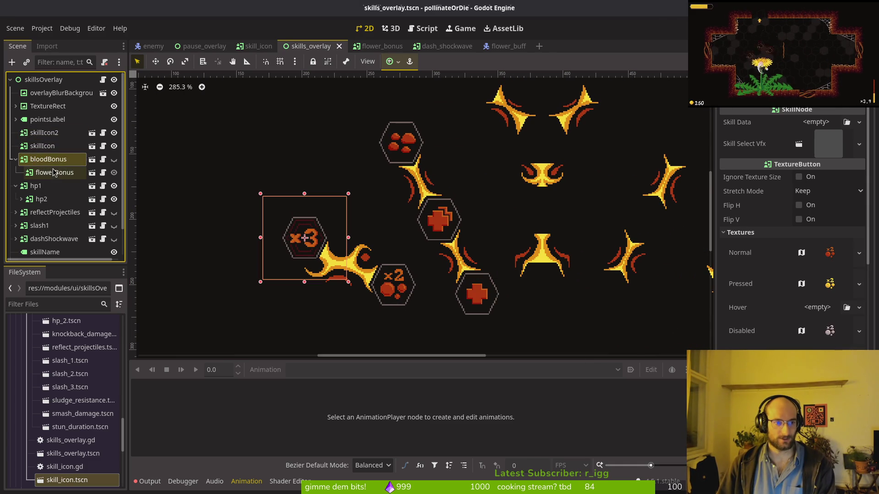
key(Delete)
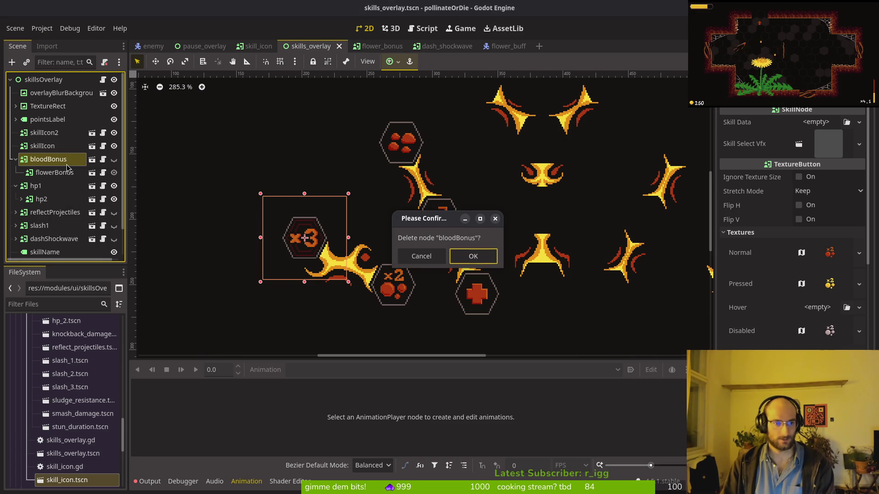
key(Return)
click(50, 134)
click(50, 133)
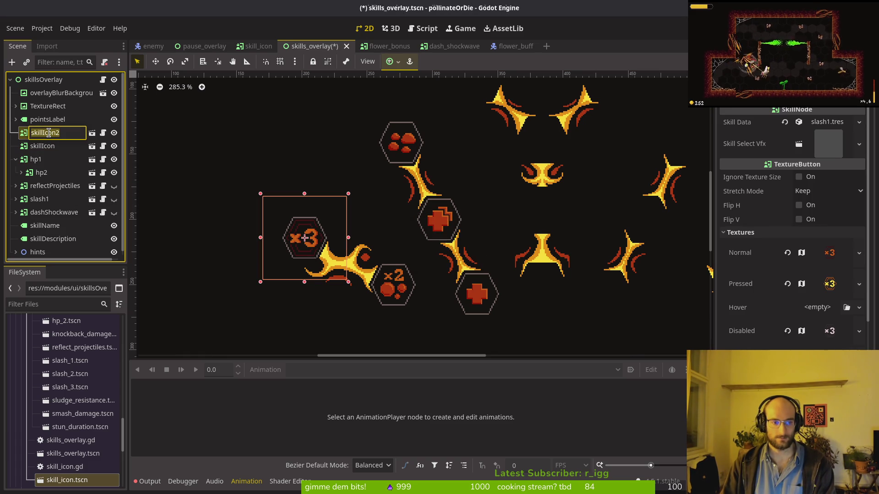
key(Escape)
key(ctrl+z)
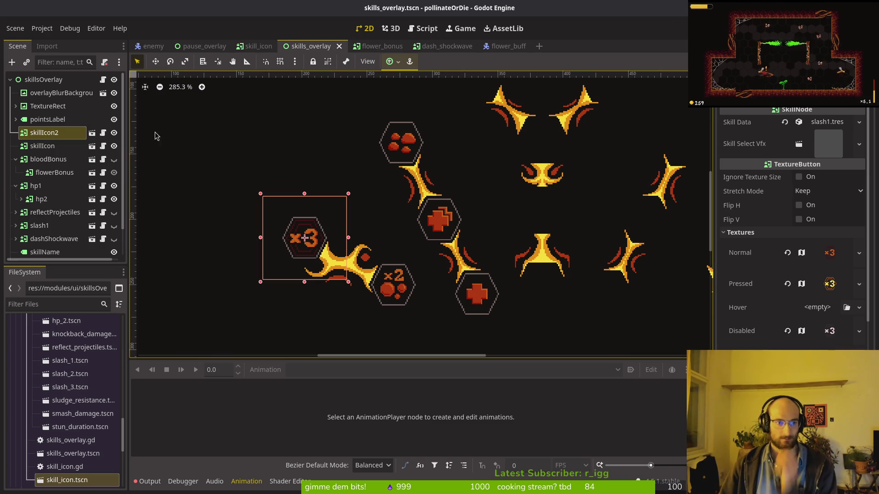
Step: Rename skillIcon2, briefly xpbonus, to combobar
click(66, 133)
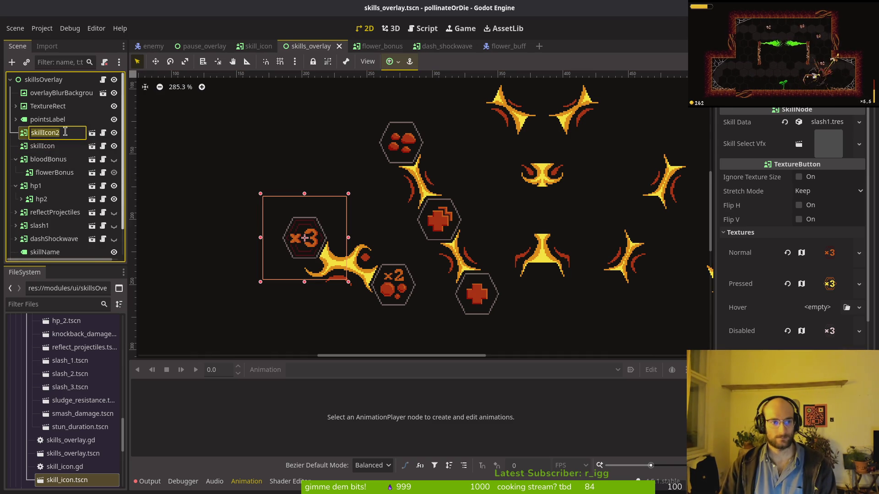
text(xpbonus)
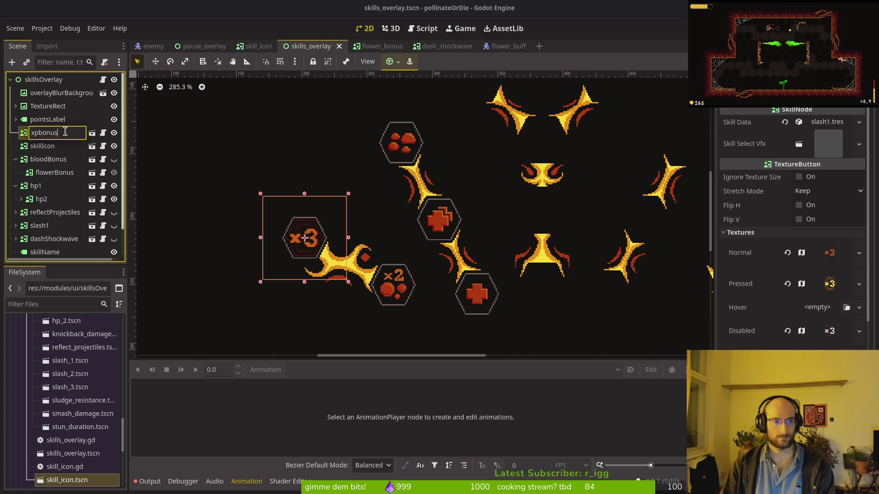
key(Return)
click(66, 146)
click(66, 145)
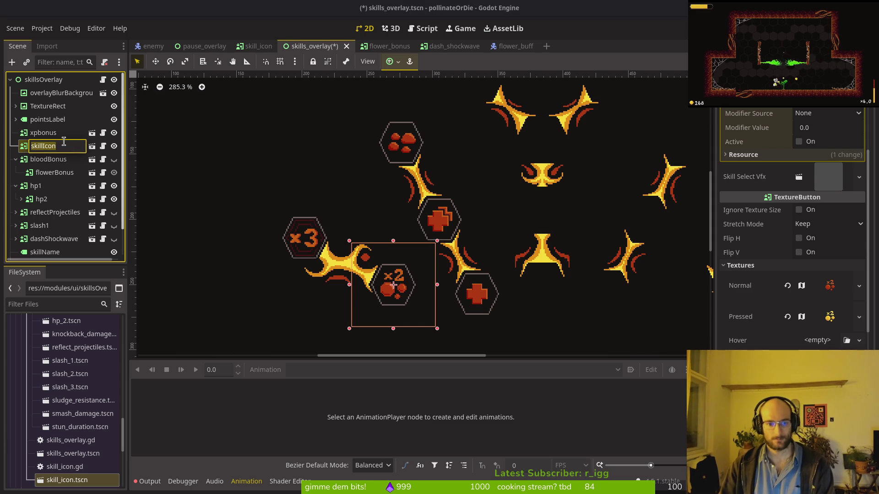
click(53, 134)
click(51, 134)
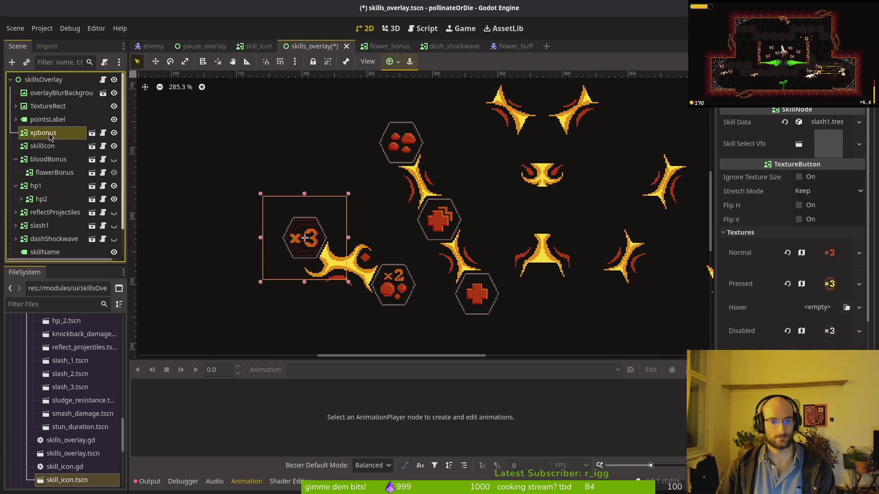
click(47, 134)
text(cob)
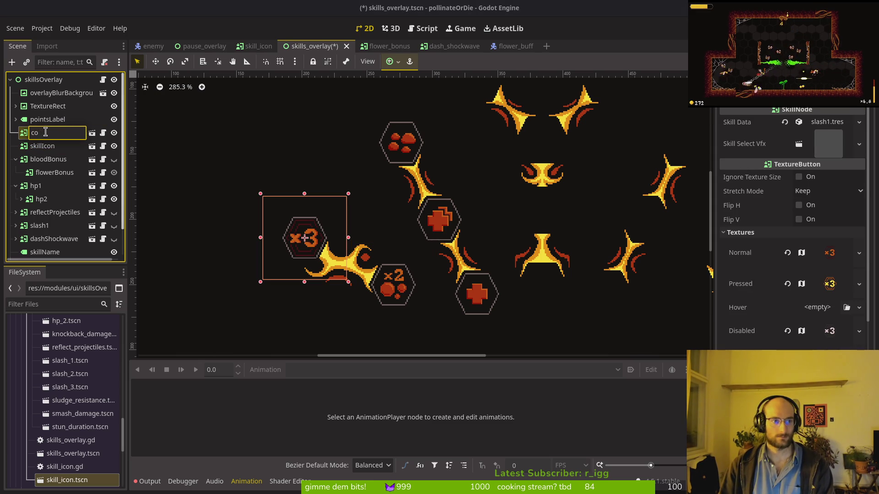
text(mbo)
key(Return)
click(66, 134)
text(r)
key(Return)
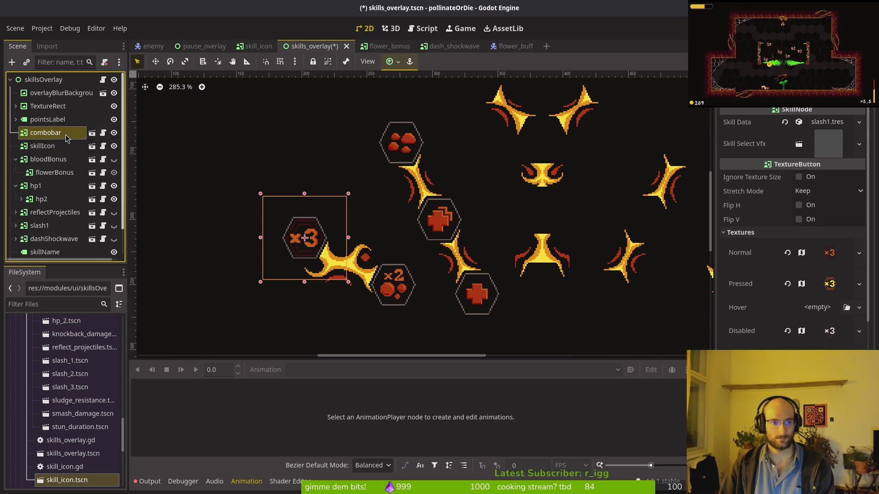
Step: Rename the skillIcon node to xpbonus
click(72, 146)
click(73, 147)
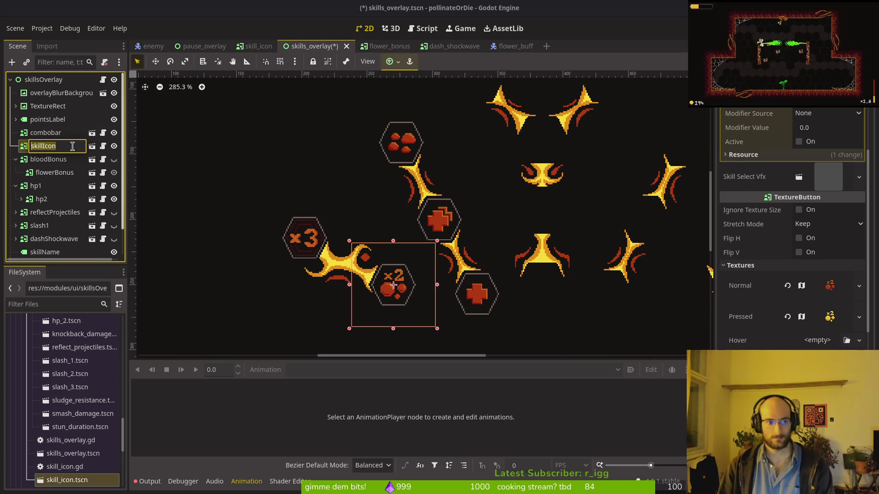
text(xpbonus)
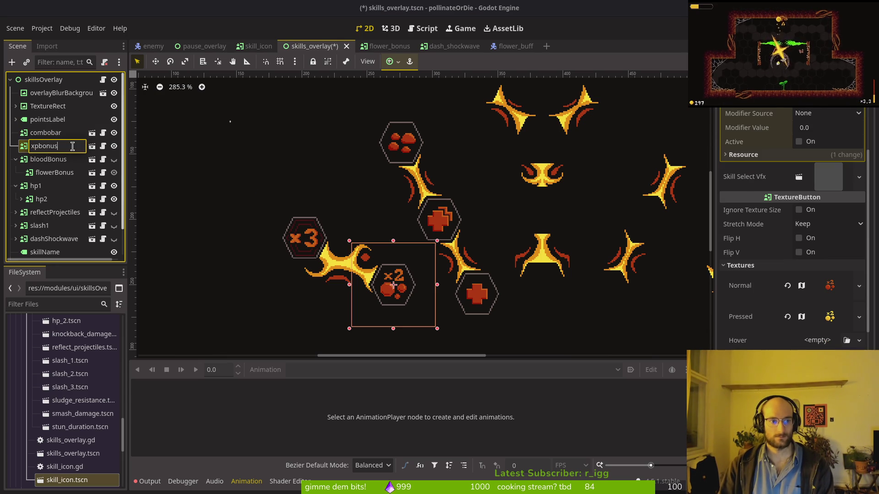
key(Return)
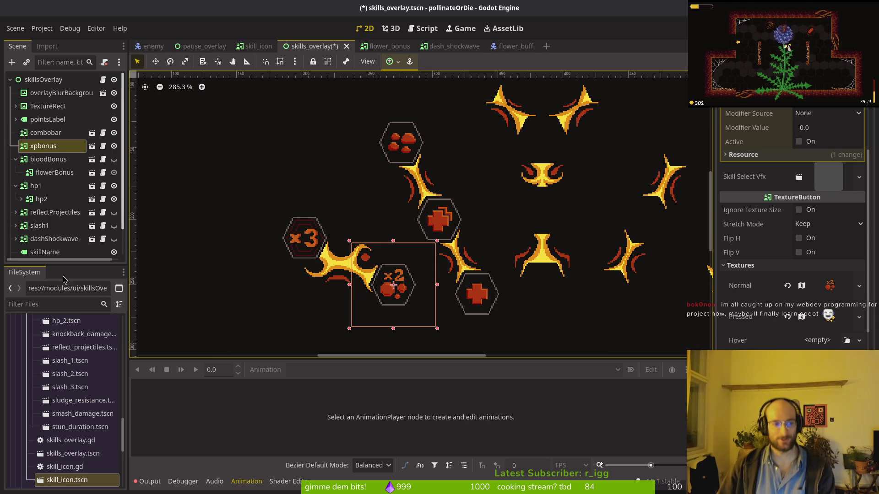
Step: Hide hp1's icons and collapse the hp1 and bloodBonus branches
click(114, 185)
scroll(447, 248, down, 2)
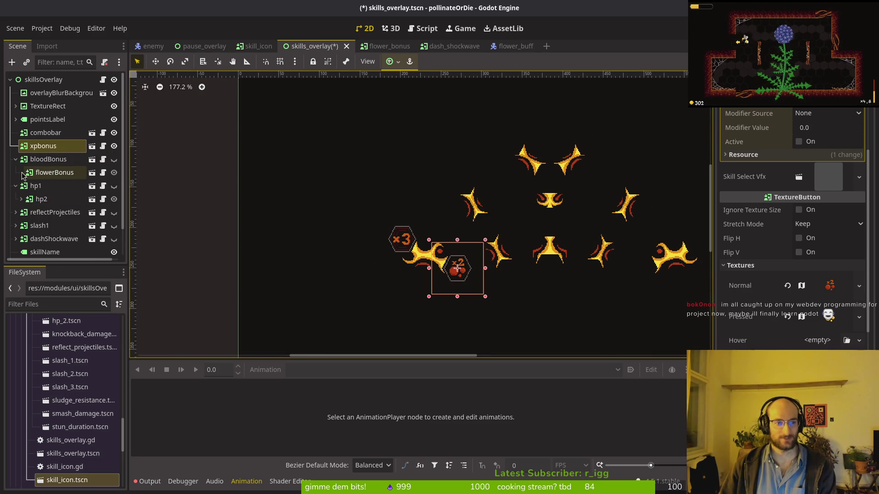
click(16, 186)
click(15, 160)
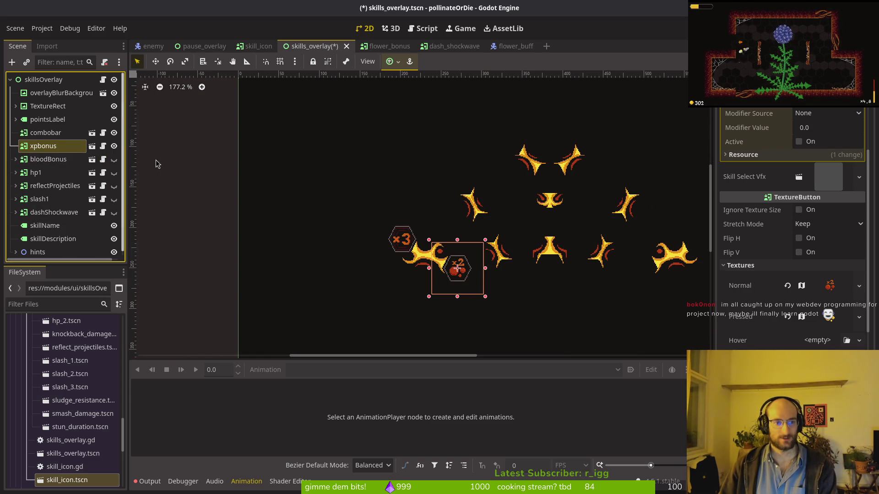
Step: Nest combobar under xpbonus and save the scene
key(ctrl+s)
drag(50, 153, 54, 138)
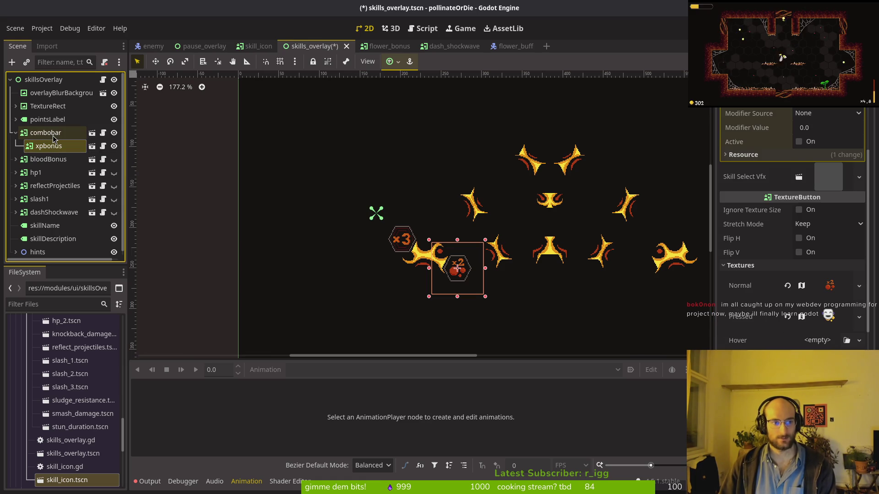
key(ctrl+z)
drag(50, 133, 53, 147)
key(ctrl+s)
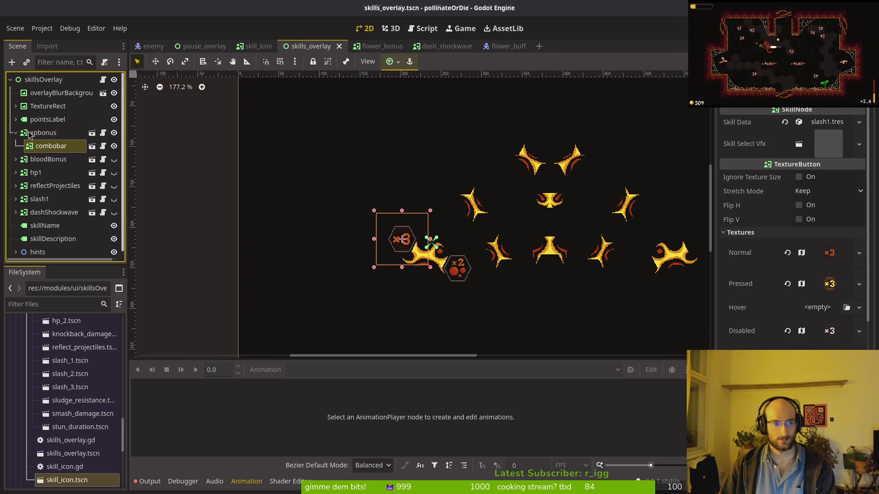
Step: Collapse the xpbonus branch and switch to the Neovim terminal
scroll(428, 229, down, 2)
scroll(430, 238, up, 4)
scroll(424, 231, down, 3)
scroll(408, 206, down, 2)
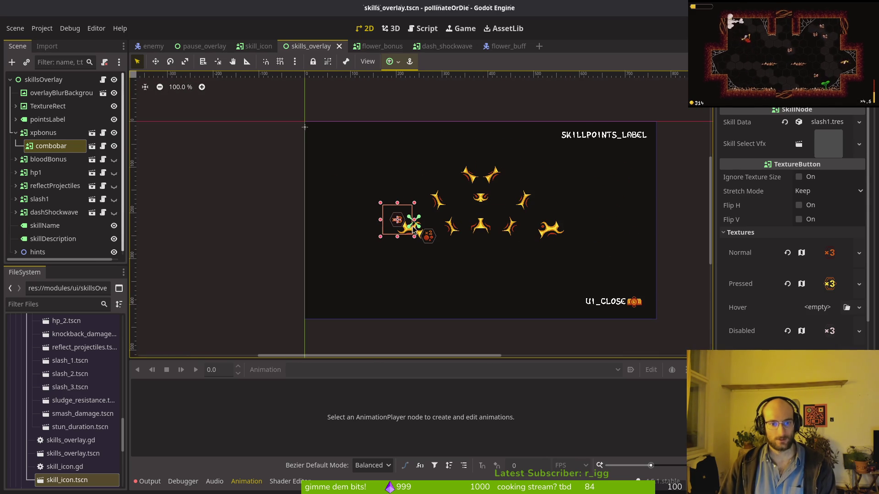
click(15, 133)
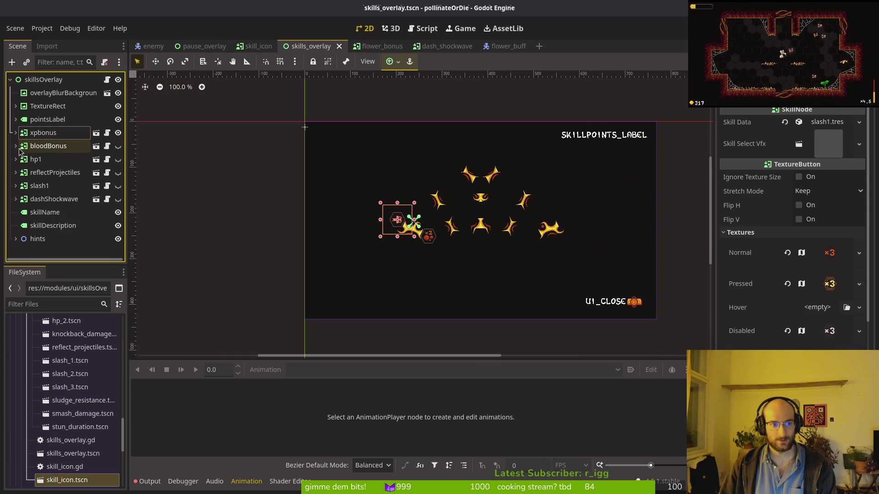
key(alt+Tab)
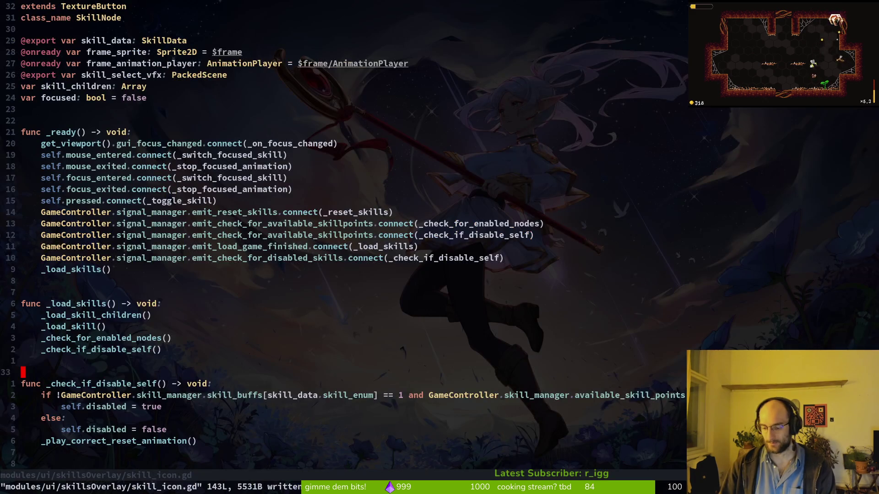
Step: Open skills_overlay.gd in Neovim, review its _ready code, then run the game with F5
key(ctrl+p)
text(skills_overlay)
key(Return)
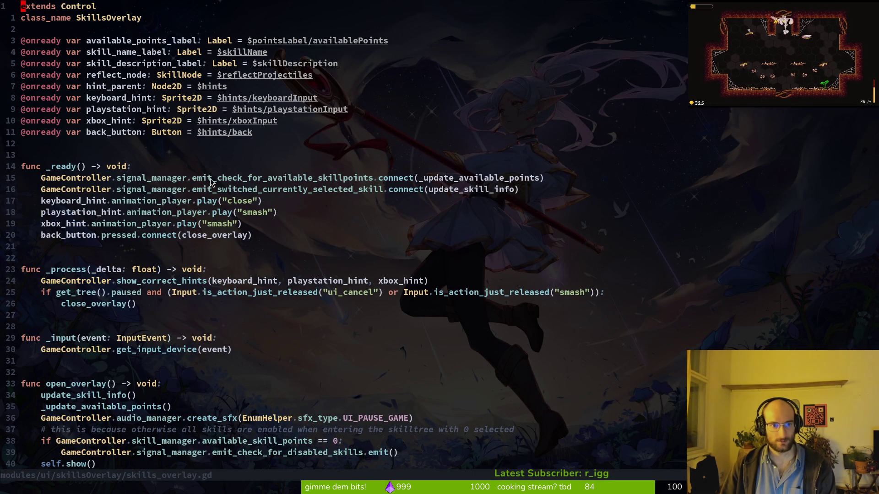
scroll(210, 187, down, 3)
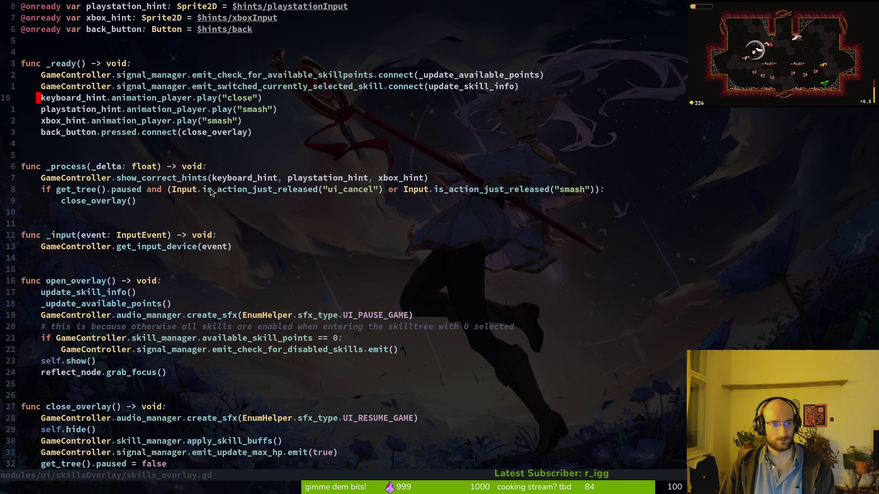
key(alt+Tab)
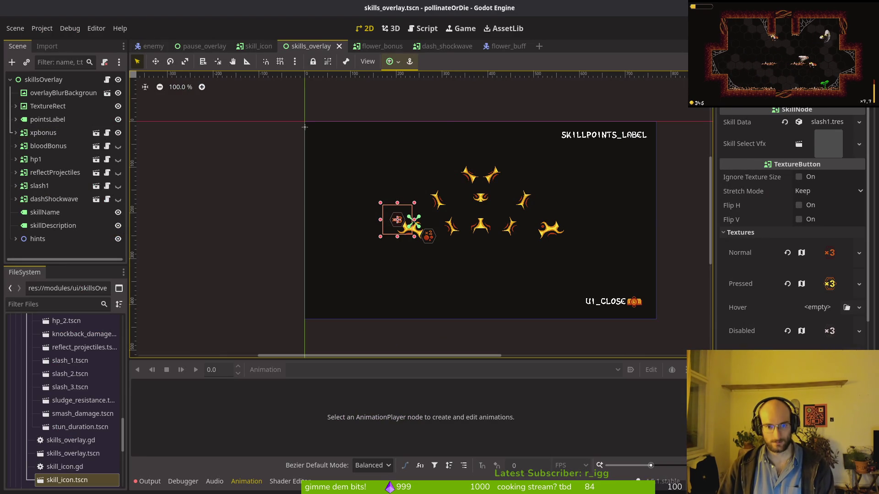
key(F5)
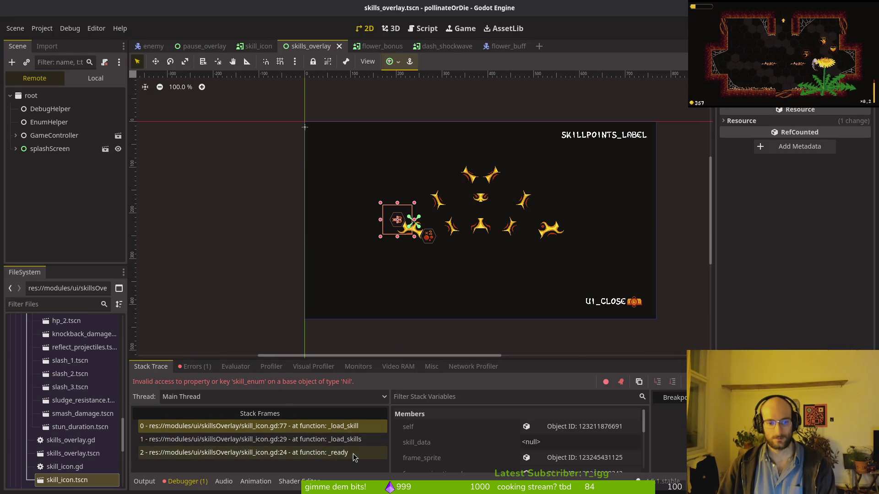
Step: Rerun and stop the game, then open skill_icon.gd in Neovim
key(F5)
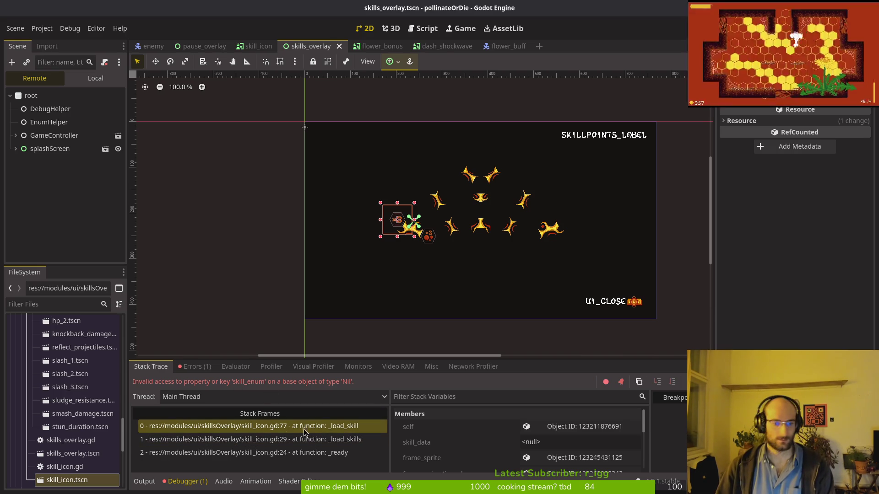
key(F8)
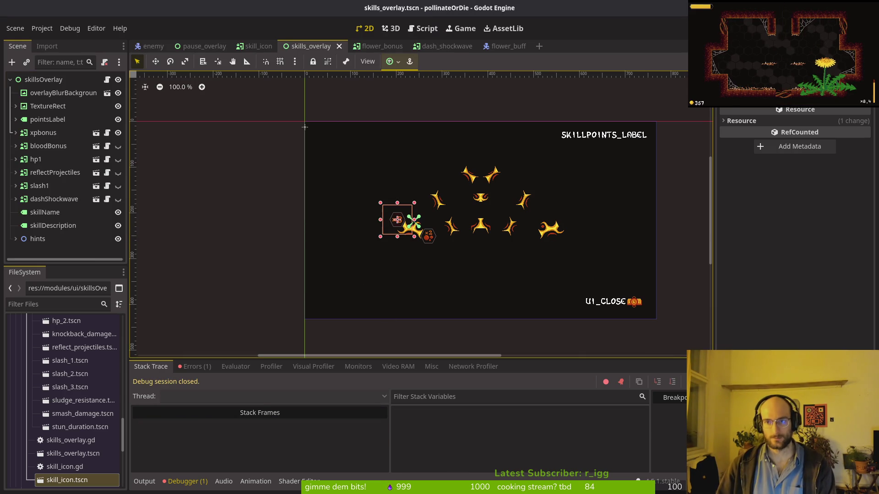
key(alt+Tab)
key(space)
key(f)
key(f)
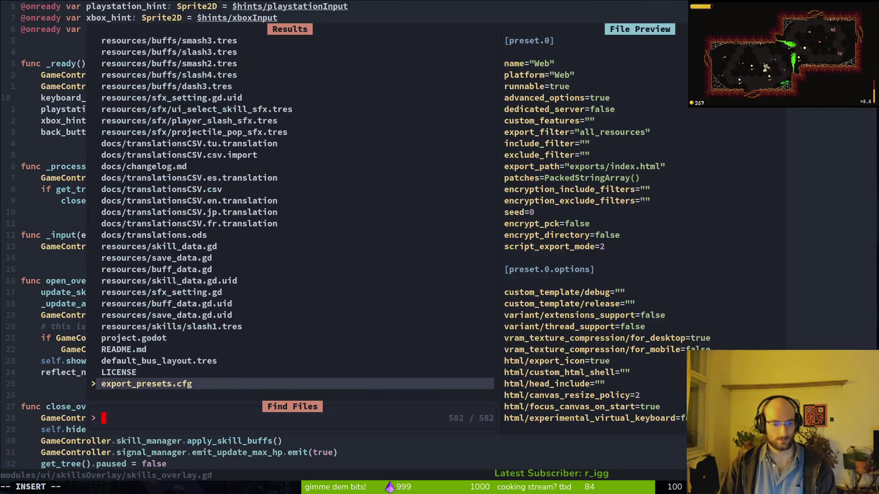
text(skii)
key(Return)
Step: Review the skill_enum check in _check_for_enabled_nodes, then expand xpbonus in Godot
key(ctrl+d)
key(ctrl+d)
key(ctrl+d)
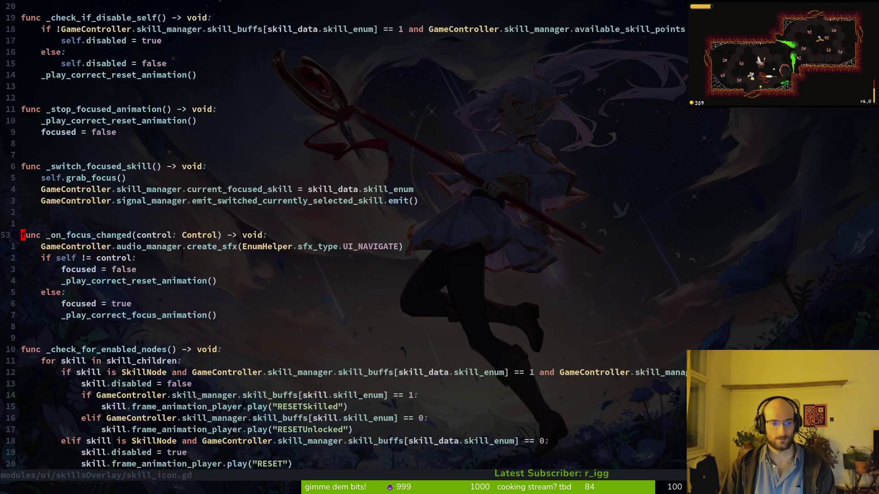
key(ctrl+d)
key(ctrl+d)
key(ctrl+d)
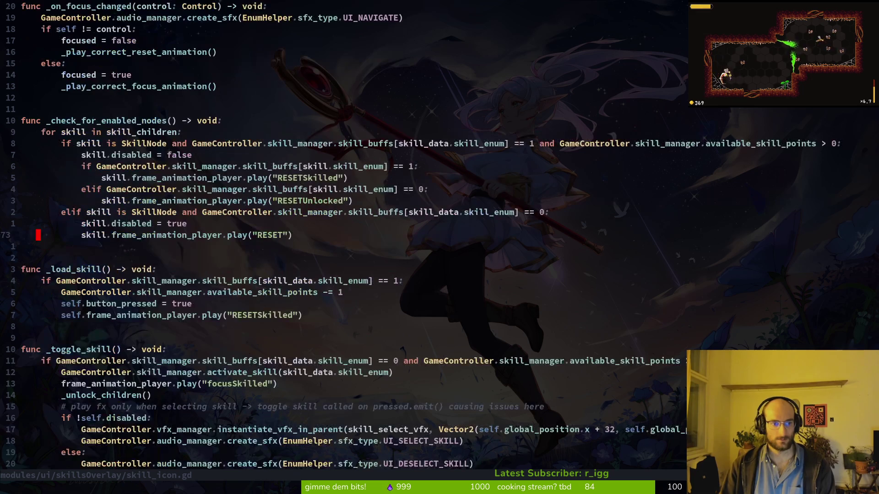
key(k)
key(k)
key(k)
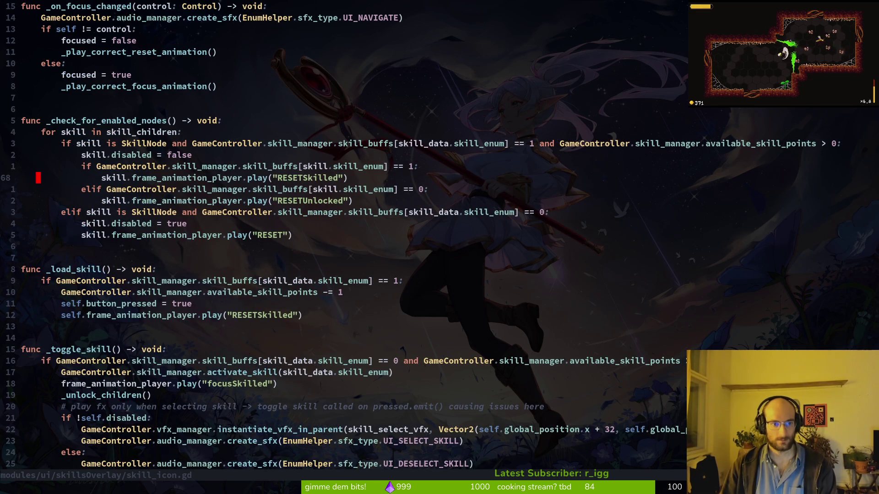
key(k)
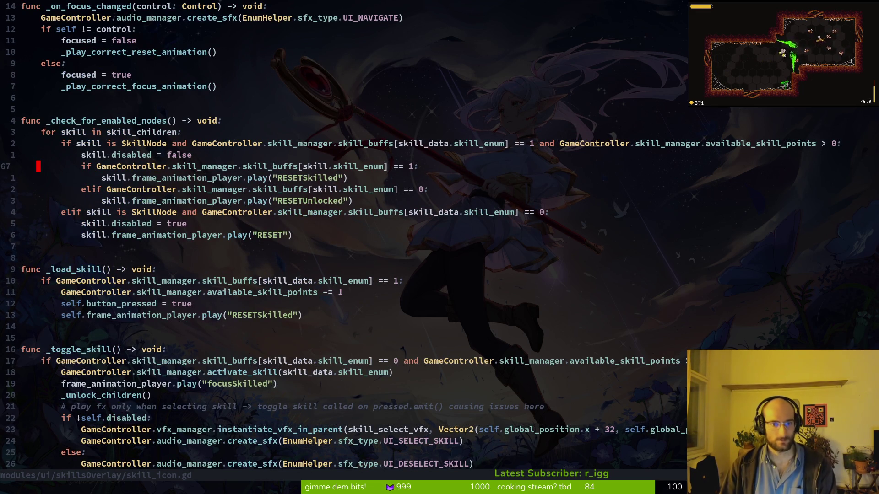
key(alt+Tab)
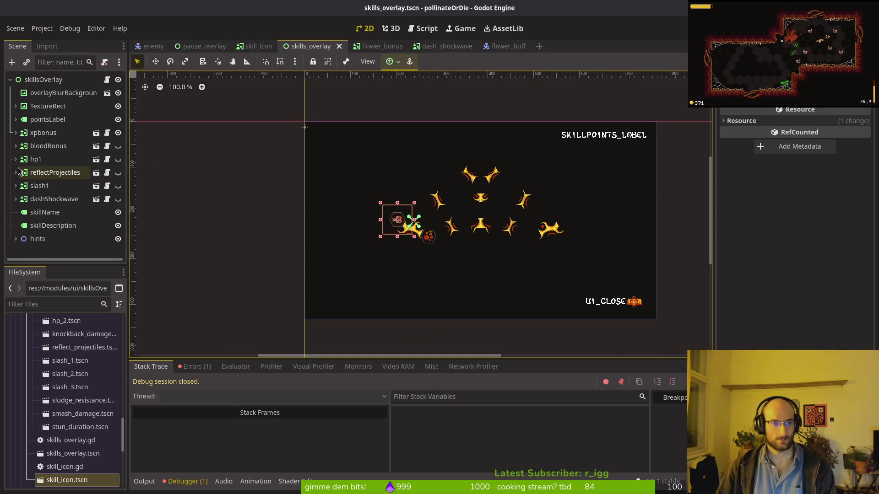
click(15, 132)
Step: Set the xpbonus node's Skill Enum to Bonusxp
click(44, 132)
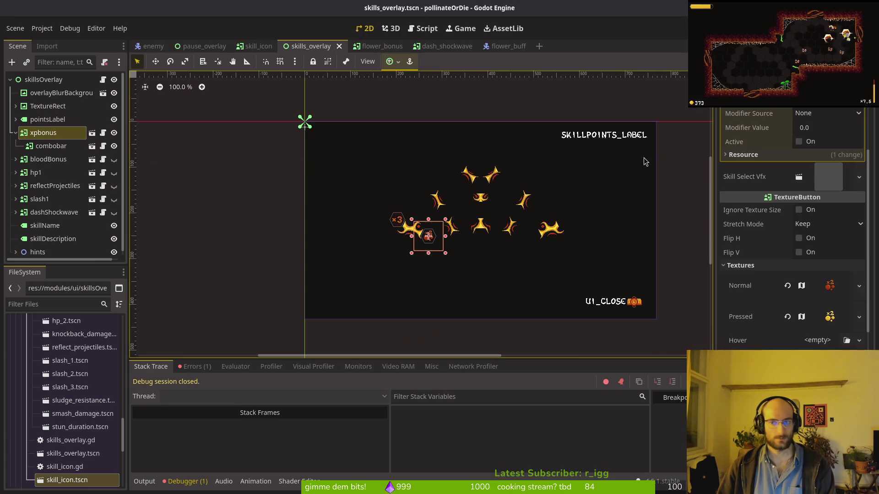
scroll(822, 188, up, 3)
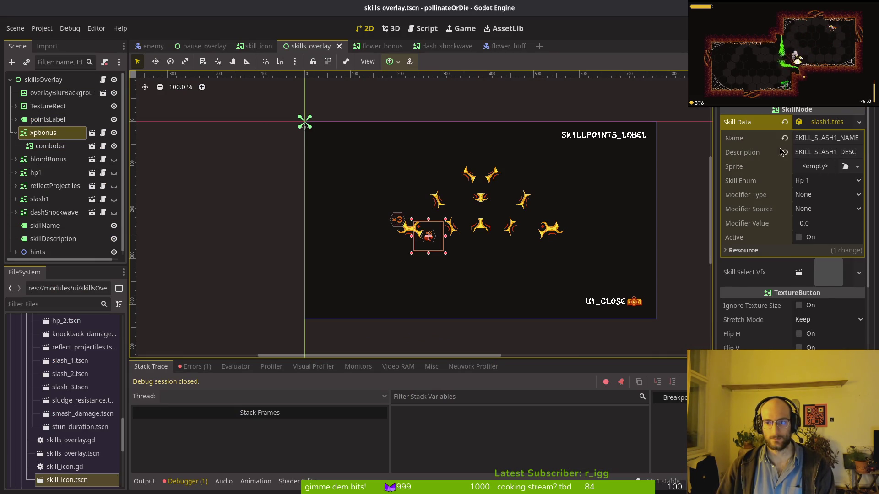
click(817, 182)
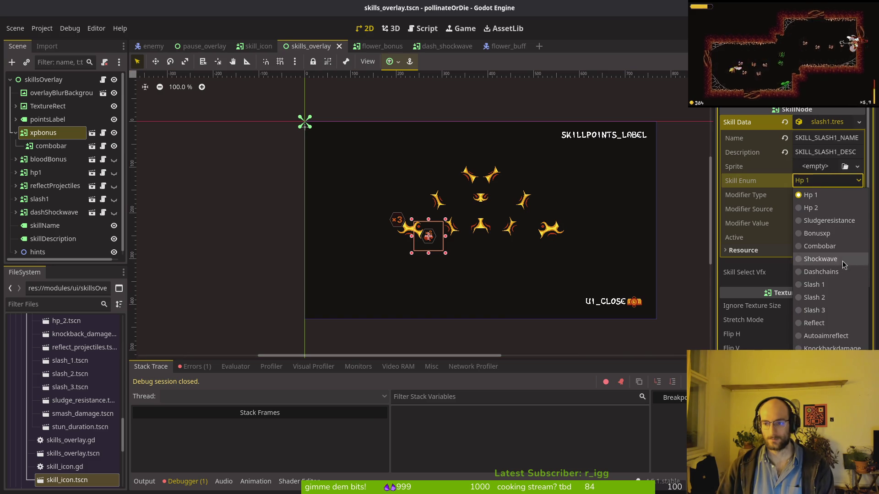
click(817, 233)
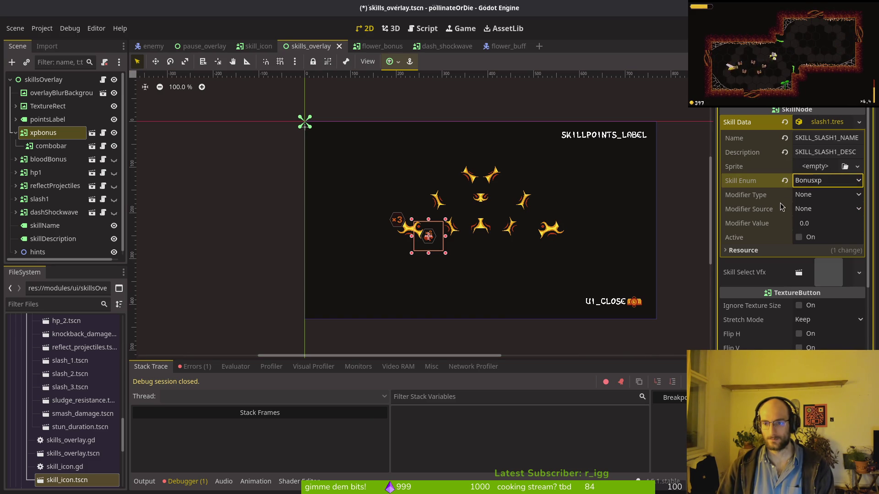
click(811, 194)
click(810, 209)
click(810, 212)
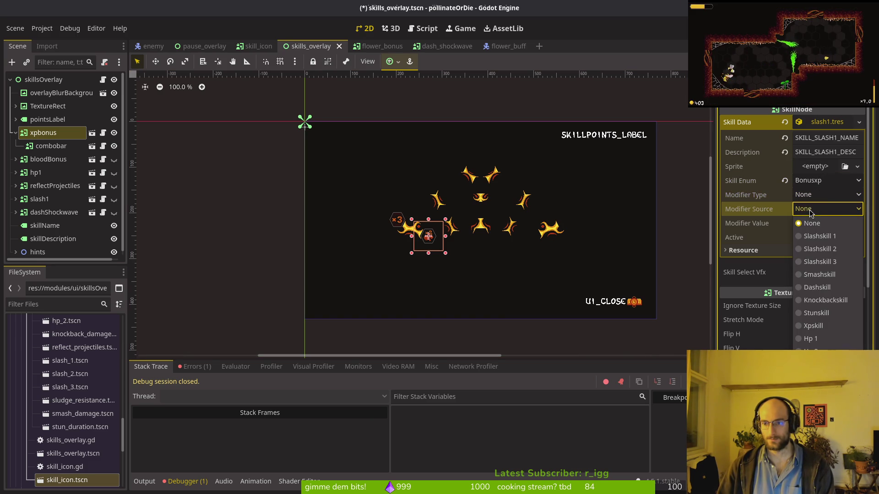
click(812, 223)
Step: Give xpbonus modifier type Xp, source Xpskill, value 1.1, and save the scene
click(814, 222)
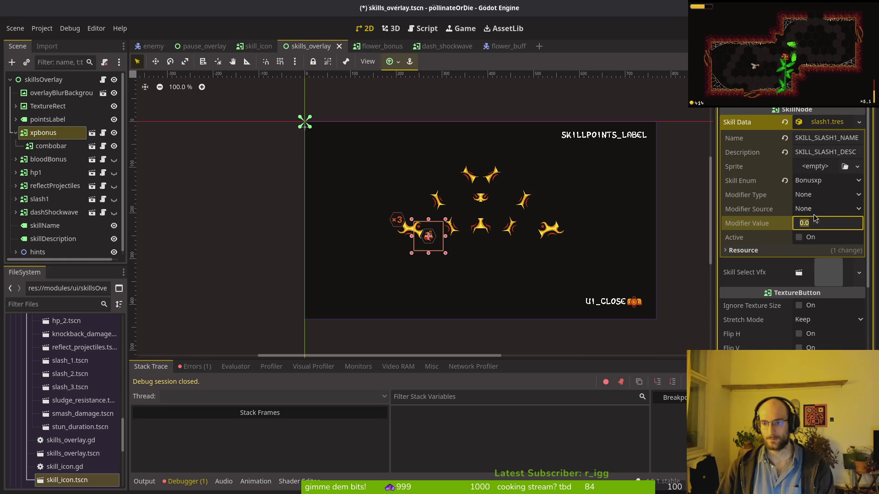
click(812, 195)
click(824, 273)
click(820, 212)
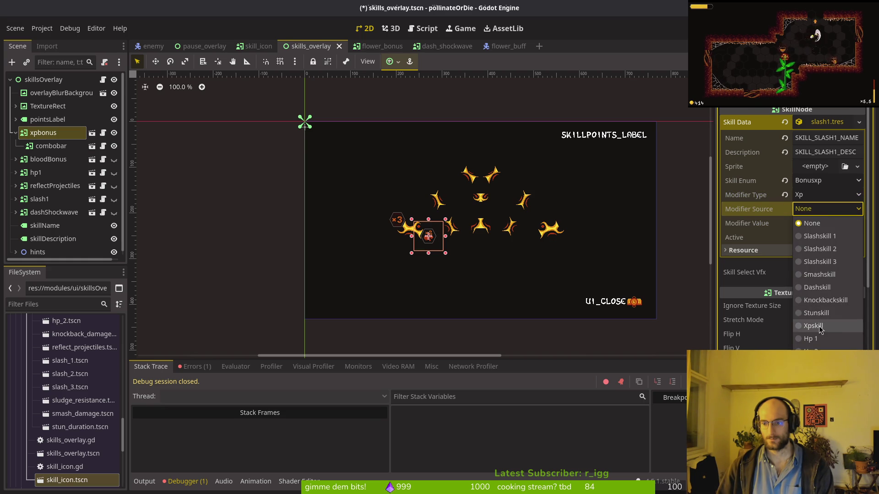
click(818, 326)
click(823, 223)
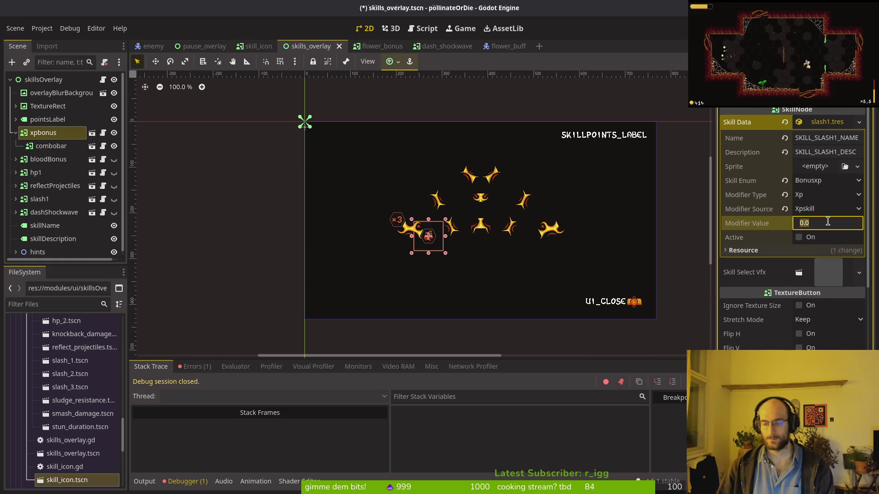
text(1.)
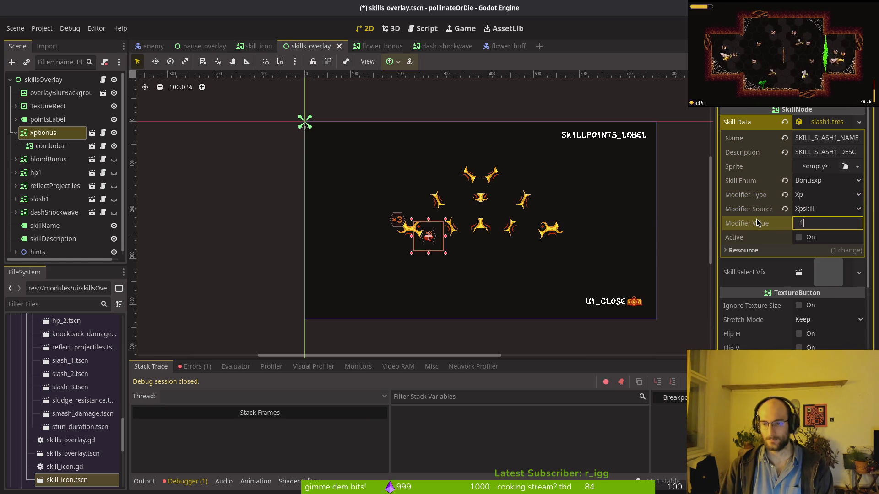
text(1)
key(Return)
key(ctrl+s)
key(alt+Tab)
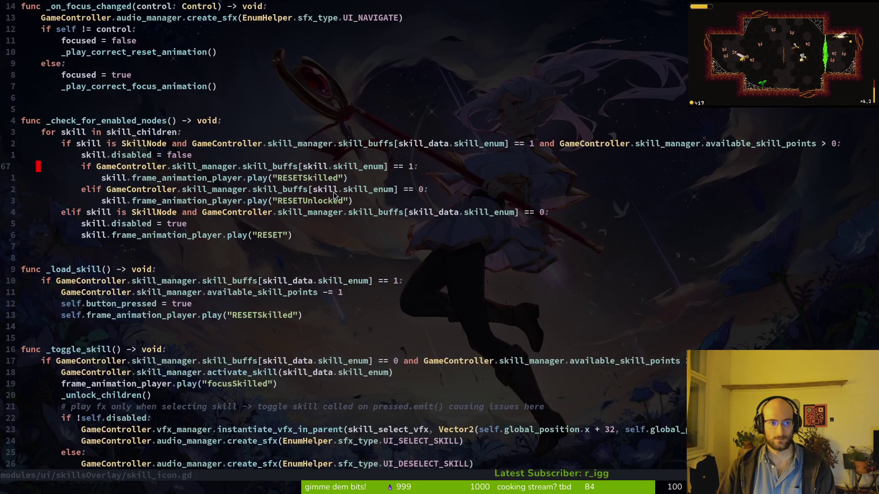
Step: Open skill_manager.gd and locate the BONUSXP skill description
scroll(219, 142, up, 15)
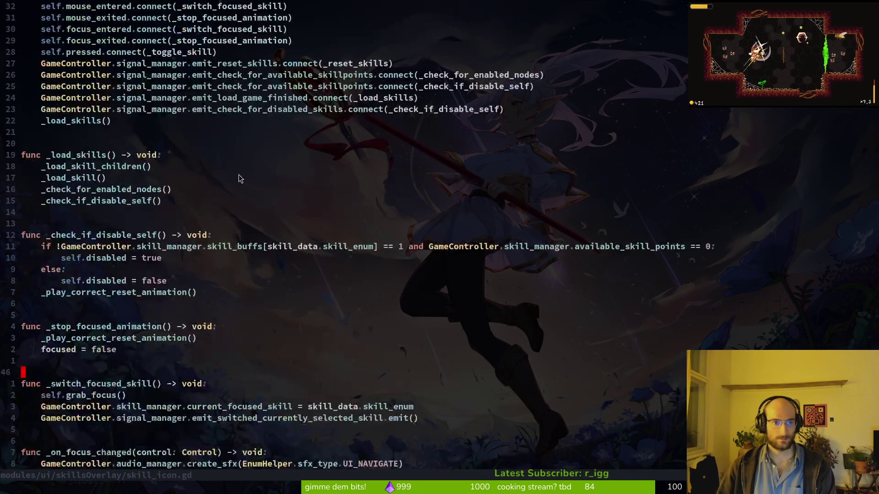
key(space)
key(f)
key(f)
text(skm)
key(Return)
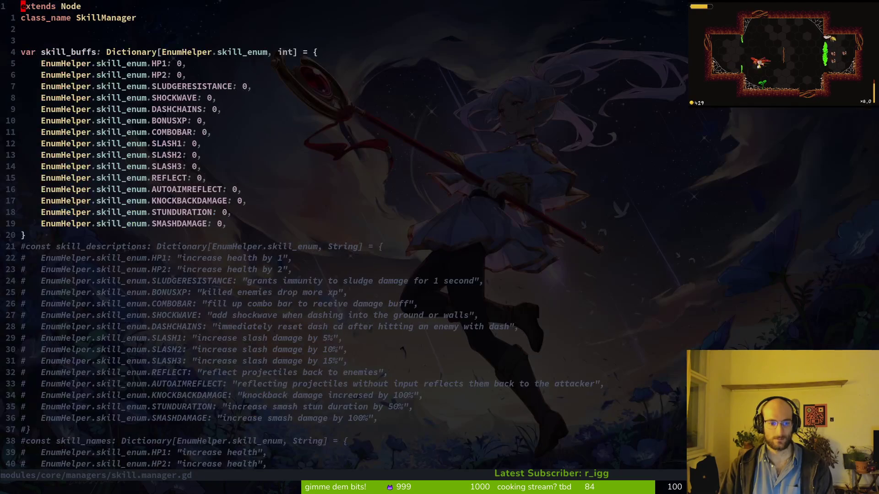
scroll(314, 158, down, 6)
scroll(243, 342, down, 1)
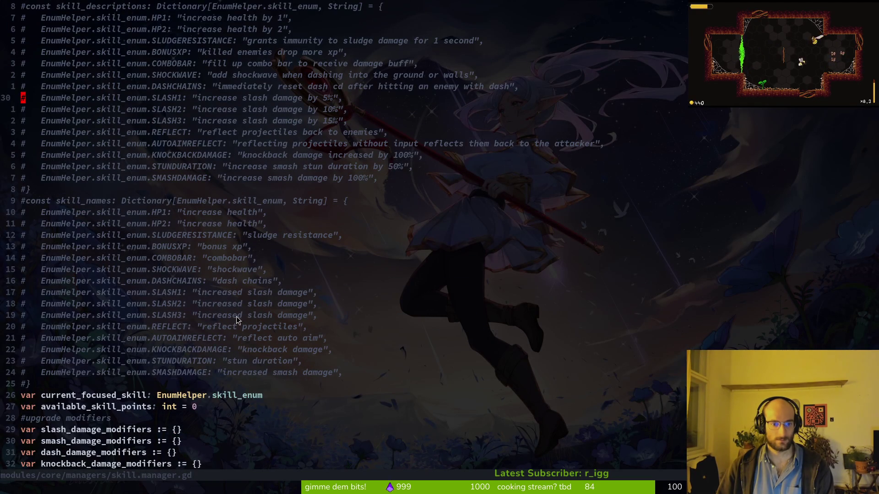
scroll(278, 174, up, 4)
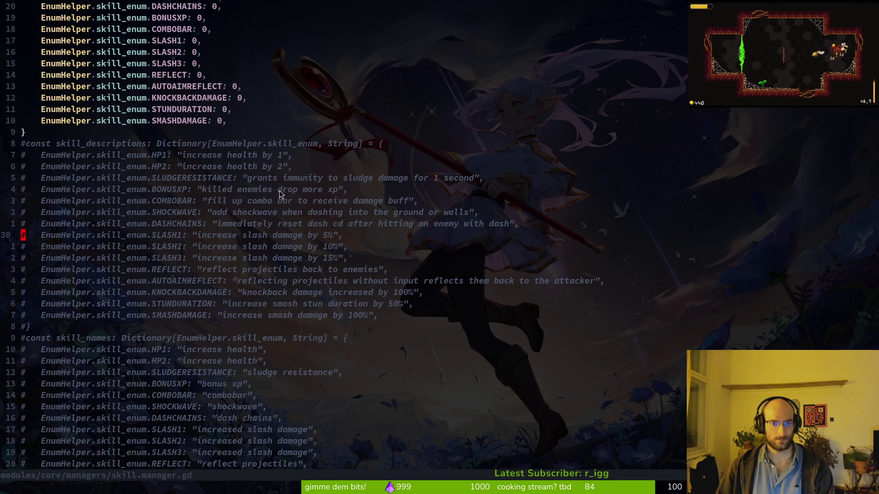
click(284, 191)
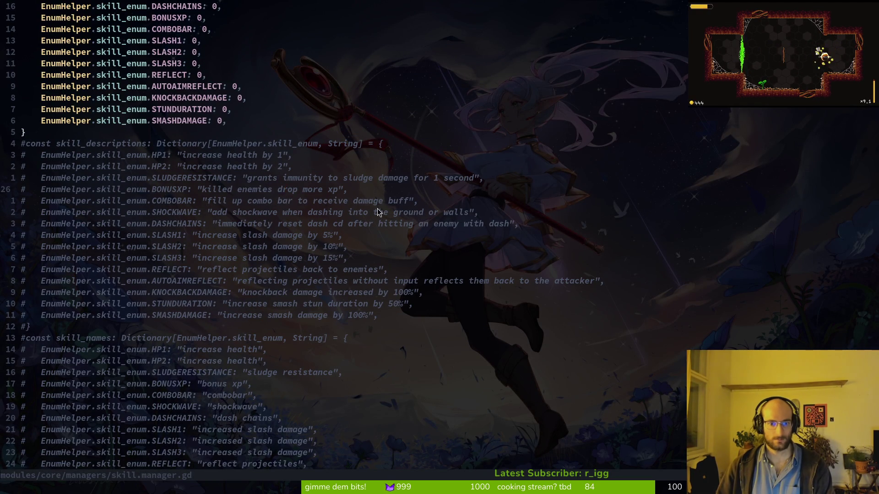
Step: Open honey_droplet.gd and scroll through it
key(space)
key(f)
key(f)
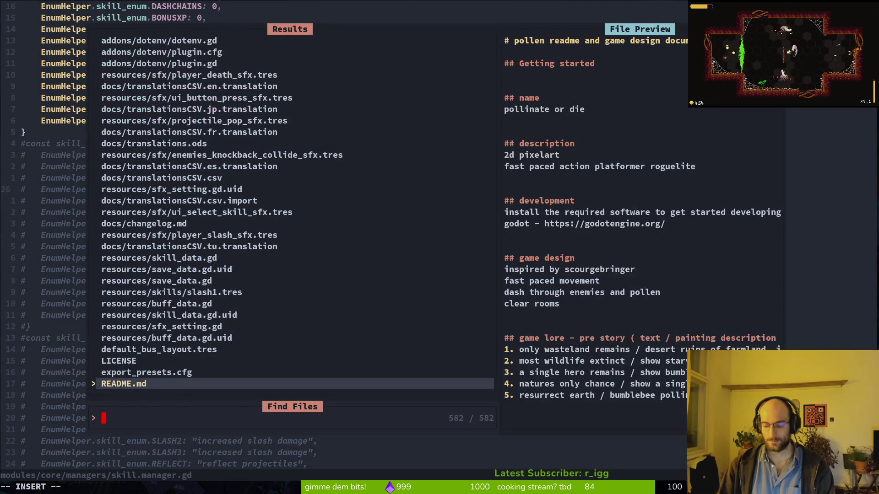
text(ondrop)
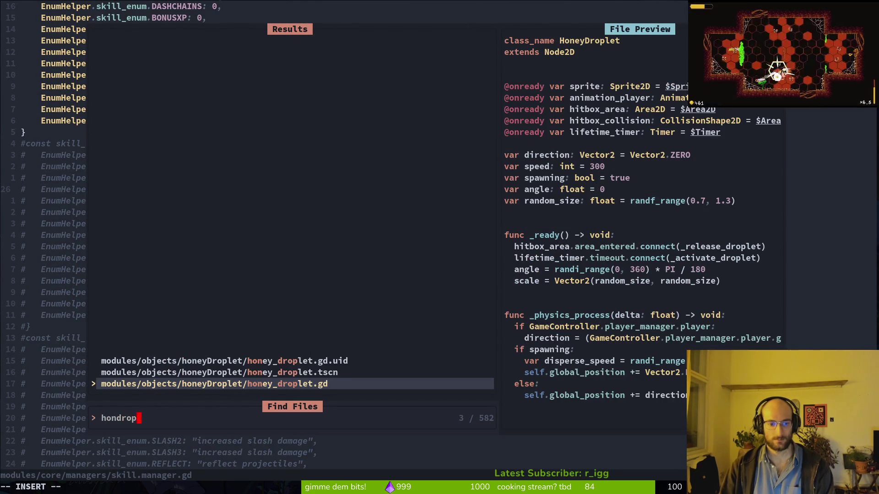
key(Return)
scroll(182, 134, down, 4)
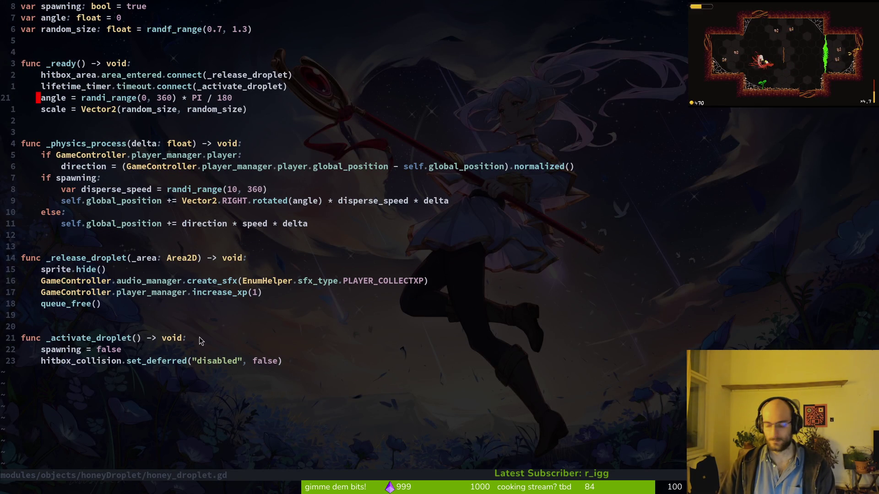
Step: Open the player's dying.gd, then the spider's start_dying.gd script
key(space)
key(f)
key(f)
text(dying)
key(Return)
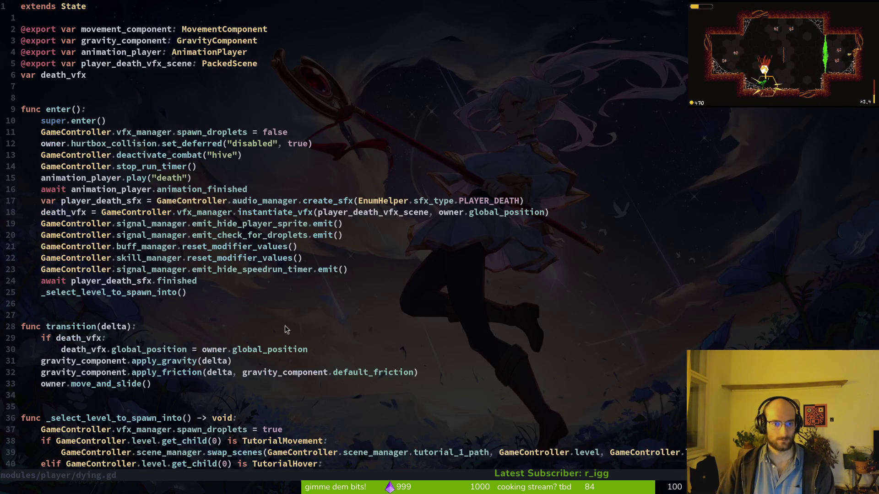
key(space)
key(f)
key(f)
text(spiderstart)
key(Return)
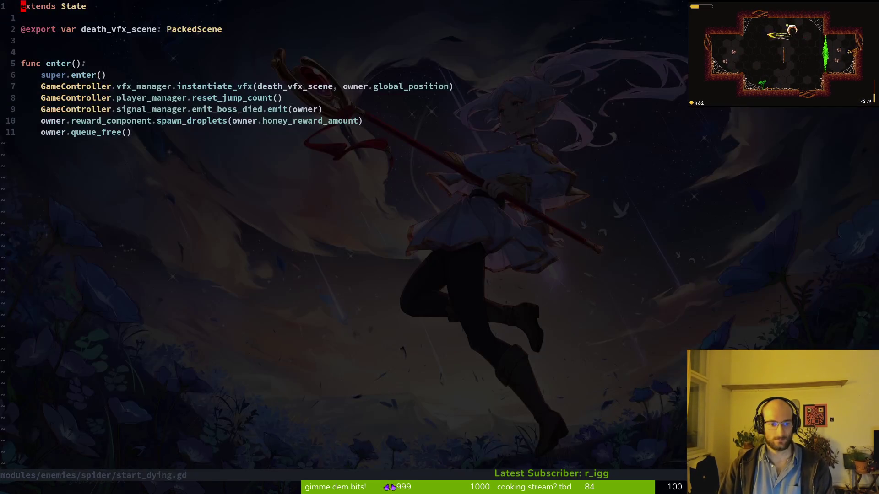
Step: Search the project for honey_reward_amount and open enemy.gd at its export
click(148, 130)
click(251, 121)
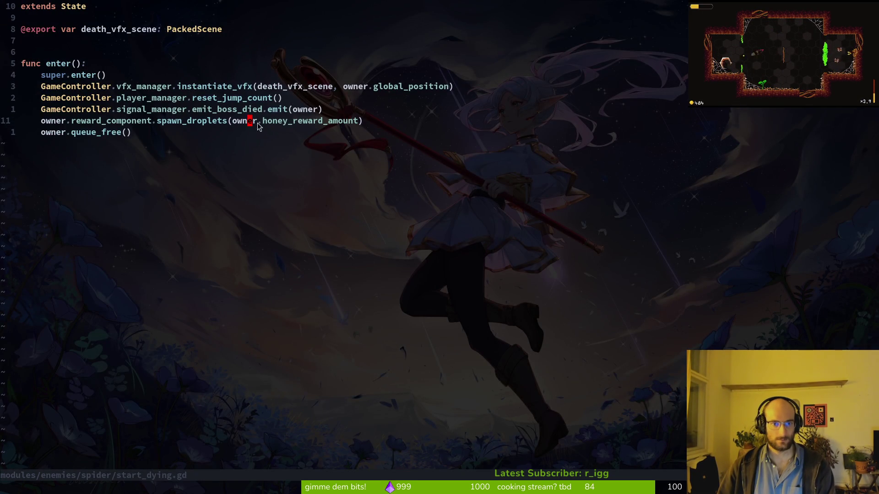
click(292, 122)
key(space)
key(f)
key(w)
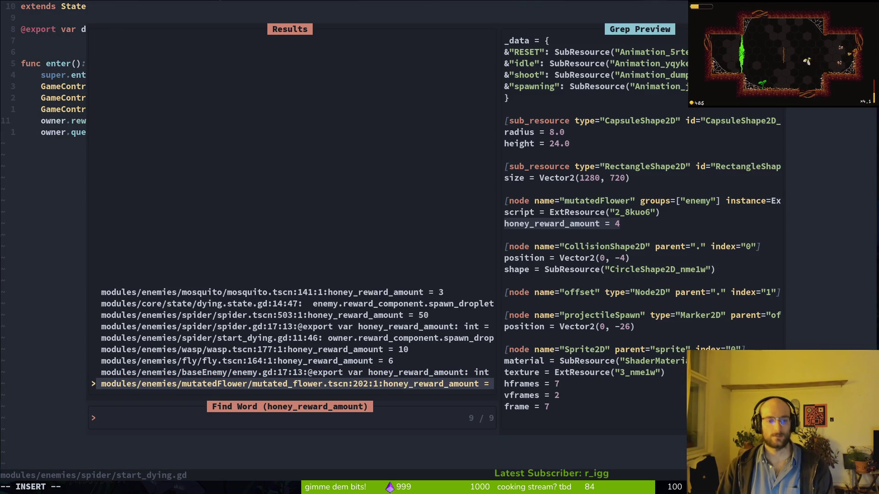
click(293, 372)
key(Return)
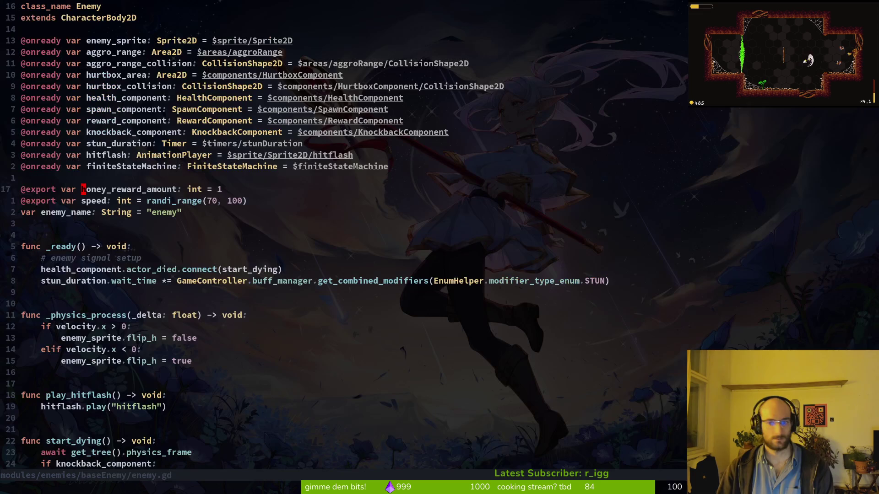
Step: Compare honey_reward_amount matches in enemy.gd, spider.gd and start_dying.gd, opening start_dying.gd
key(space)
key(f)
key(w)
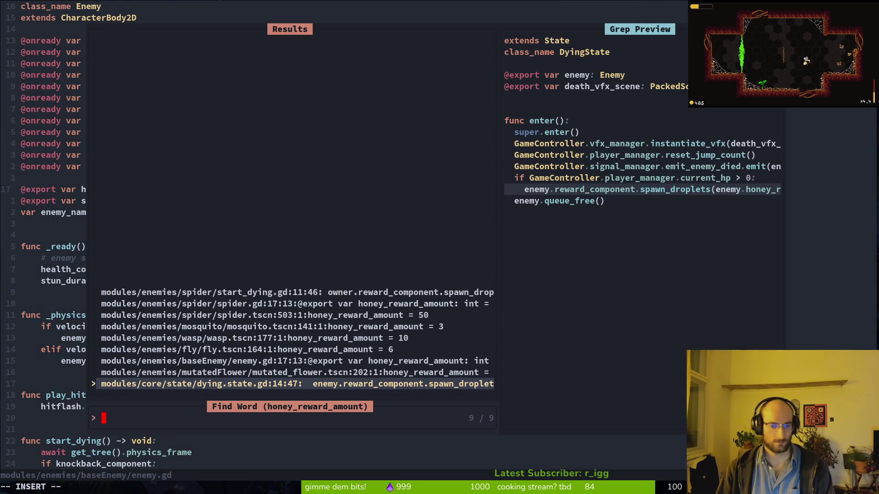
click(293, 360)
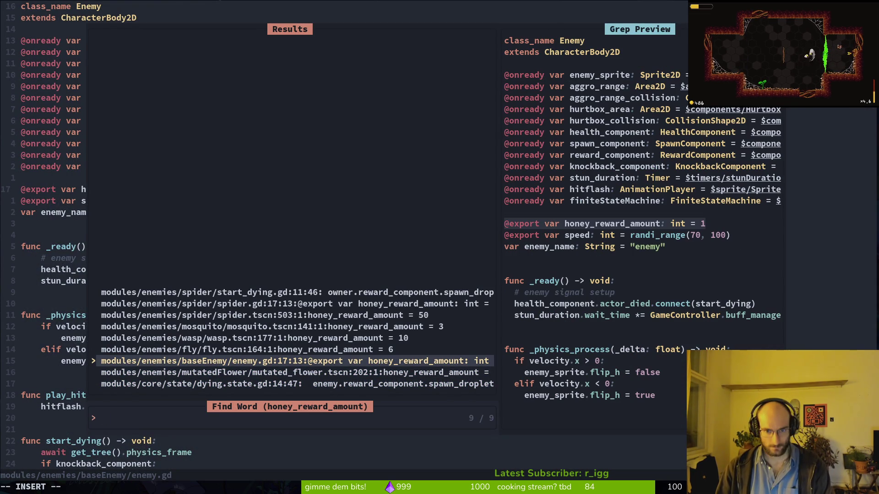
key(Up)
key(Up)
key(Up)
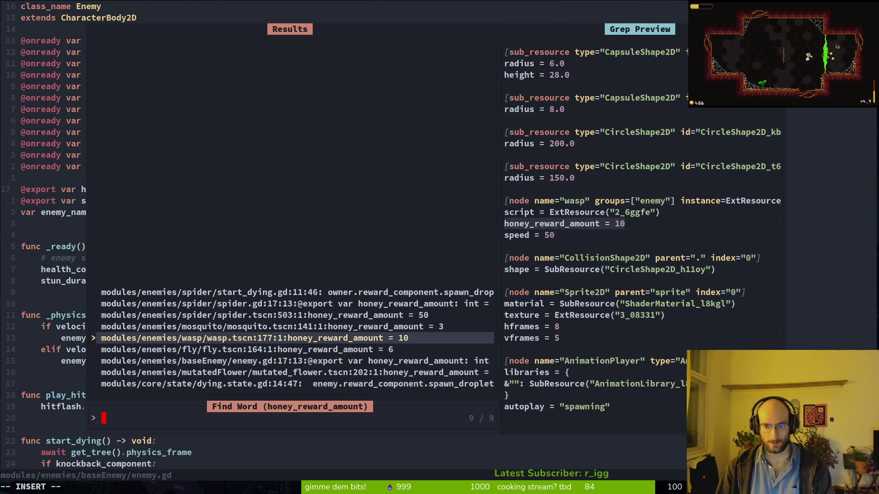
click(293, 292)
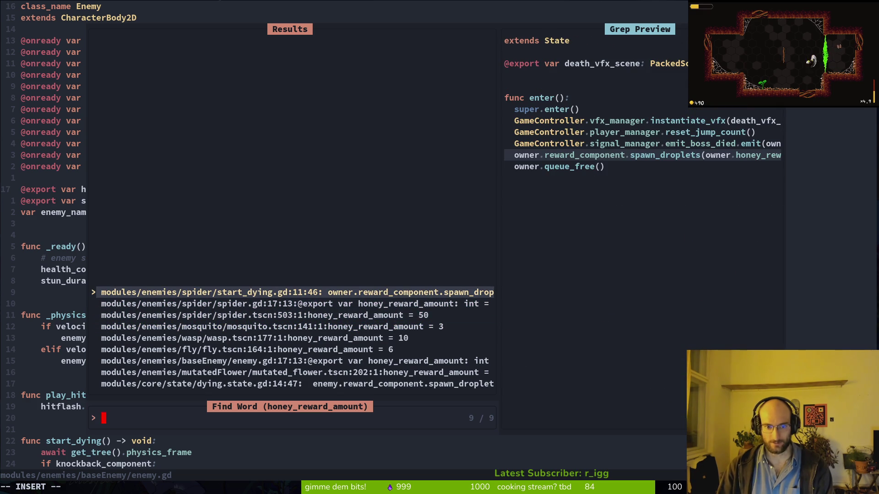
key(Return)
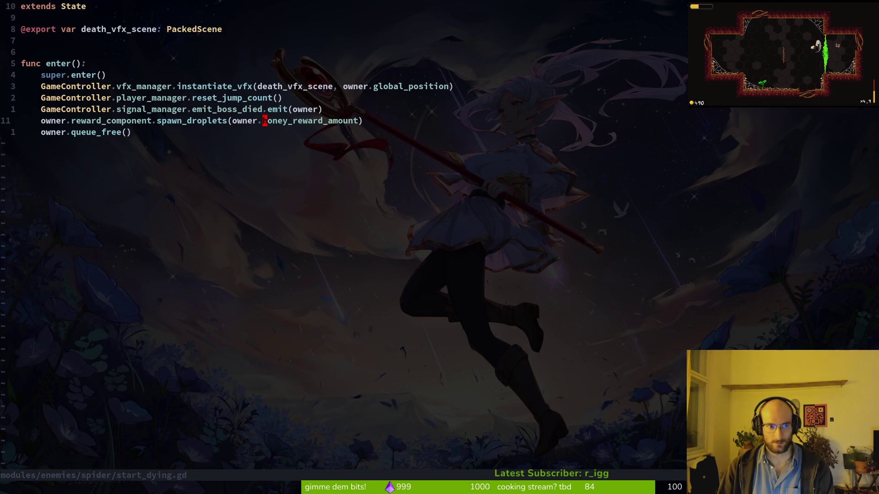
Step: Grep spawn_droplets and open reward_component.gd at its buff modifier line
key(space)
key(f)
key(w)
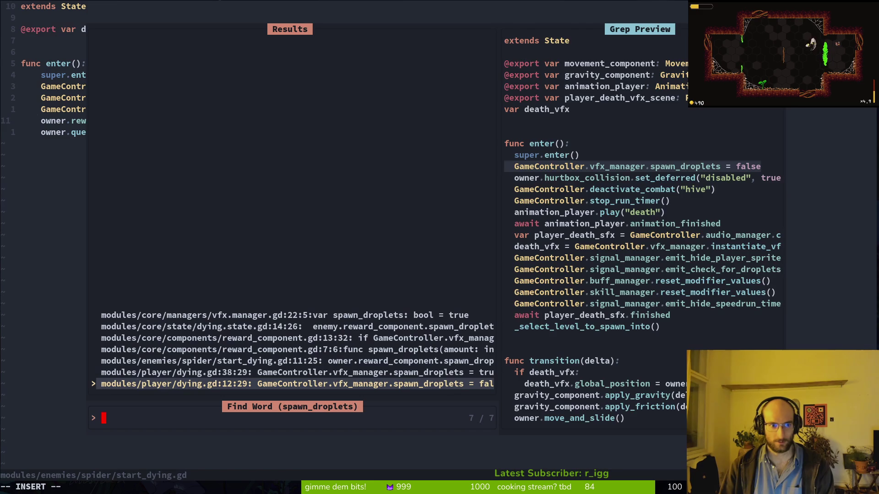
key(Up)
key(Up)
key(Up)
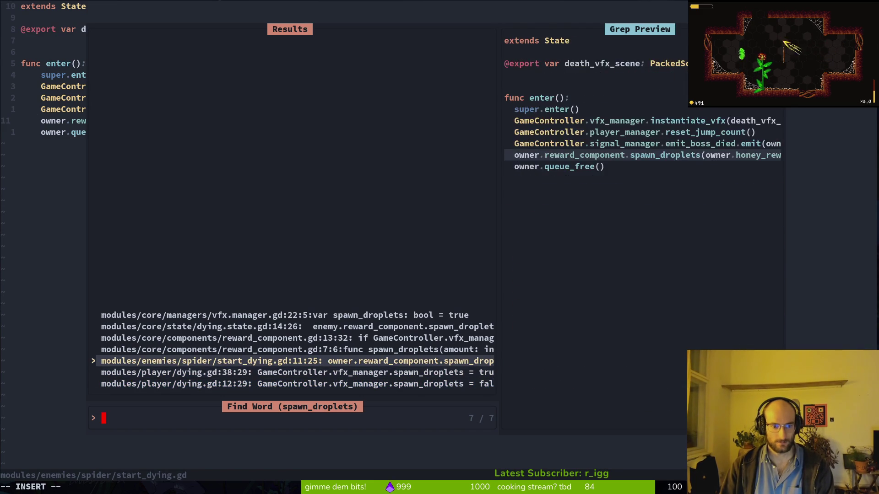
key(Return)
key(j)
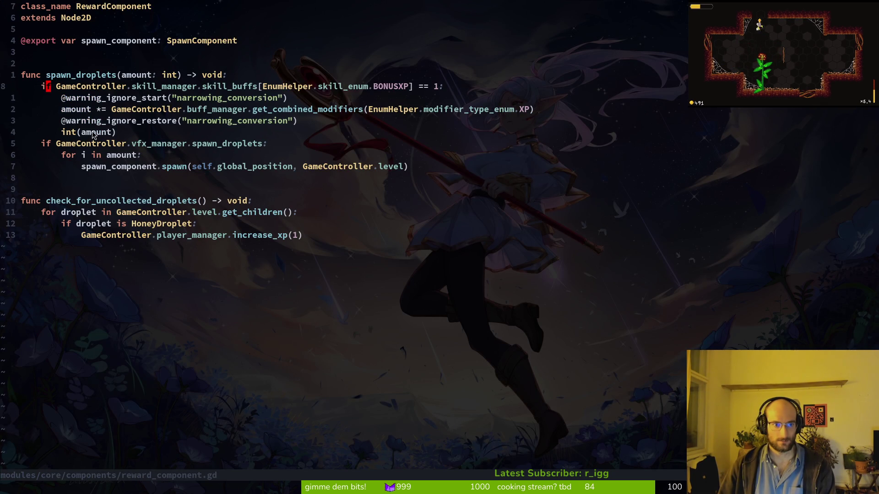
click(309, 109)
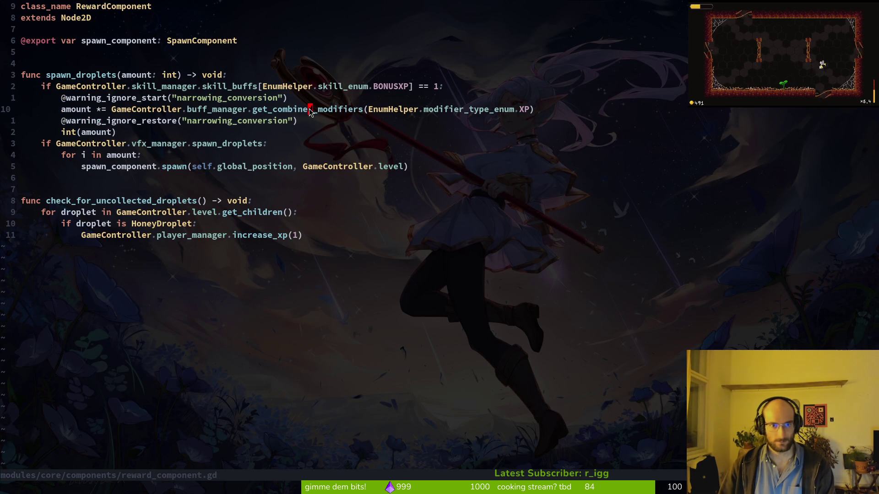
Step: Review skill.manager.gd's BONUSXP branch adding a 1.1 Xp modifier, then return to Godot
key(space)
key(f)
key(f)
text(skilm)
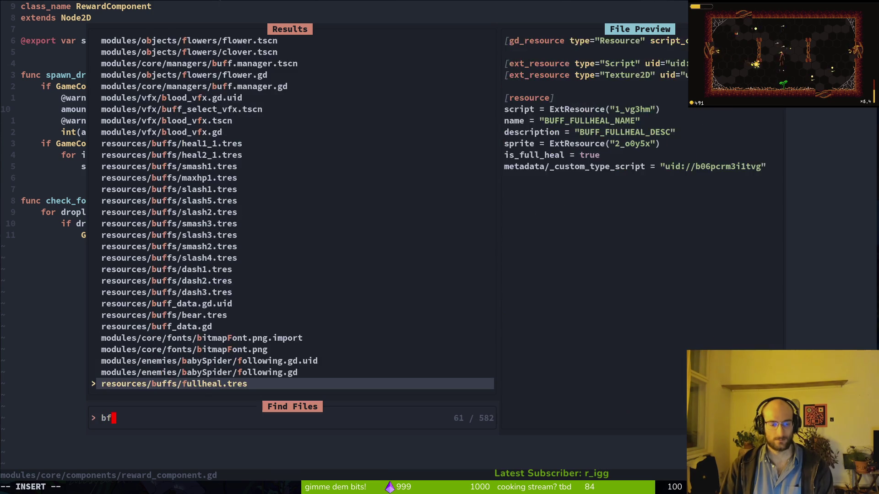
key(Return)
key(ctrl+d)
key(ctrl+d)
key(ctrl+d)
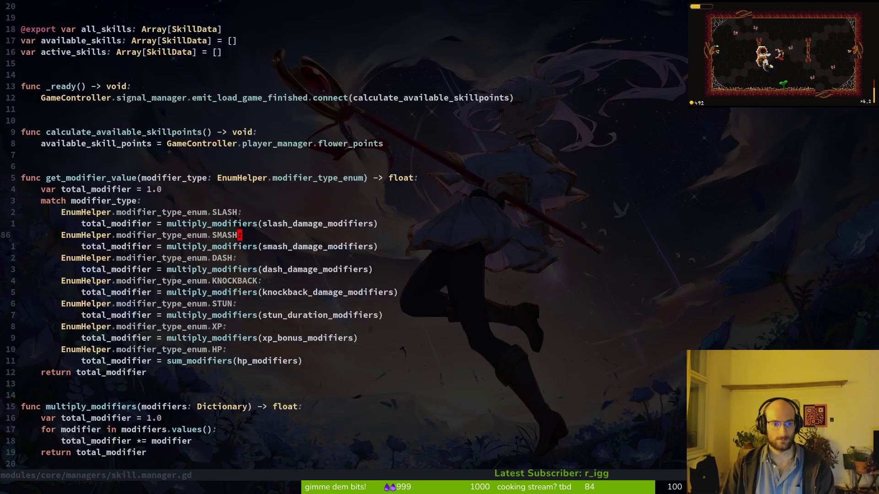
key(ctrl+d)
key(ctrl+d)
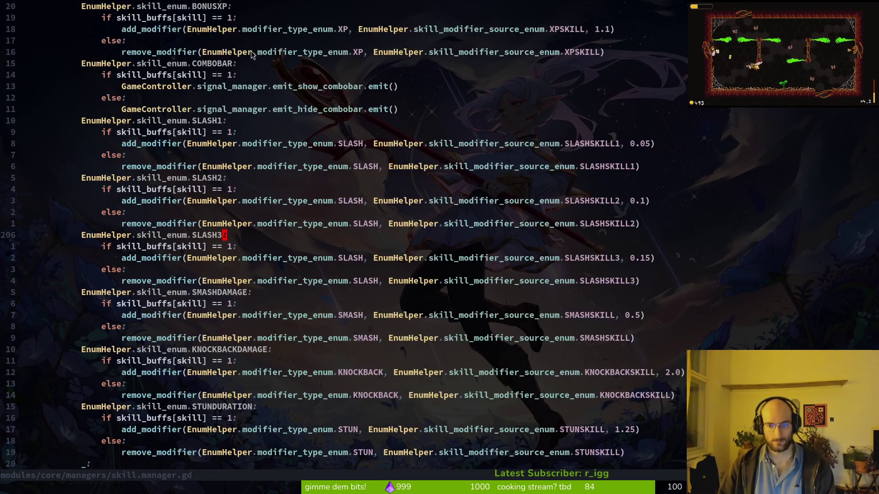
scroll(378, 151, up, 4)
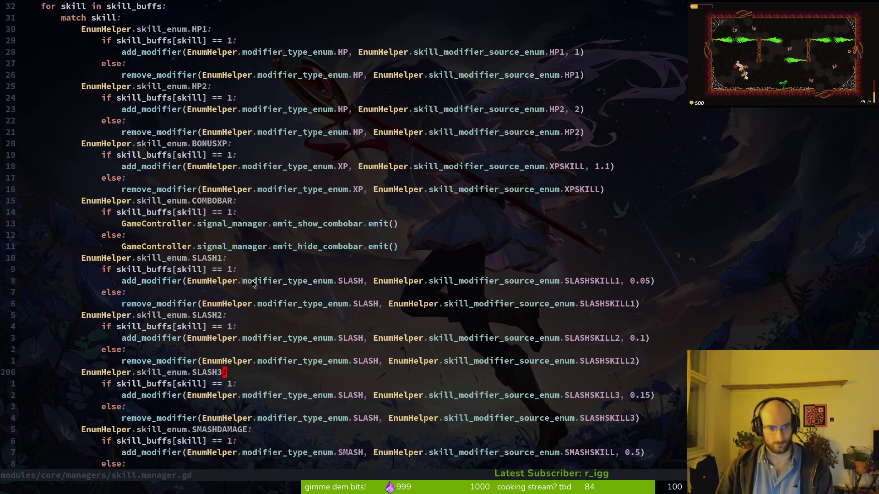
scroll(247, 281, down, 5)
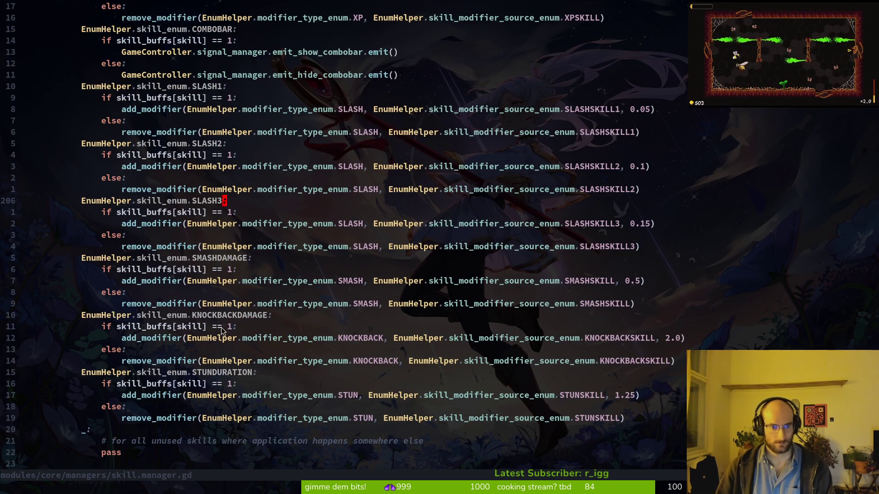
scroll(226, 361, down, 2)
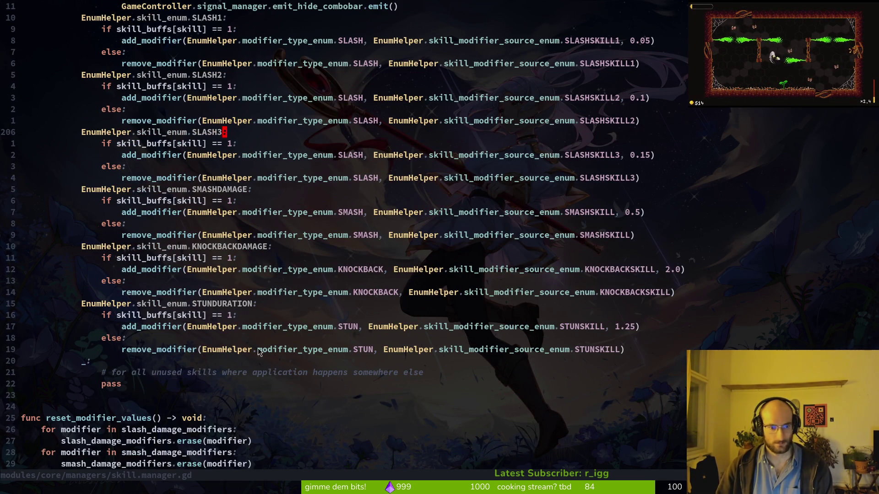
scroll(243, 273, up, 5)
scroll(207, 162, up, 2)
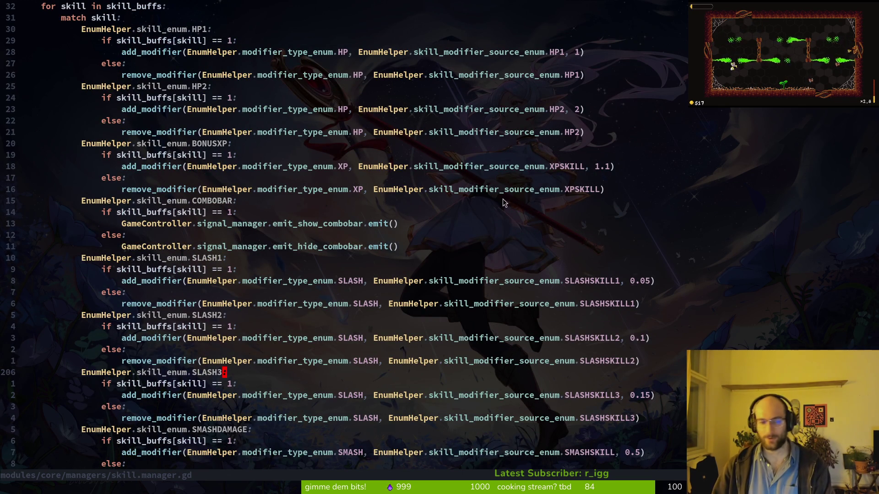
key(alt+Tab)
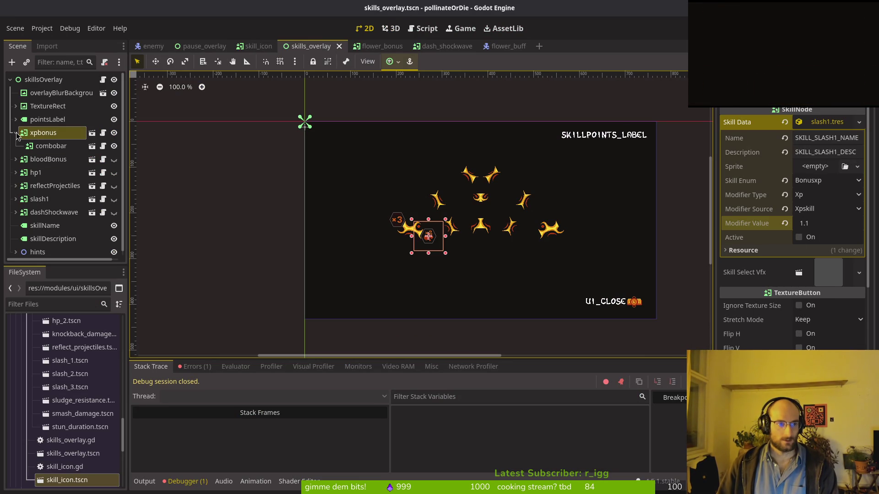
Step: Inspect the combobar node's slash1.tres Skill Data fields, then return to Neovim
click(35, 145)
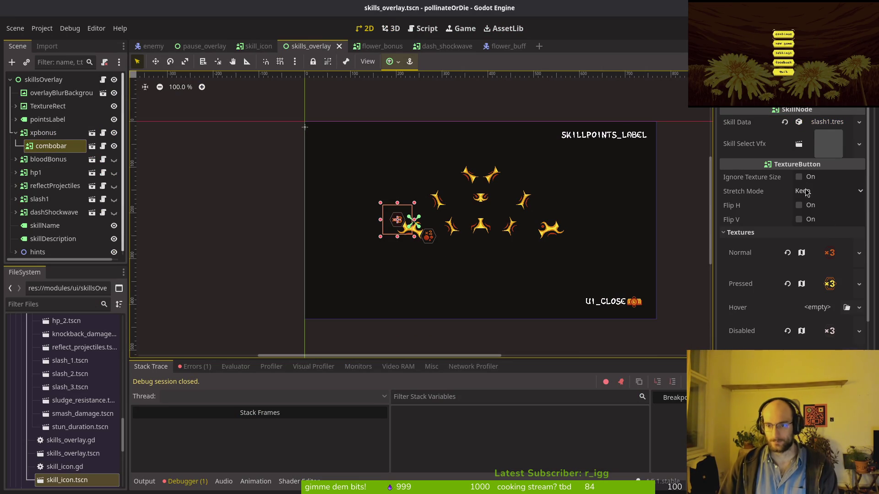
click(827, 122)
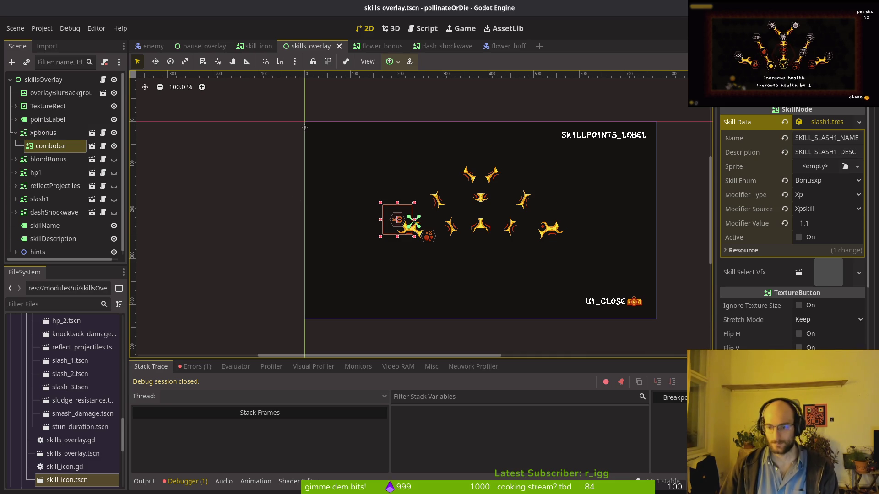
key(alt+Tab)
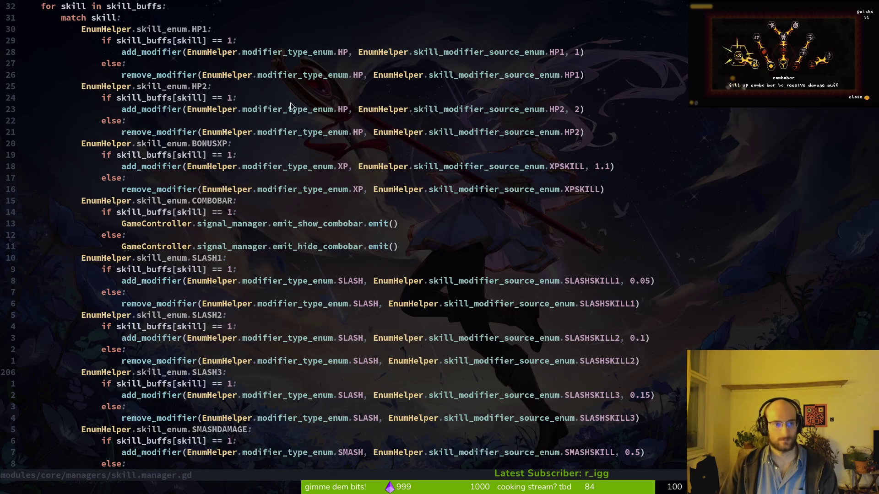
key(space)
text(pfskilico)
key(Return)
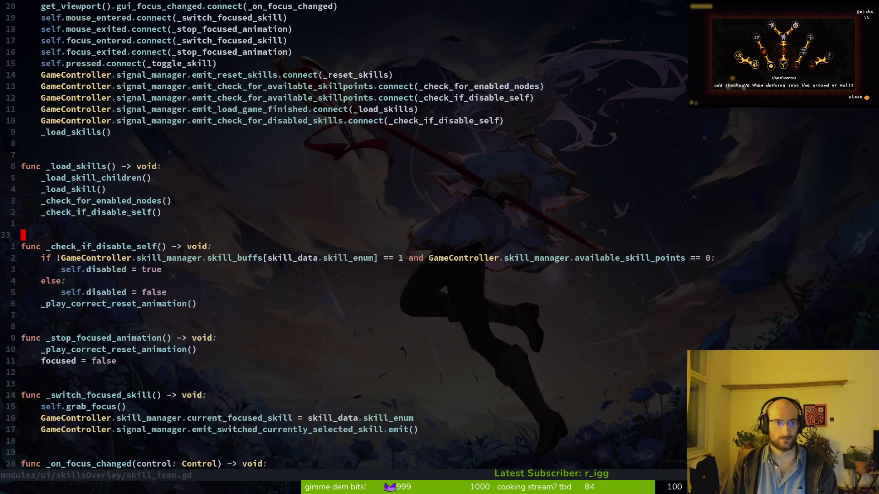
scroll(85, 71, up, 4)
click(105, 54)
key(alt+Tab)
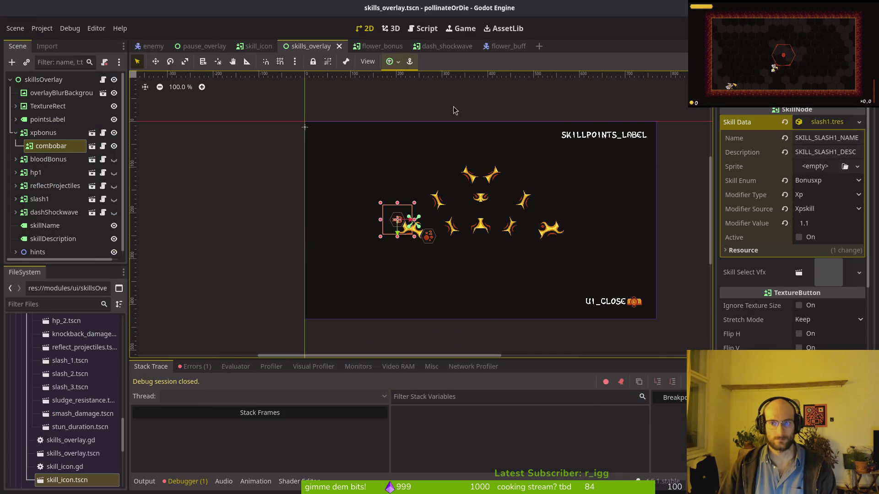
key(alt+Tab)
click(53, 40)
key(shift+v)
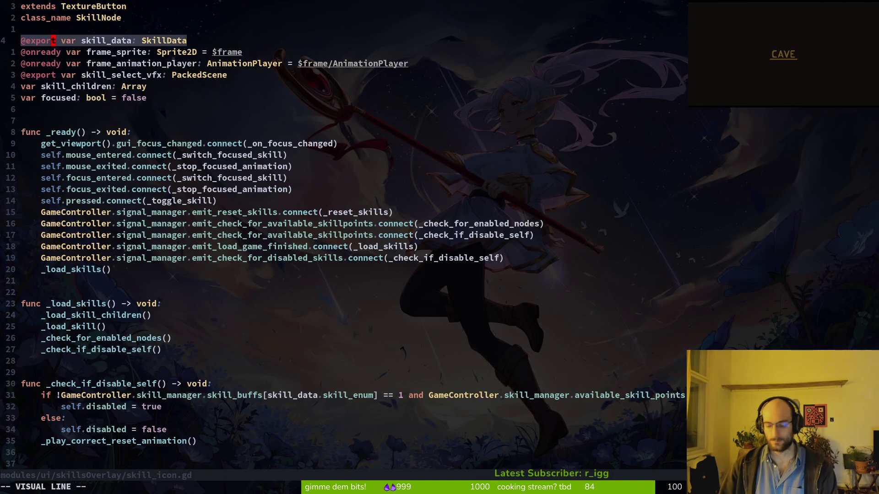
key(J)
key(J)
key(Escape)
text(:w)
key(Return)
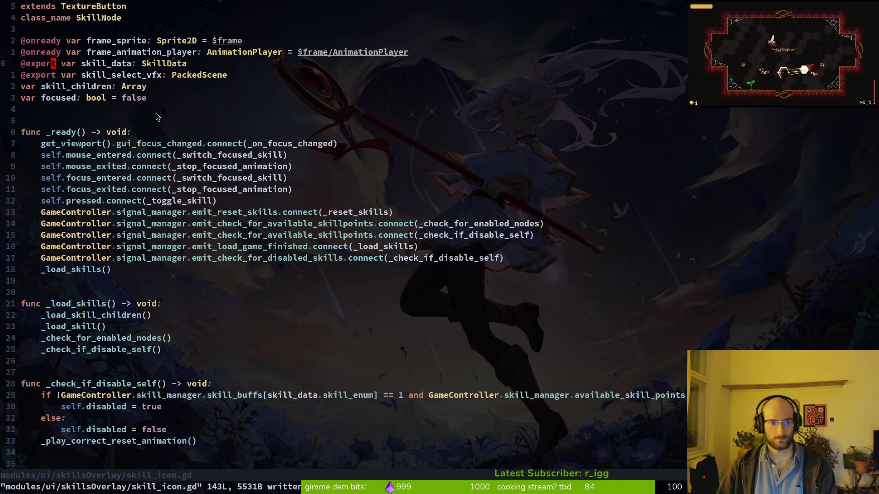
Step: Delete the sprite Texture2D export from skill_data.gd and save it
scroll(480, 133, down, 3)
key(alt+Tab)
key(alt+Tab)
key(space)
key(f)
key(f)
text(skdata)
key(Return)
click(98, 64)
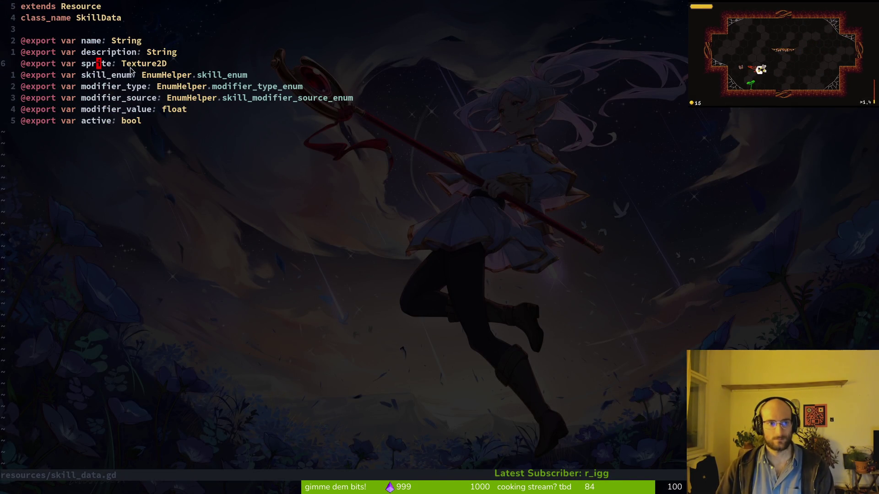
key(d)
key(d)
key(ctrl+s)
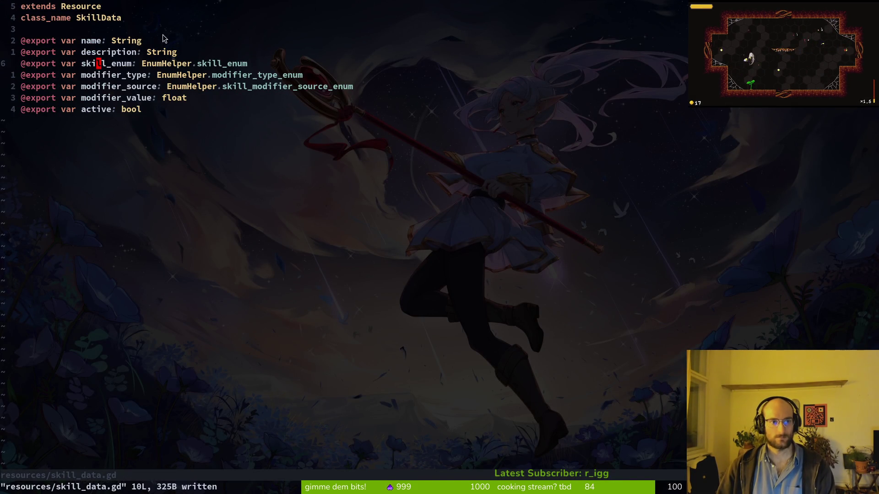
key(alt+Tab)
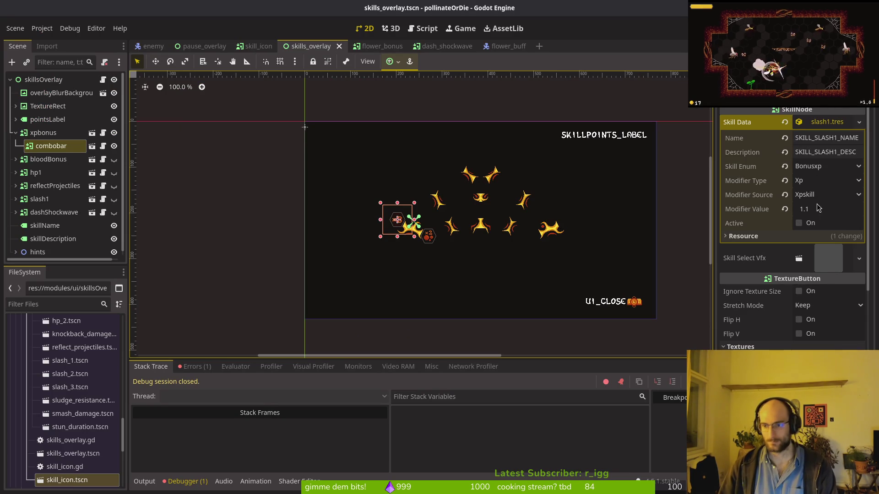
Step: Select the xpbonus node and change its Name key to SKILL_XP
click(44, 133)
click(42, 147)
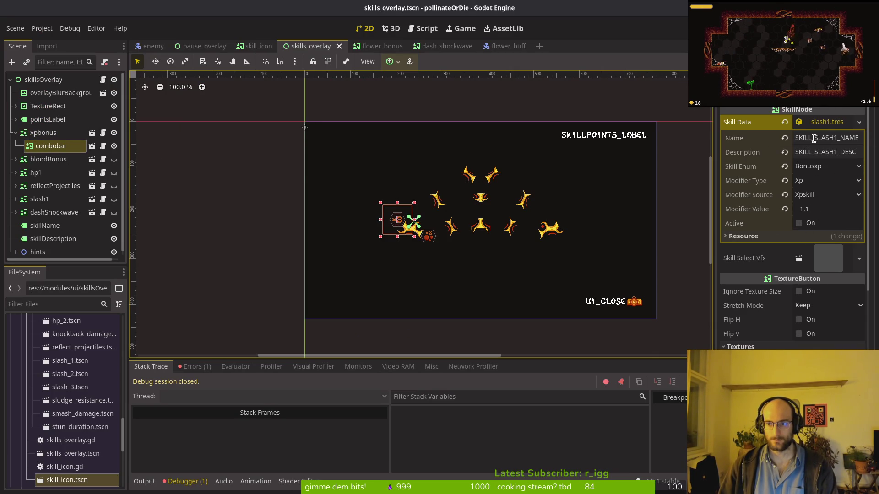
click(43, 133)
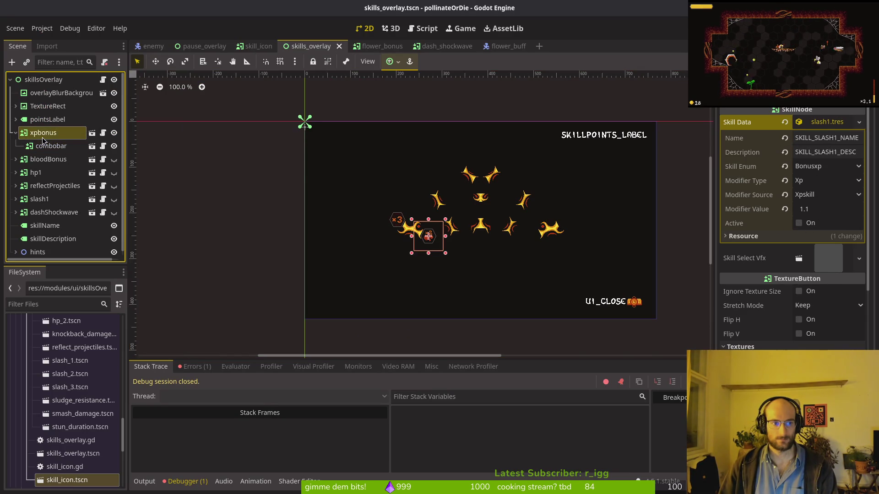
double_click(845, 137)
text(SKILL_XP)
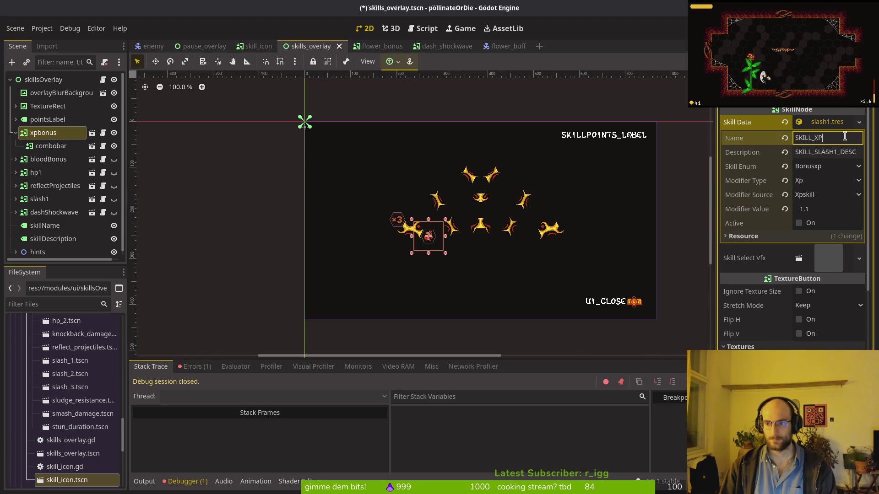
key(super)
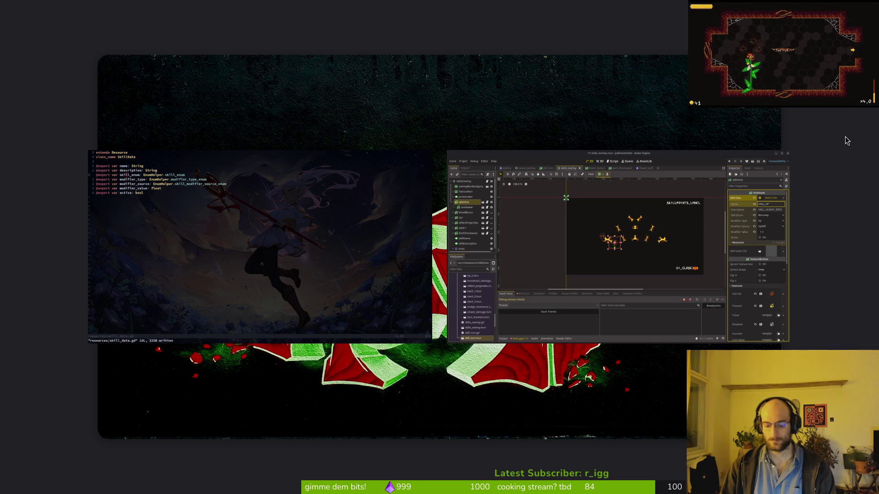
key(super)
text(XP)
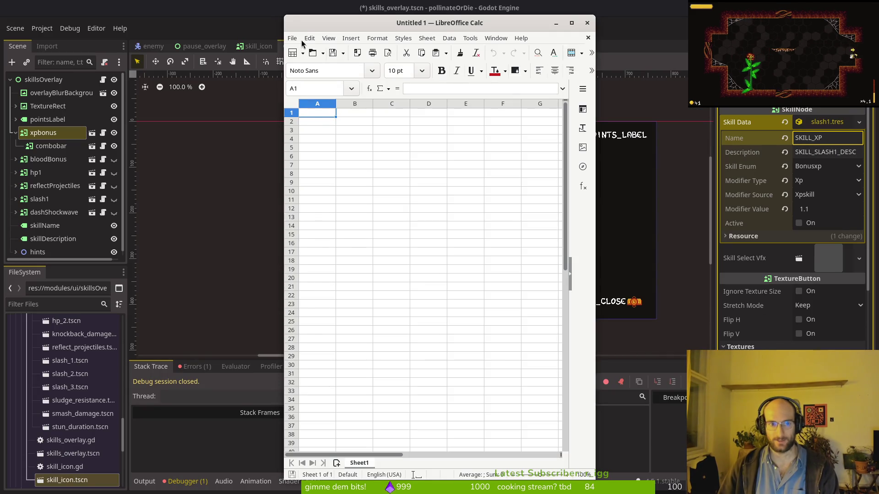
Step: Open docs/translations.ods in Calc to check the SKILL_ keys, then erase XP in Godot
click(292, 38)
click(305, 63)
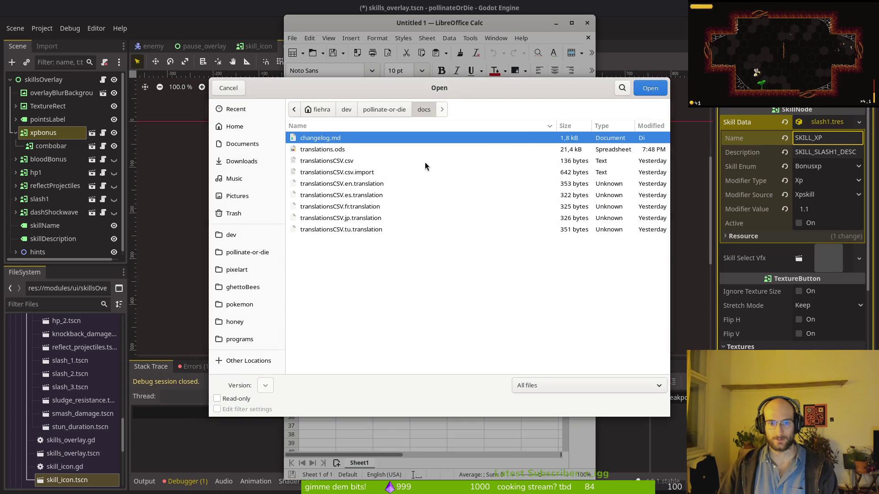
click(323, 149)
click(650, 88)
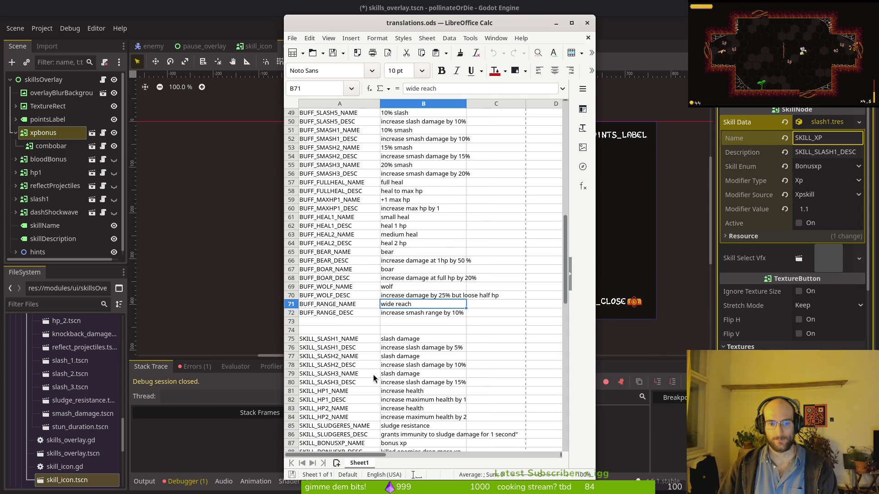
scroll(362, 398, down, 2)
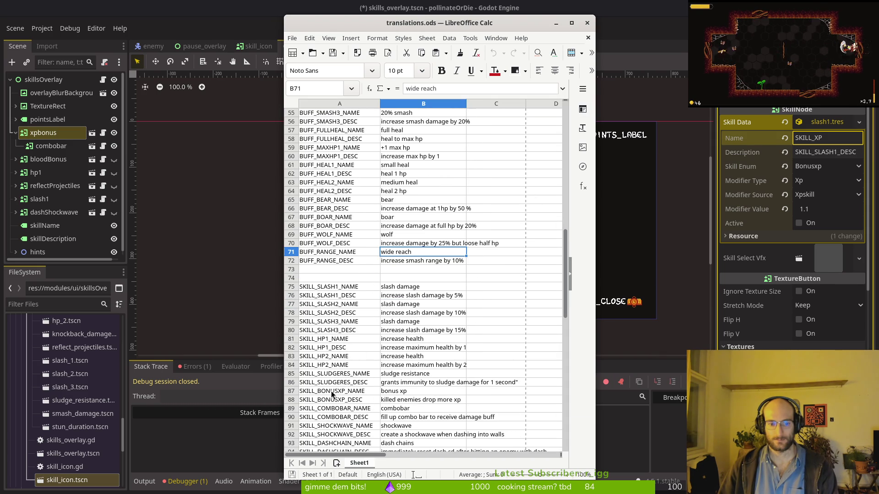
click(829, 142)
key(BackSpace)
key(BackSpace)
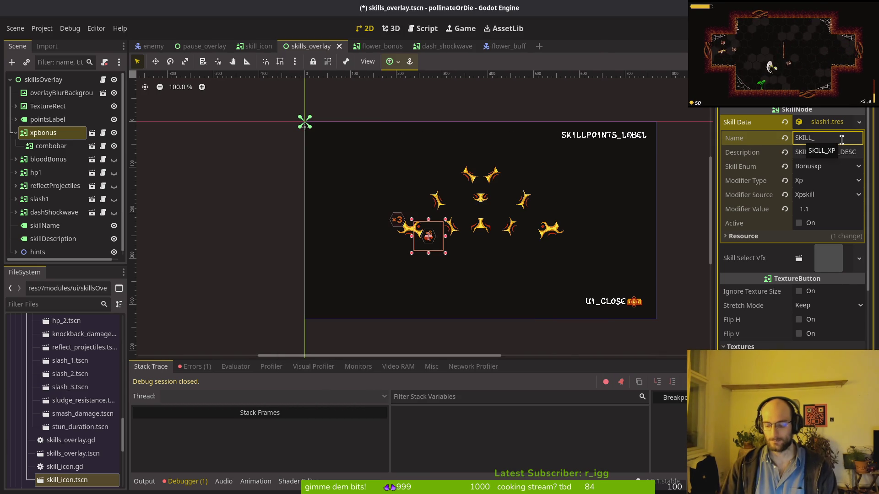
Step: Finish the xpbonus Name key, set its Description to SKILL_BONUS_XP_DESC, and save
text(BONUSXP_NAME)
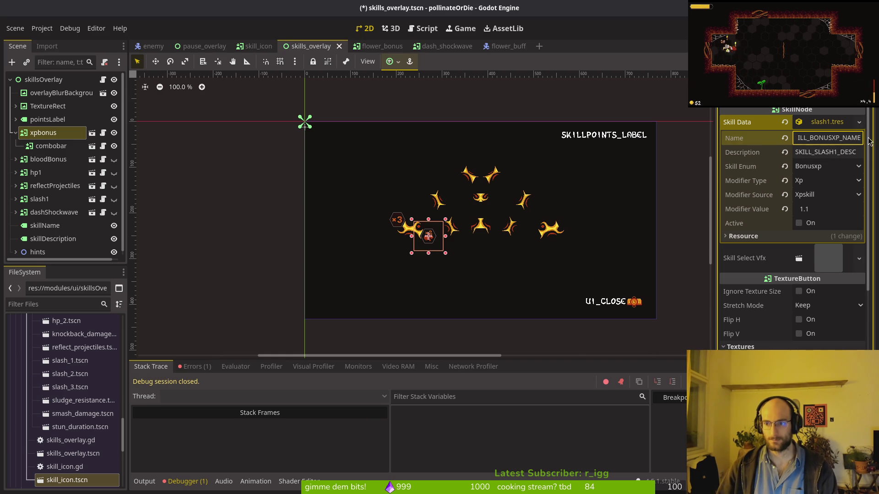
click(837, 152)
text(SKI)
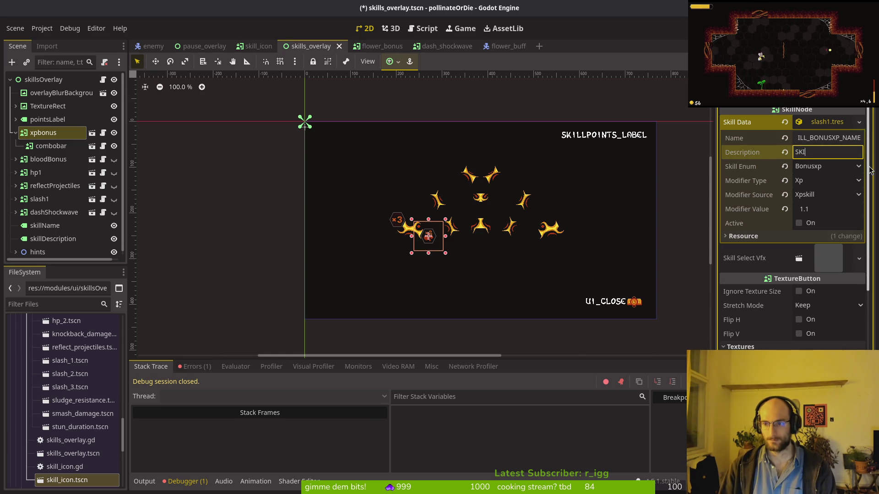
text(XP_DESC)
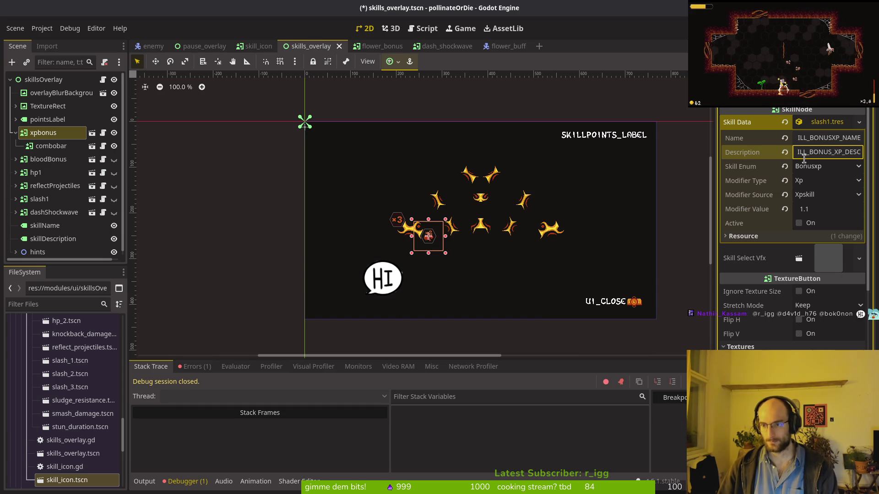
key(ctrl+s)
Step: Set combobar's Name and Description to SKILL_COMBOBAR_NAME and SKILL_COMBOBAR_DESC and save
click(41, 148)
click(846, 137)
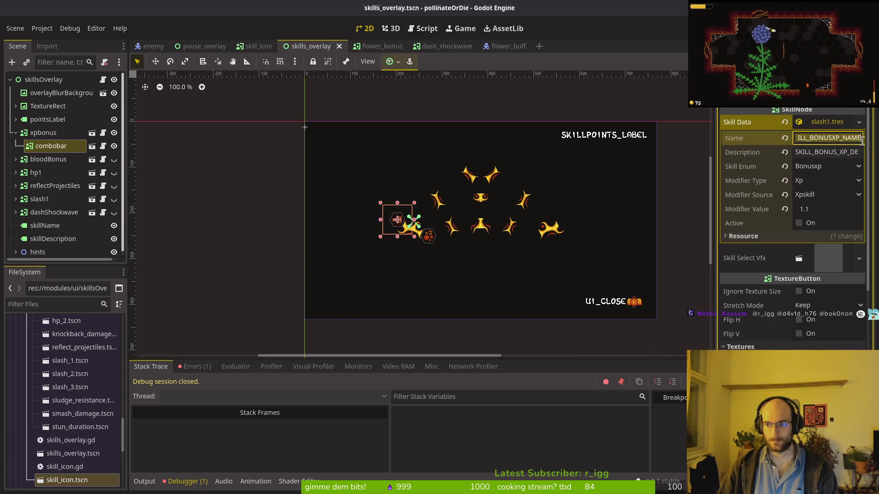
text(SKILL_COMBO)
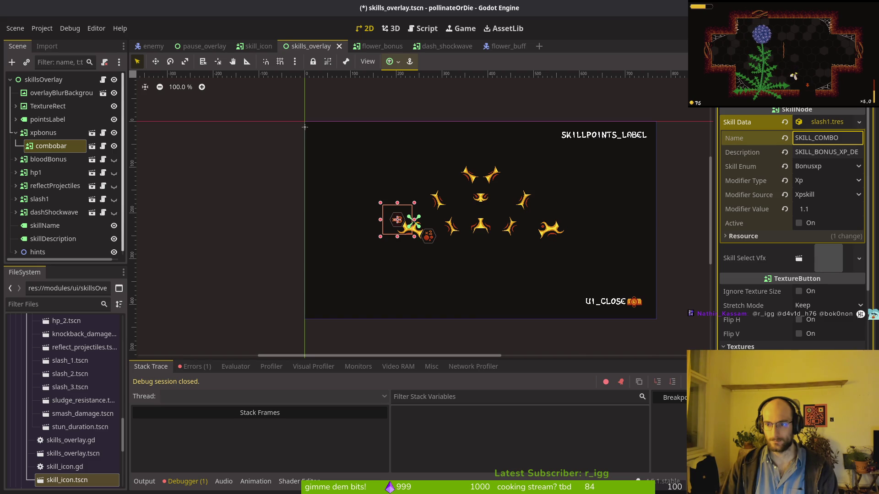
text(BAR_NAM)
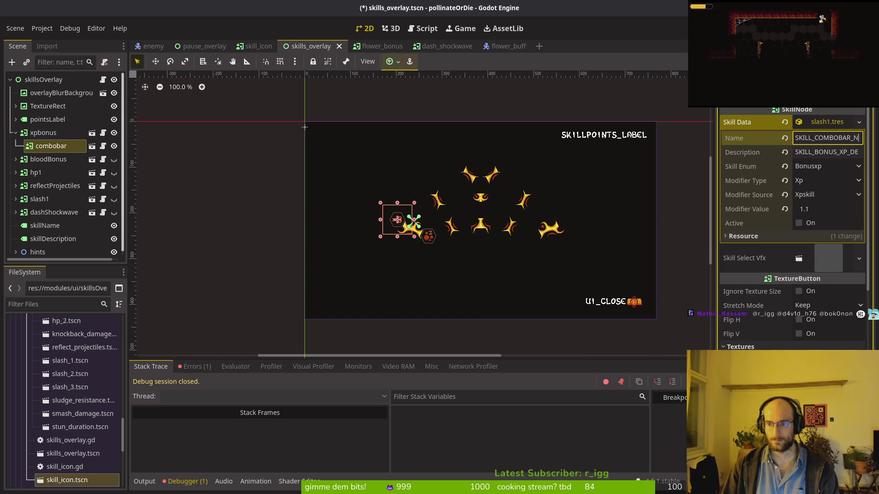
text(E)
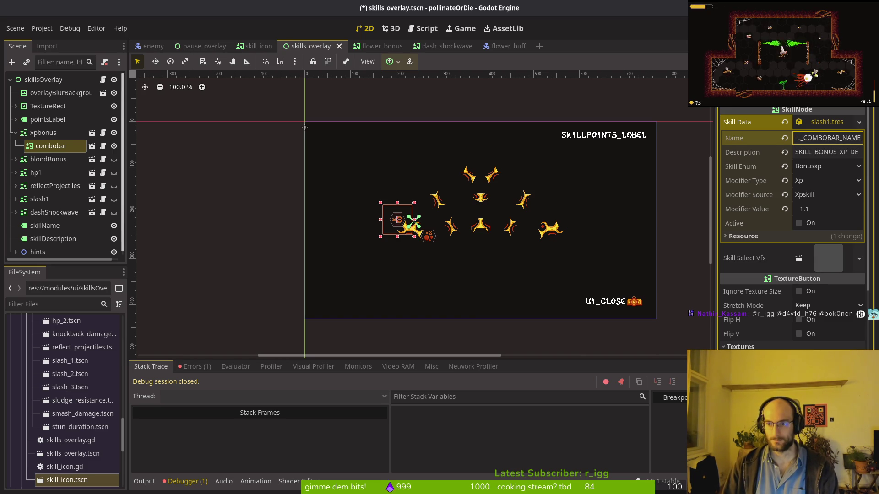
key(Tab)
key(alt+Tab)
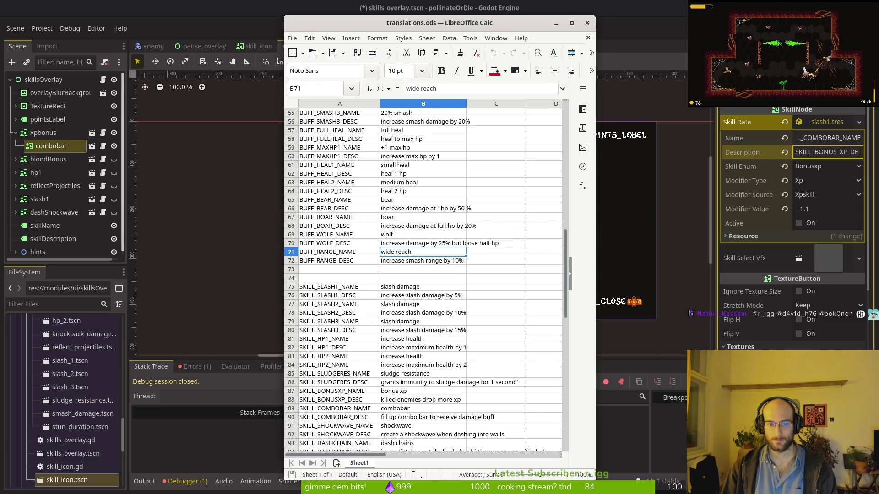
key(alt+Tab)
text(SKILL)
key(shift+End)
text(_)
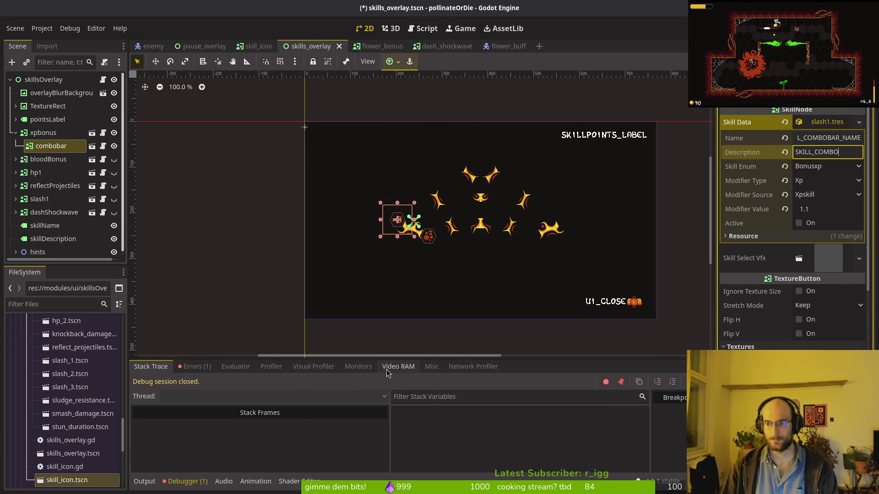
text(_DESC)
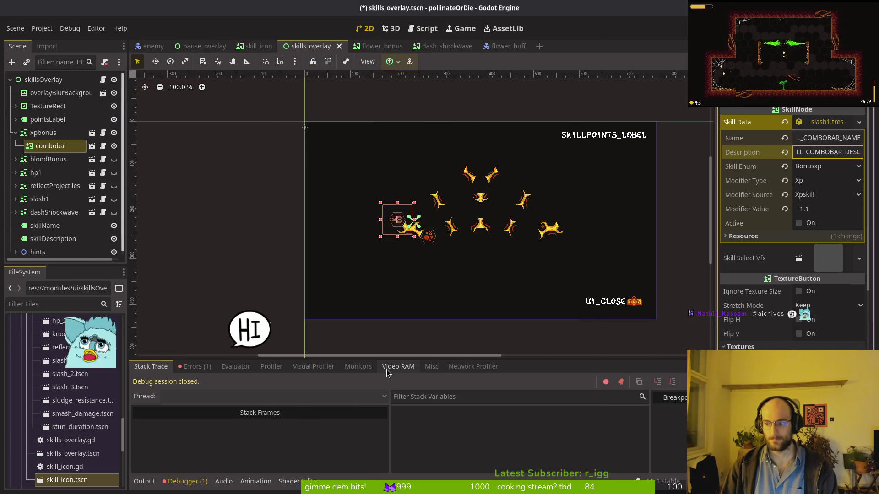
key(ctrl+s)
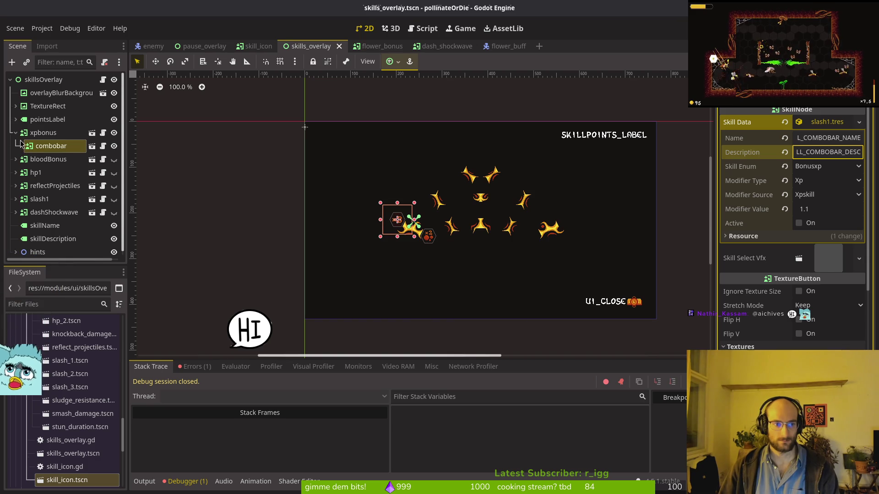
Step: Run the game with F5, hitting the Nil skill_enum error at skill_icon.gd line 77
click(16, 133)
key(F5)
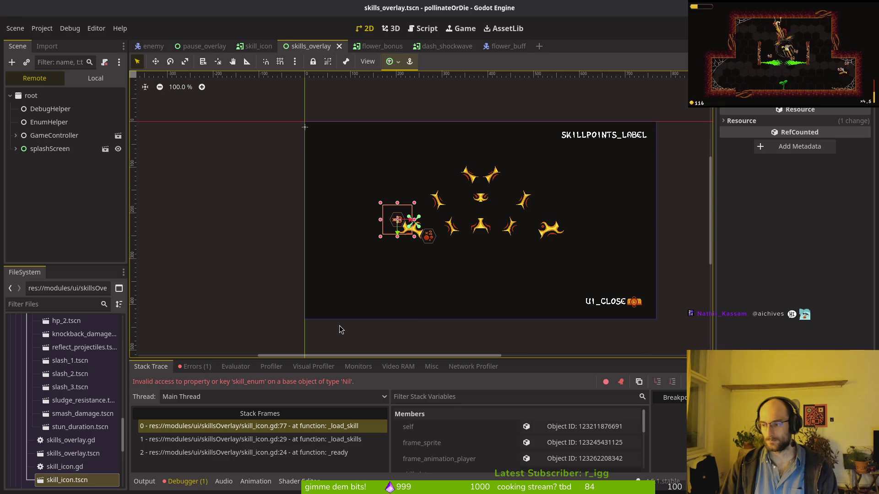
key(alt+Tab)
key(ctrl+p)
Step: Open skill_icon.gd at line 77 and put the cursor on skill_data.skill_enum
text(skiicon)
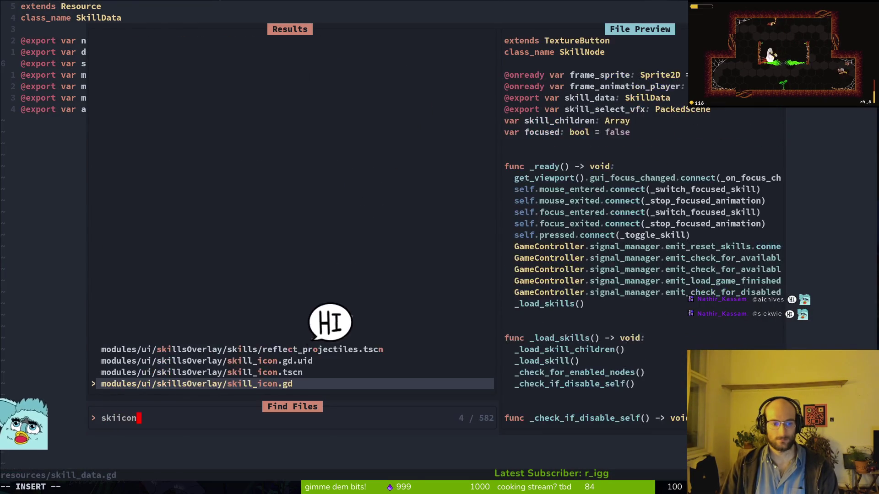
key(Return)
text(:77)
key(Return)
key(shift+v)
key(Escape)
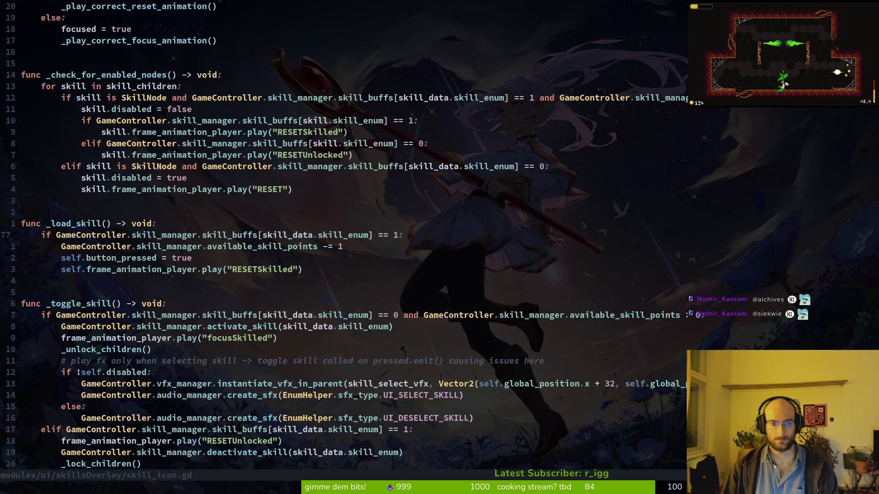
key(f)
key(bracketleft)
key(l)
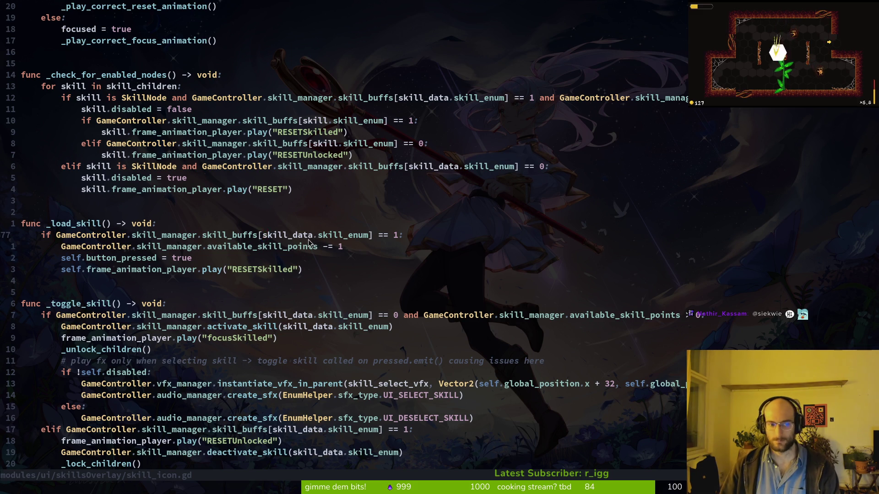
Step: Check Godot's error list and stack trace, then review _load_skill's skill_data line
key(alt+Tab)
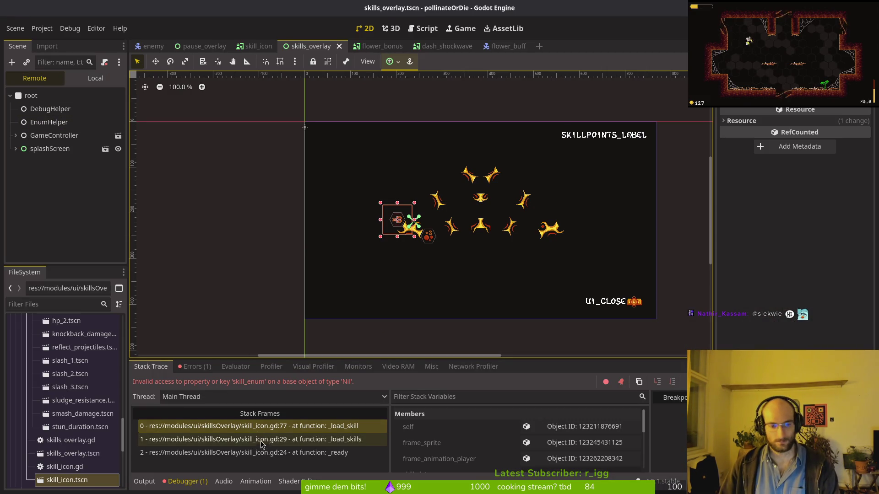
click(195, 366)
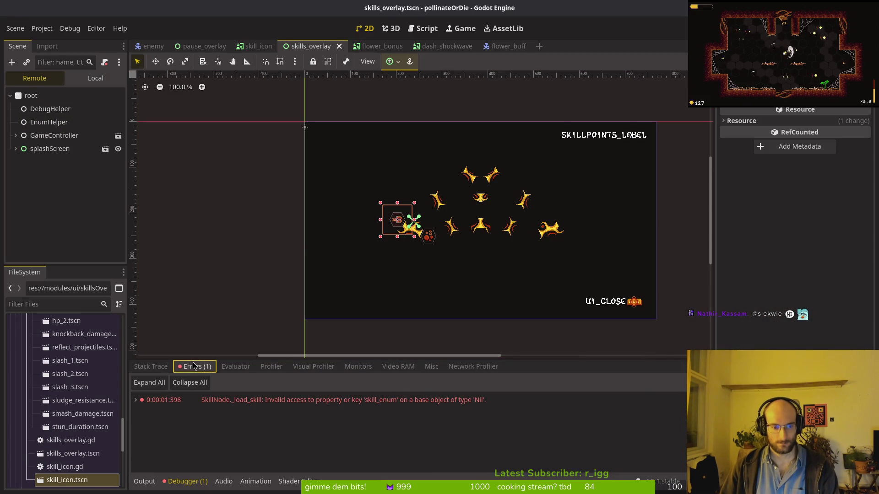
click(150, 366)
key(alt+Tab)
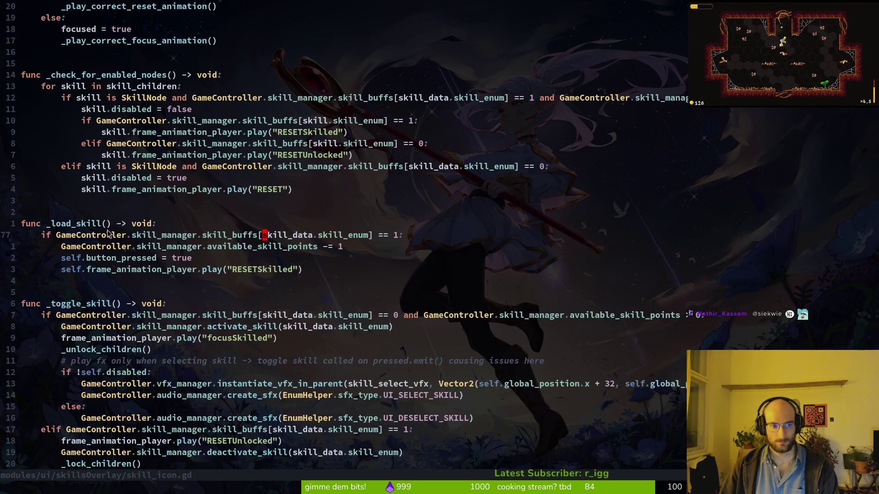
scroll(281, 239, up, 6)
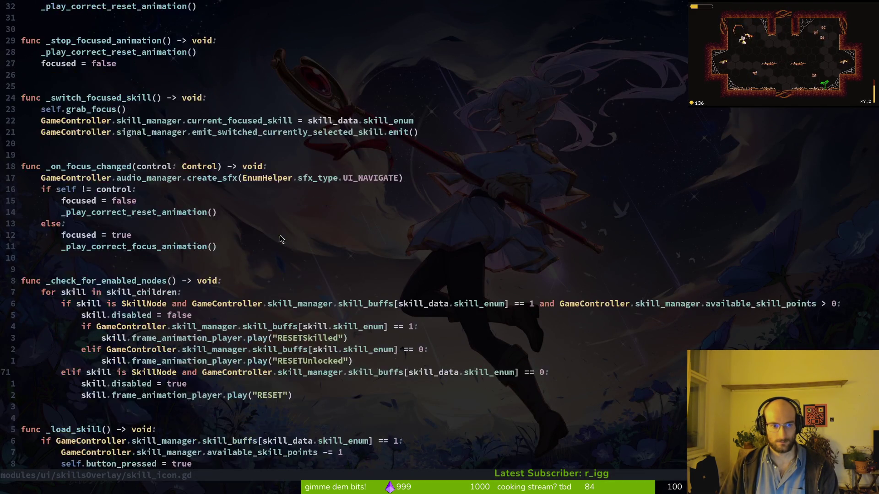
scroll(281, 238, up, 13)
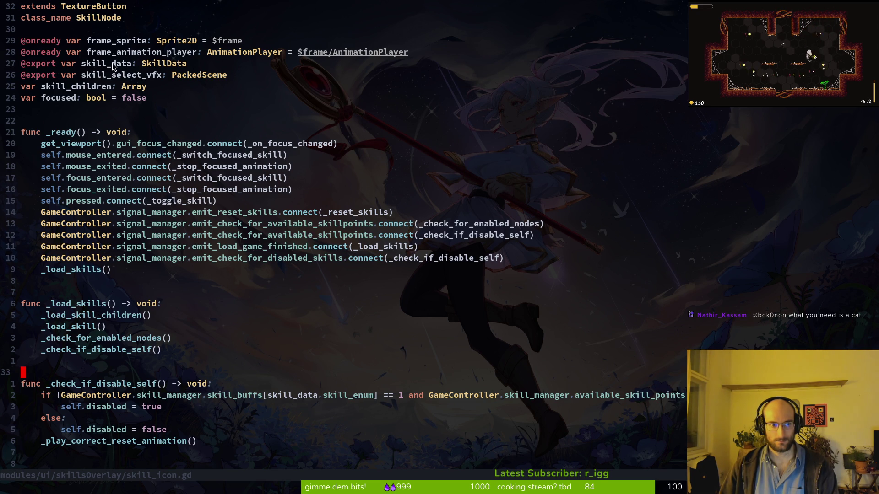
scroll(82, 268, down, 11)
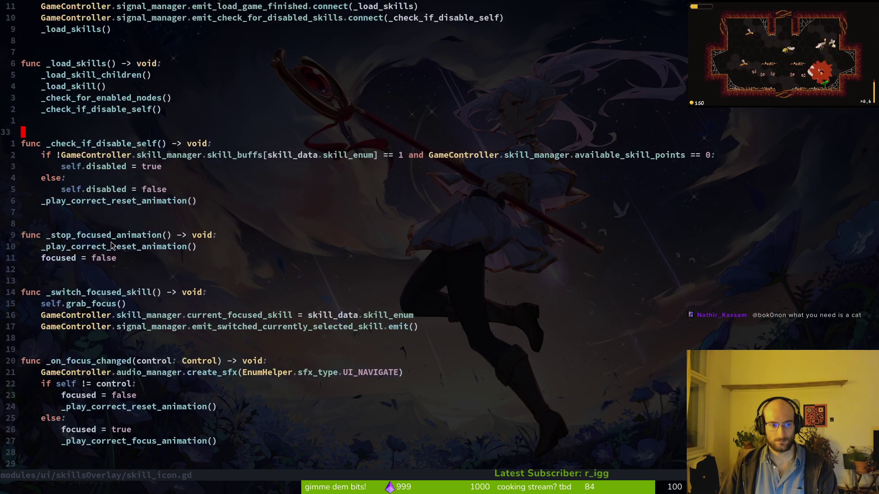
scroll(117, 191, up, 5)
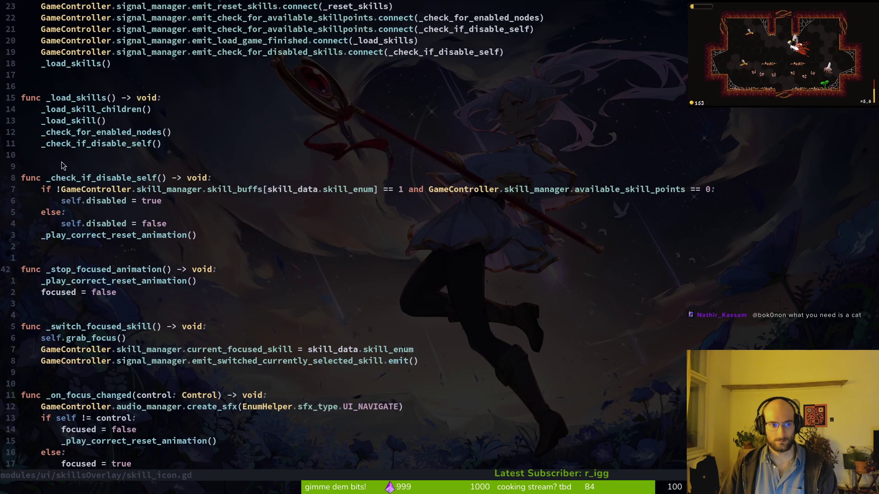
scroll(65, 171, down, 11)
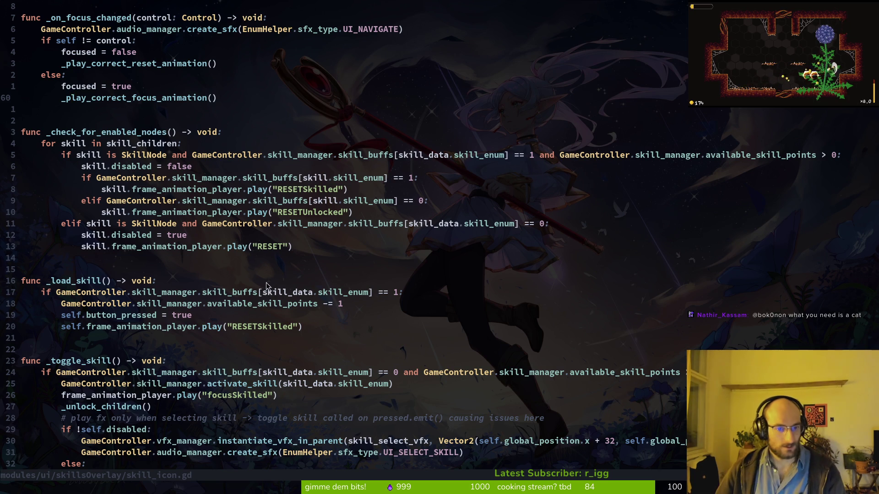
click(272, 296)
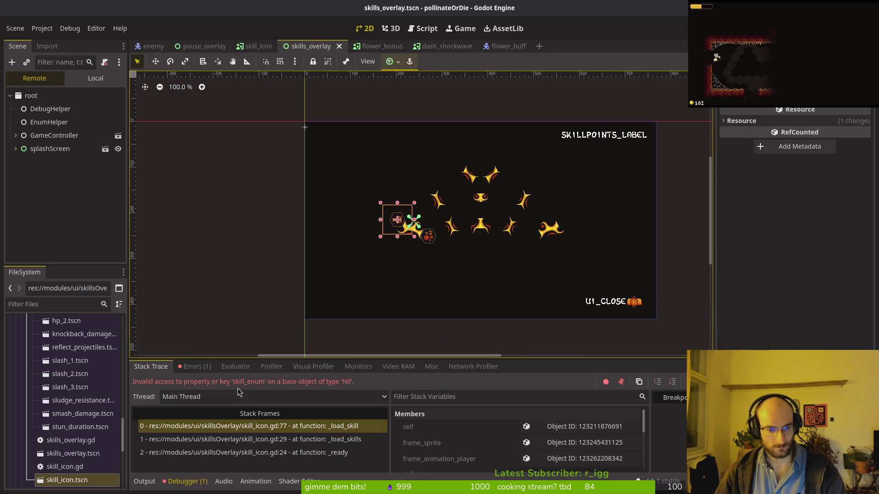
Step: Delete the five skill nodes, bloodBonus through dashShockwave, from the skills overlay scene
key(alt+Tab)
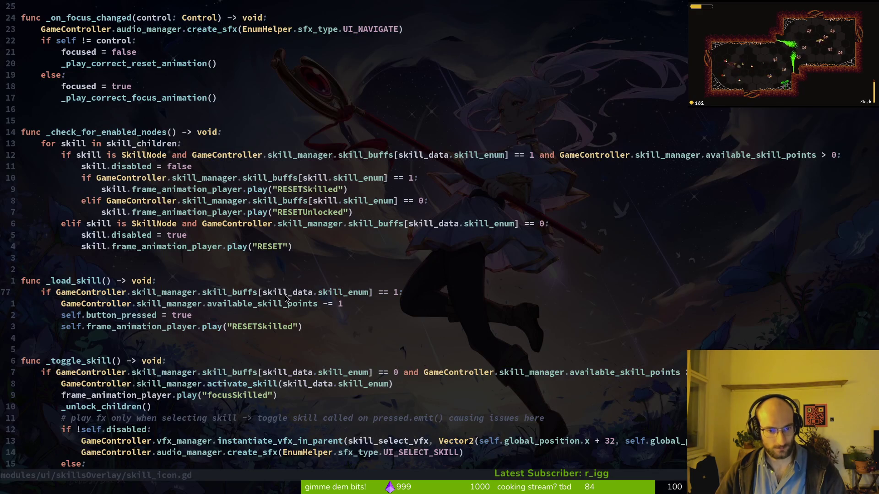
key(alt+Tab)
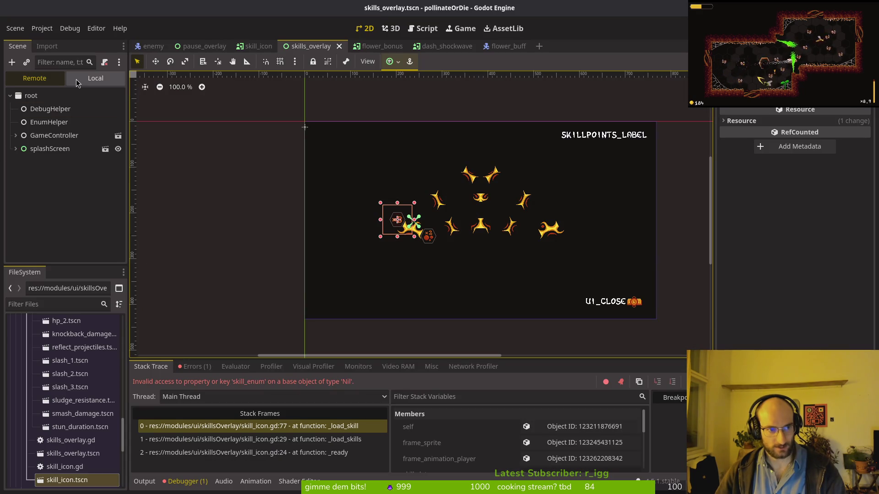
click(91, 78)
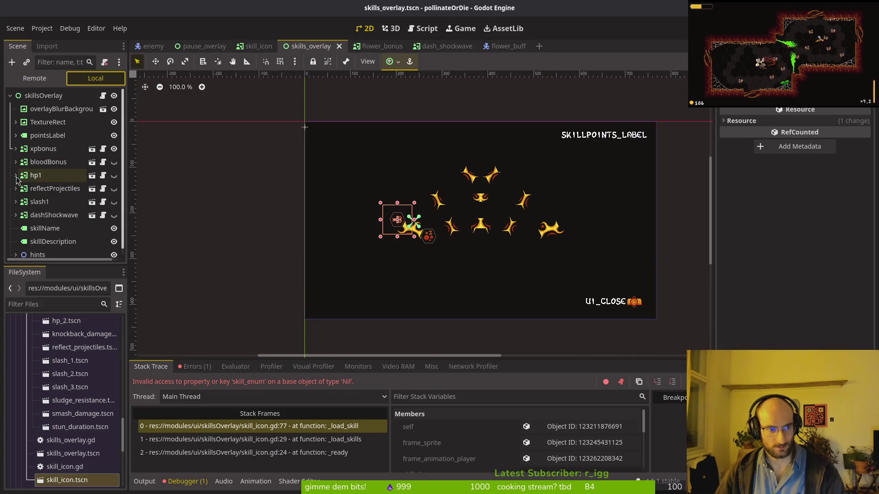
click(37, 181)
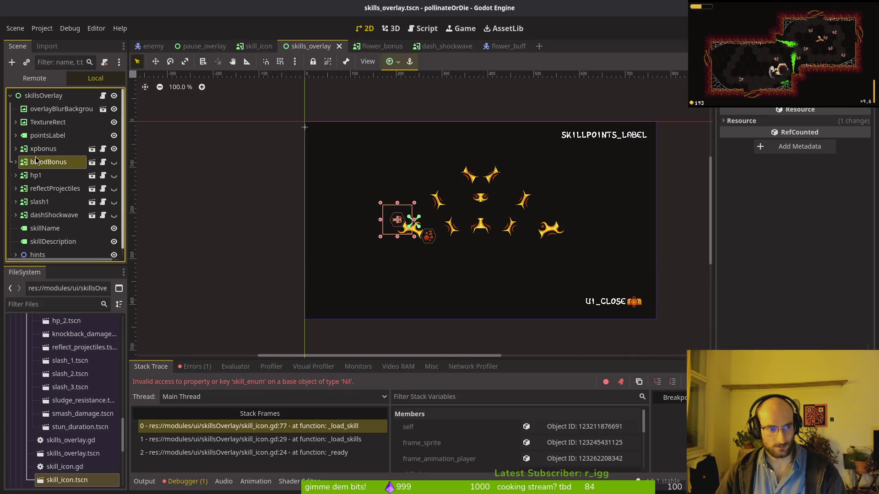
shift+click(41, 218)
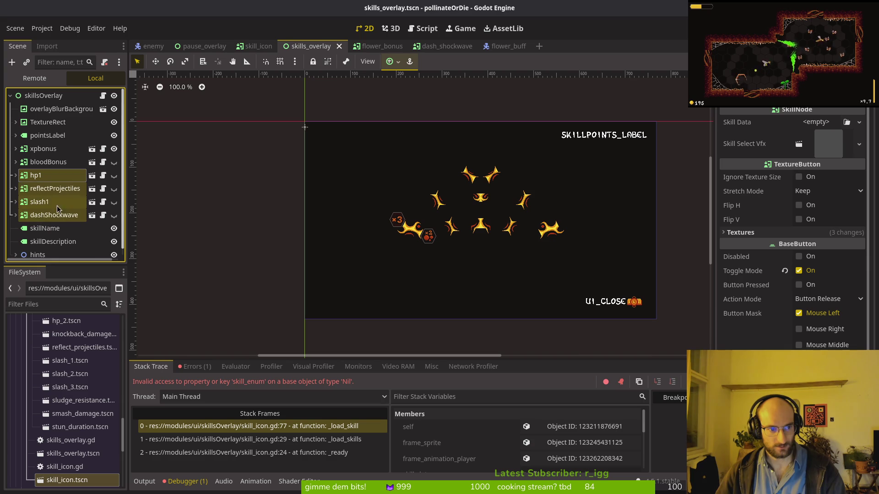
click(48, 162)
shift+click(60, 215)
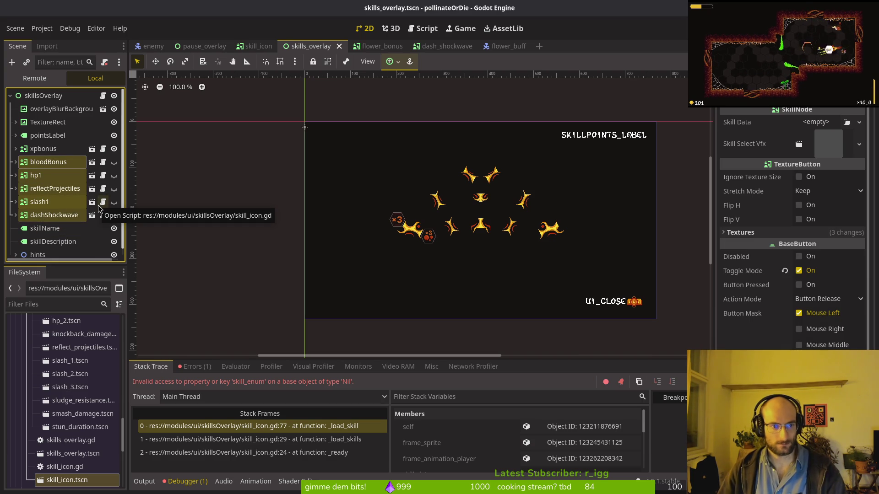
click(15, 149)
click(15, 150)
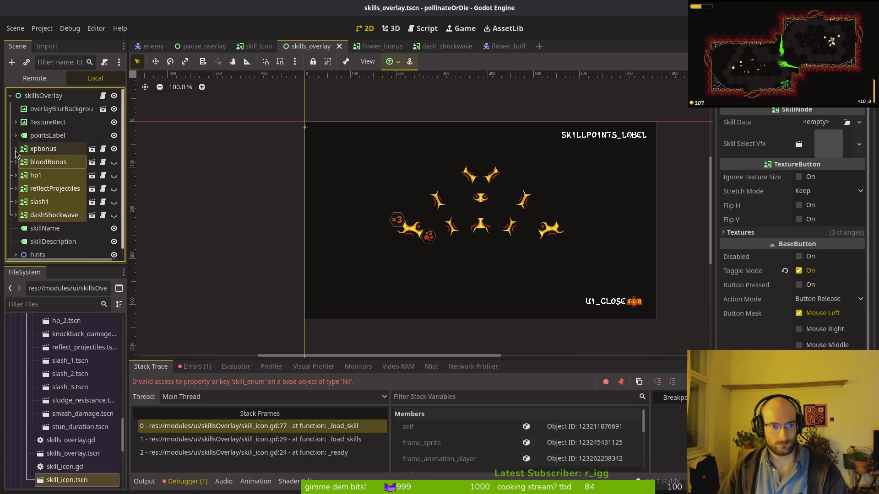
key(Delete)
key(Return)
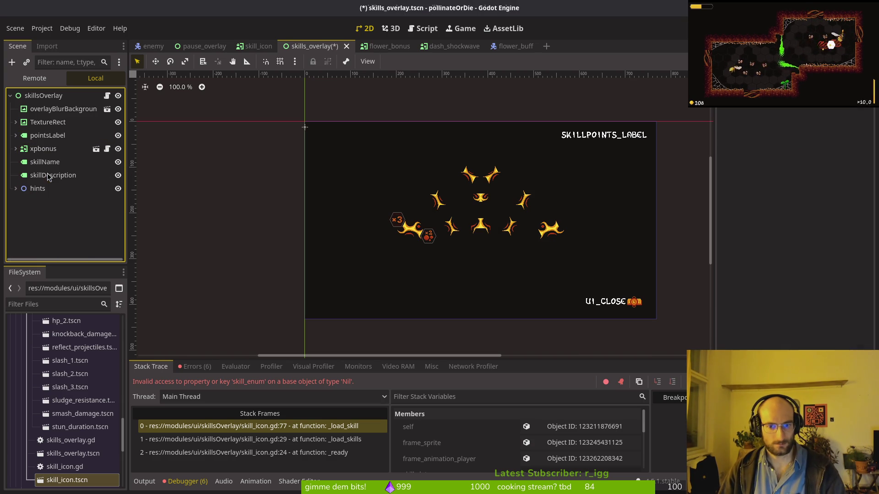
Step: Rerun the game and hover a skill icon until the debugger breaks on 'skill_names'
key(F5)
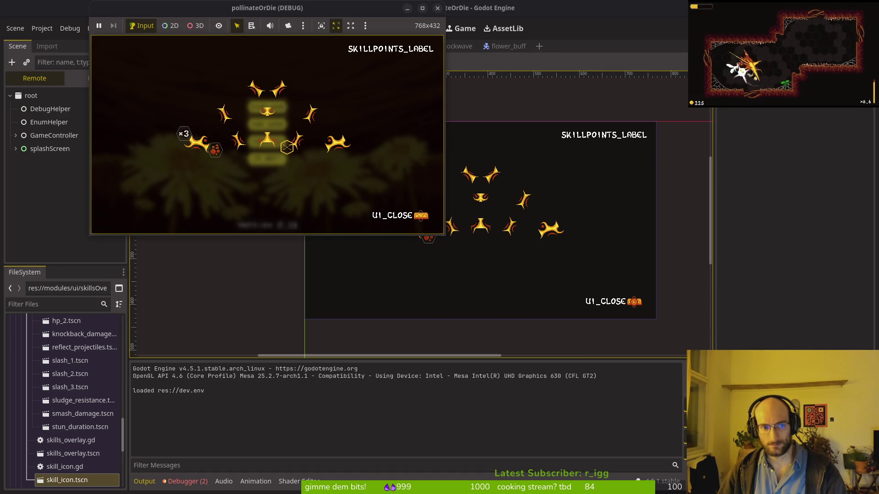
mouse_move(190, 165)
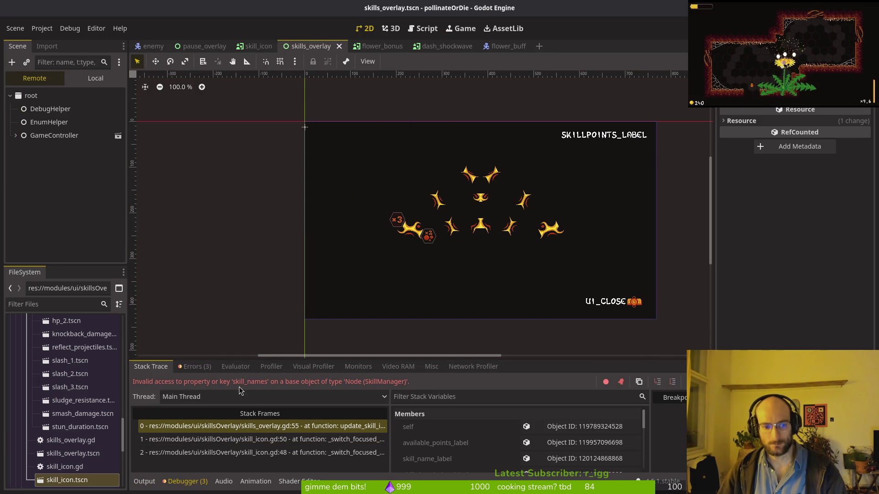
key(alt+Tab)
Step: Undo the stray edit in skill_icon.gd in Neovim
click(320, 427)
key(alt+Tab)
key(s)
key(Escape)
key(u)
Step: Open skills_overlay.gd and inspect the skill_names lookup in update_skill_info on line 55
key(ctrl+p)
text(skillsoverlay)
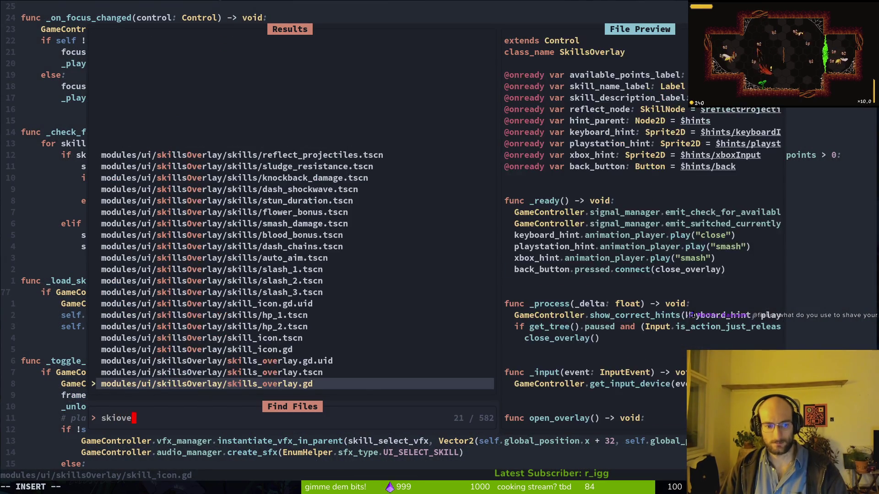
key(Return)
key(ctrl+d)
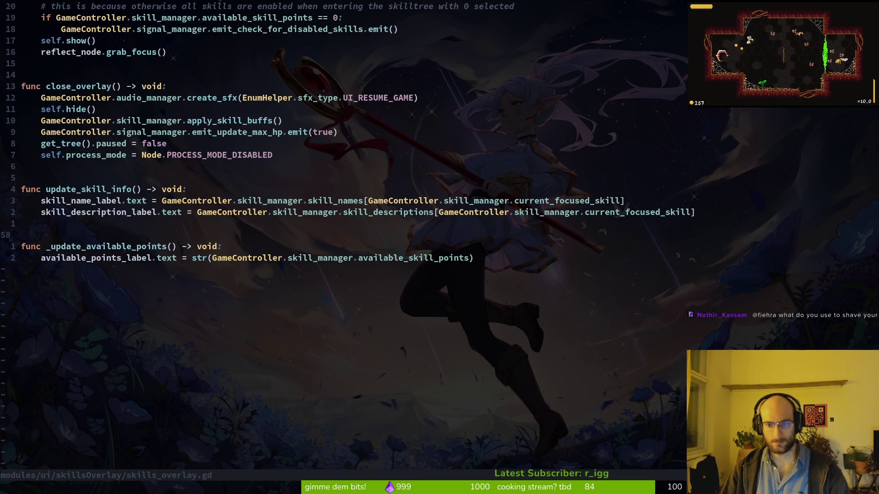
key(j)
key(k)
key(k)
key(k)
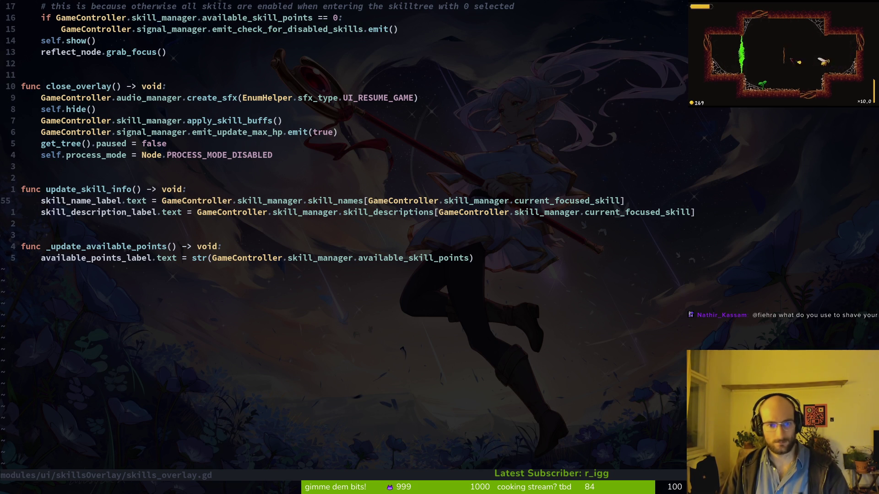
key(k)
key(b)
key(b)
key(b)
key(j)
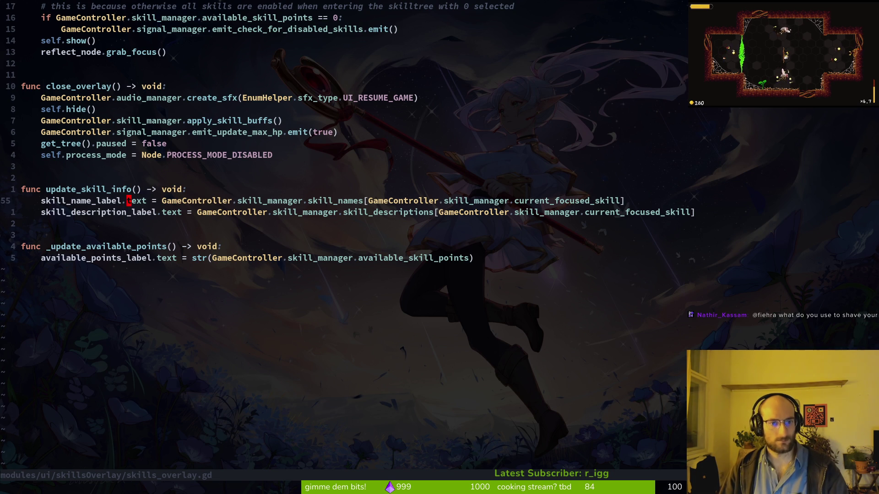
key(w)
key(w)
key(w)
key(w)
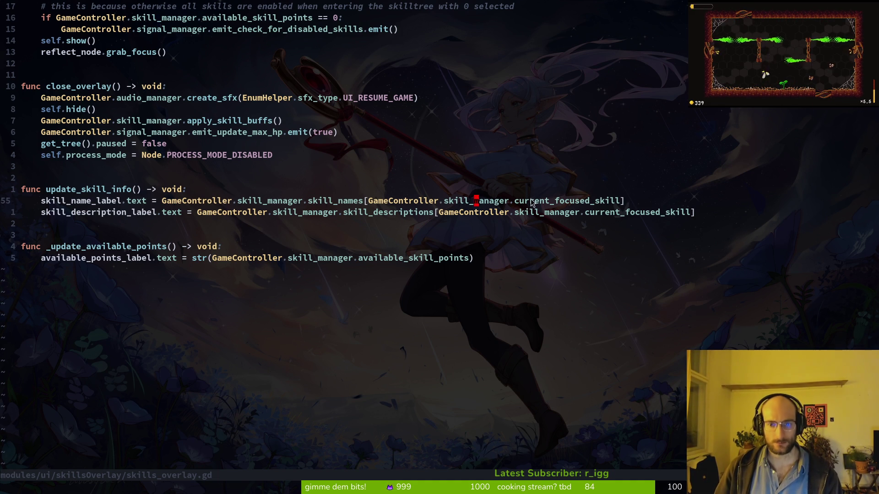
Step: Search the project files for 'gamecon'
key(space)
key(f)
key(f)
text(gamecon)
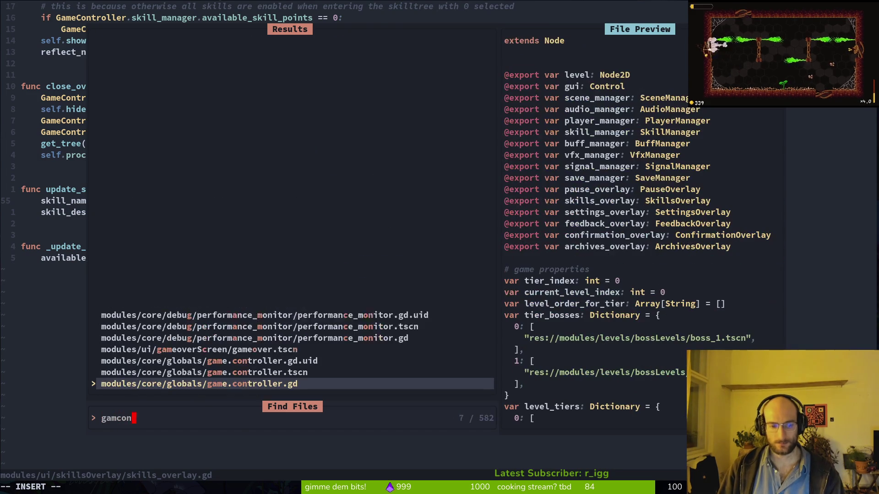
key(Return)
scroll(390, 176, down, 9)
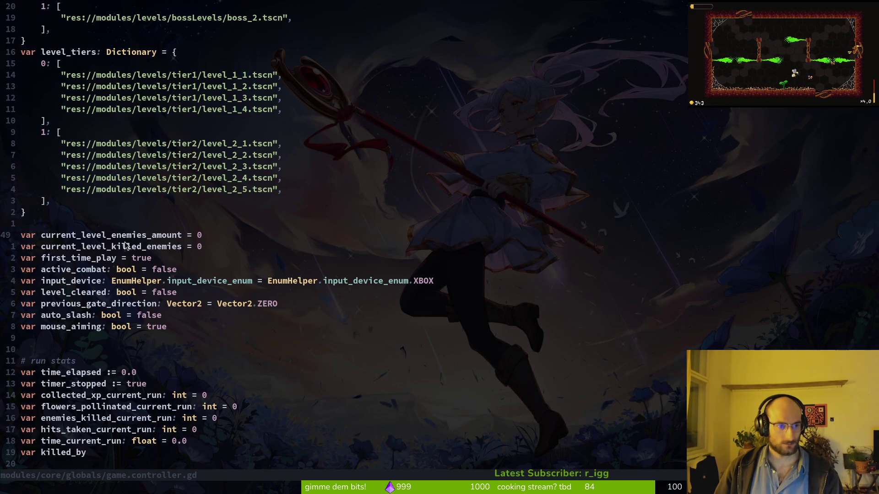
key(space)
key(f)
key(f)
text(skillma)
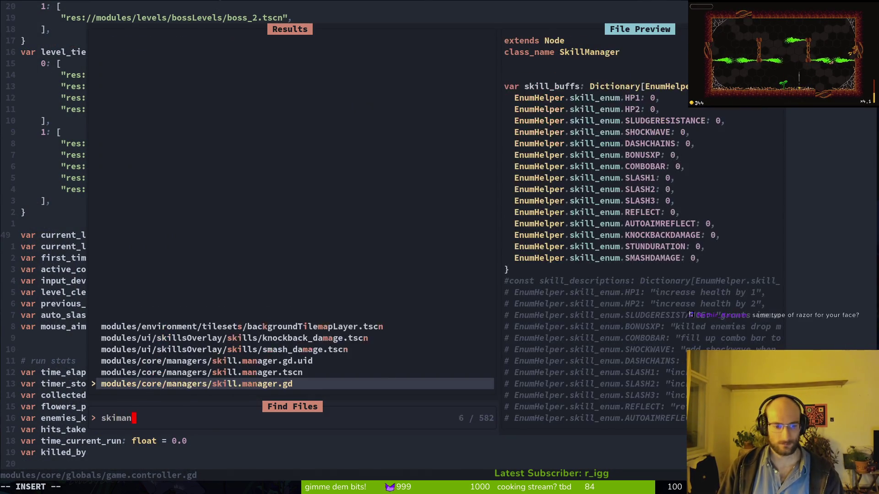
key(Return)
scroll(344, 235, up, 20)
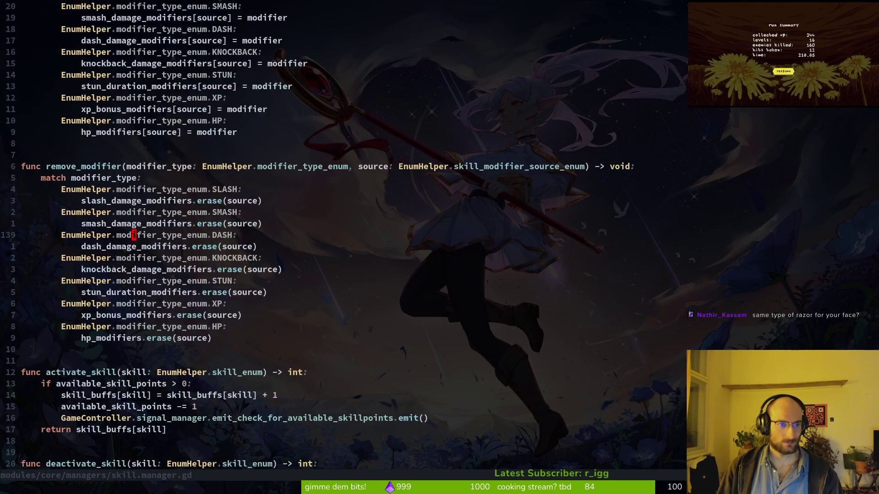
scroll(343, 235, up, 13)
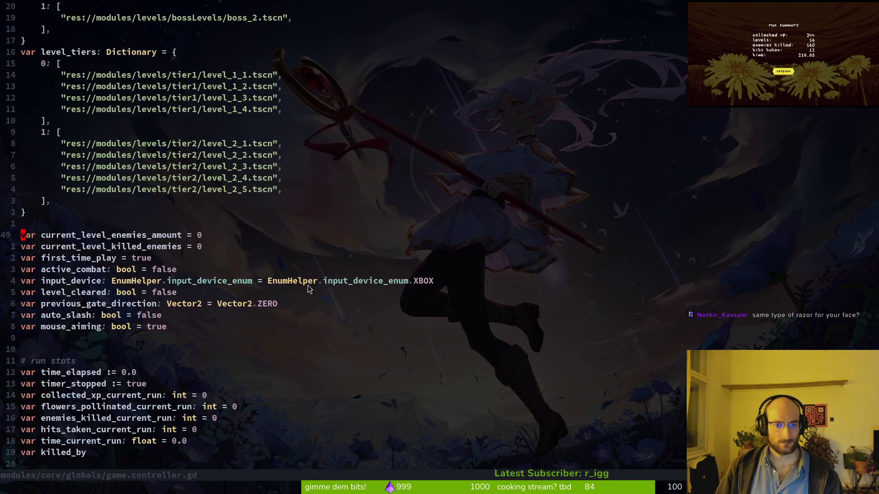
key(space)
key(f)
key(f)
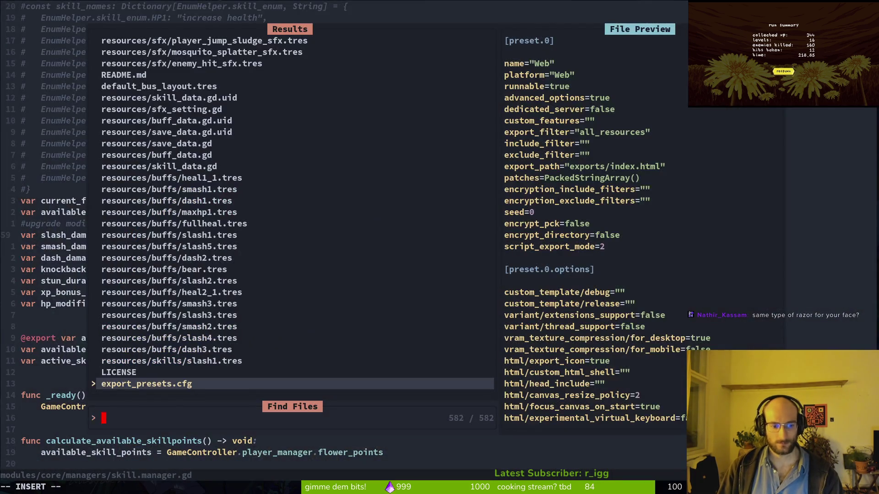
text(skillove)
key(Return)
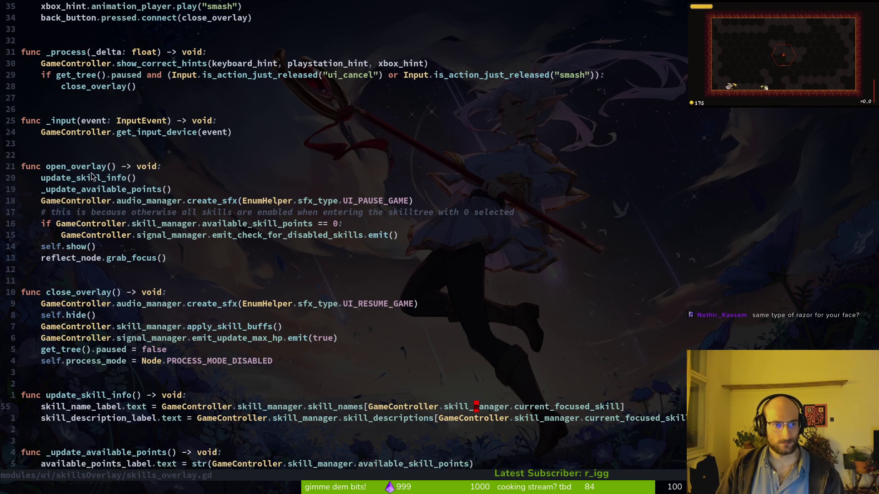
Step: Search the project for update_skill_info from its call in open_overlay
click(71, 182)
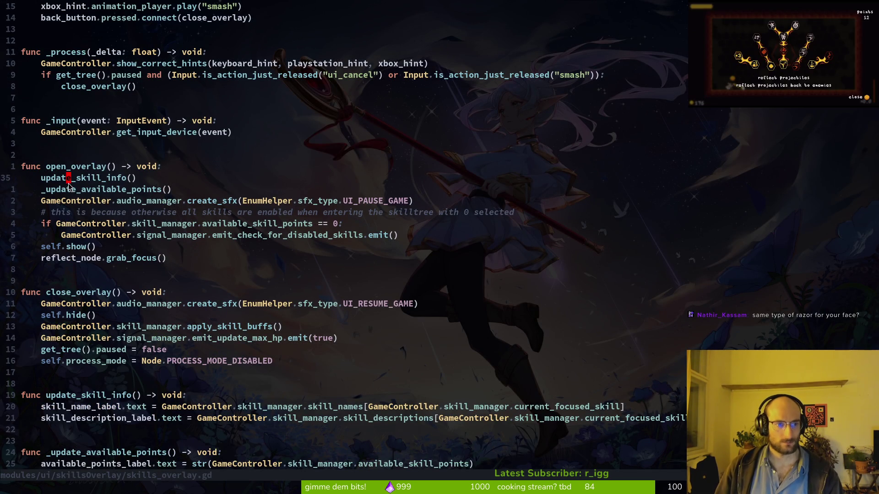
key(v)
key(i)
key(w)
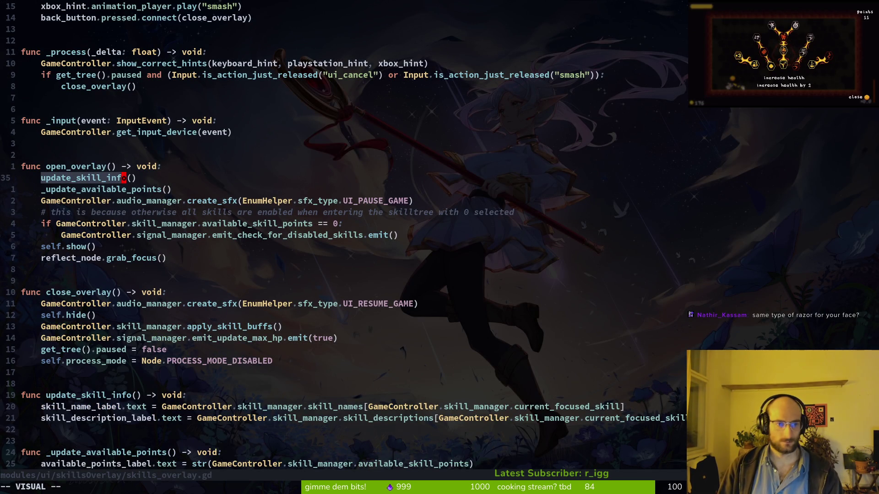
key(Escape)
key(space)
key(p)
key(s)
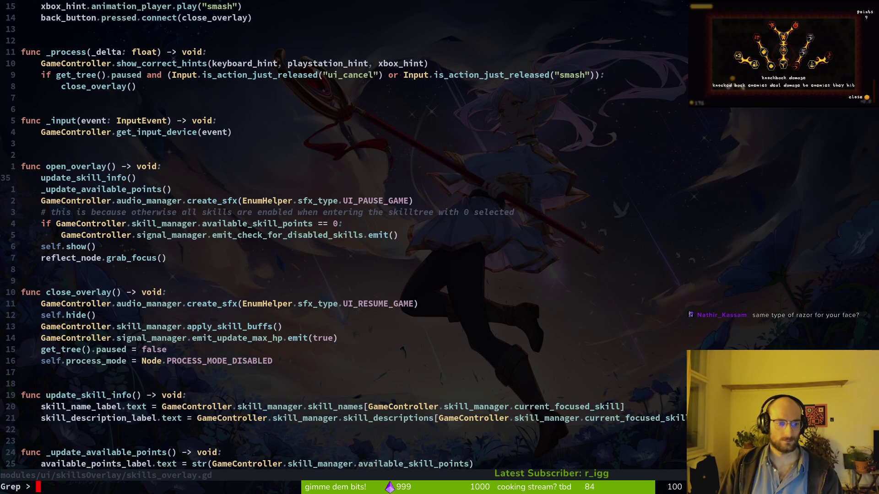
key(Return)
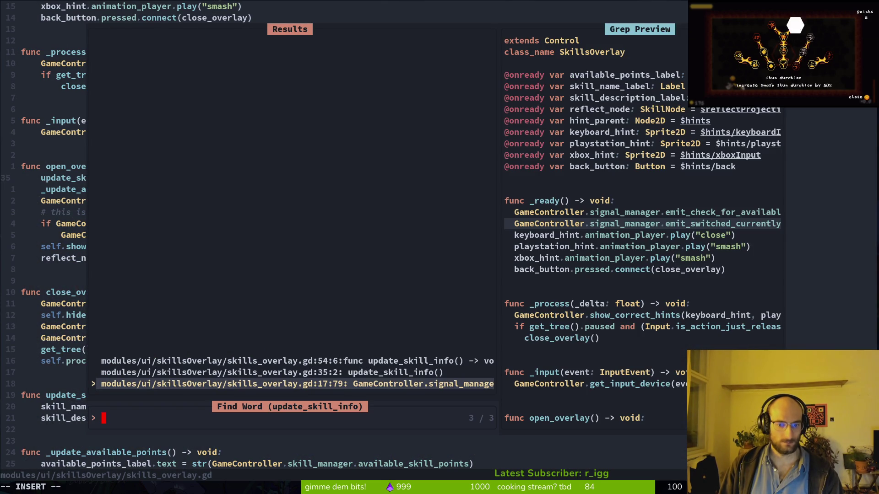
Step: Rename the update_skill_info definition to _update_skill_info and save
key(ctrl+p)
key(ctrl+p)
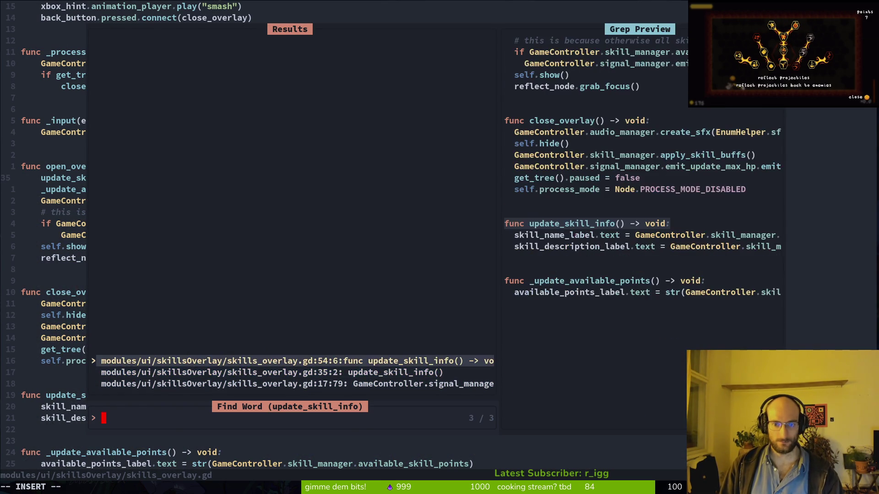
key(Return)
key(Escape)
text(:w)
key(Return)
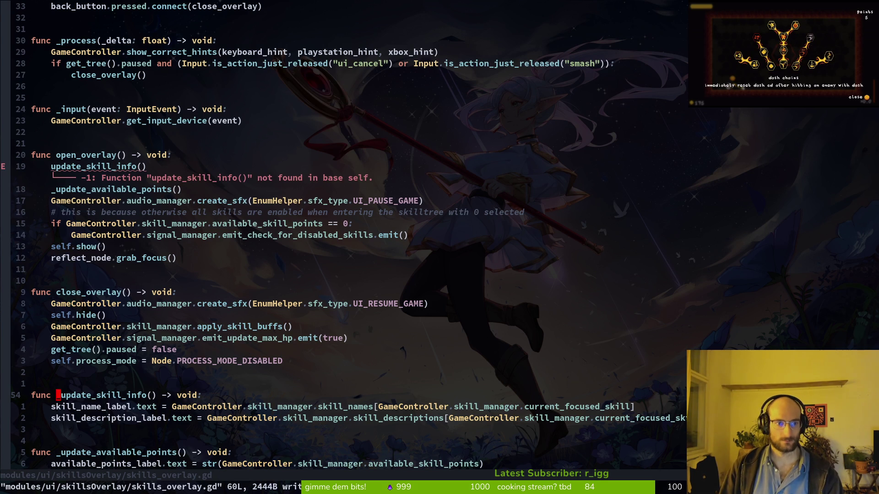
Step: Rename the call in open_overlay to _update_skill_info and save
key(k)
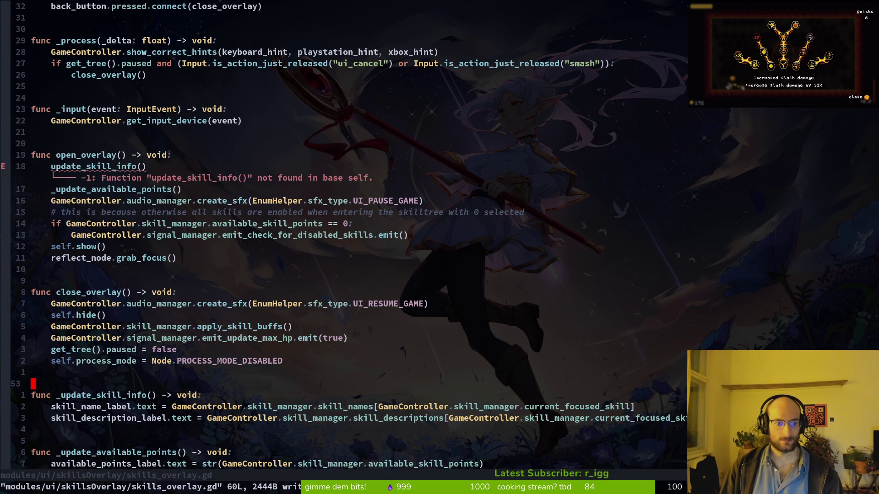
key([d)
text(i_)
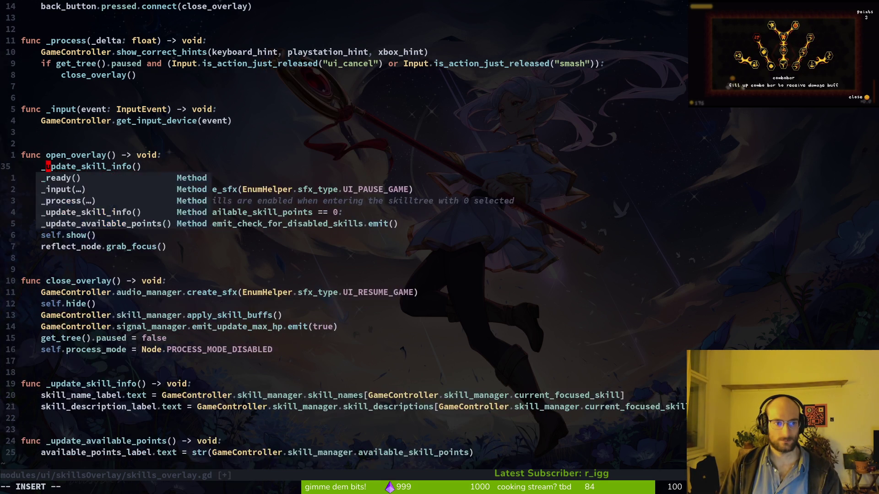
key(Escape)
text(:w)
key(Return)
key(ctrl+u)
Step: Rename the callback in the _ready connect() call to _update_skill_info and save
key(j)
key(j)
key(f)
key(parenleft)
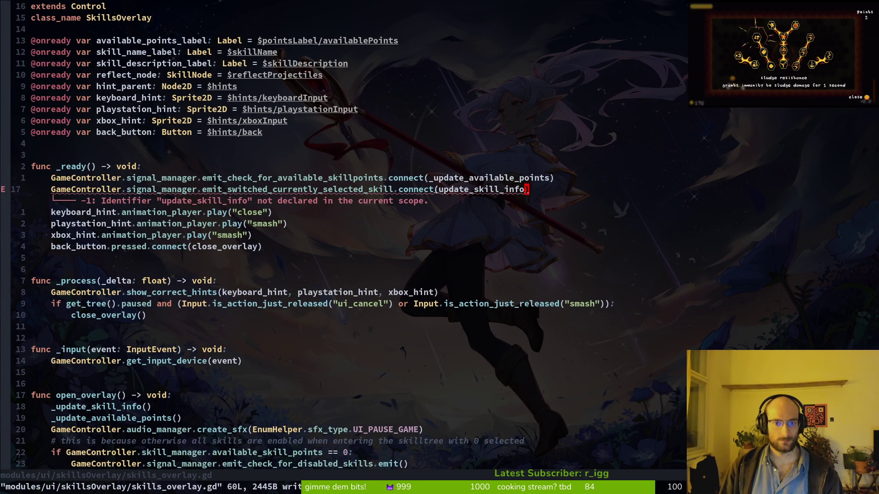
text(li_)
key(Escape)
text(:w)
key(Return)
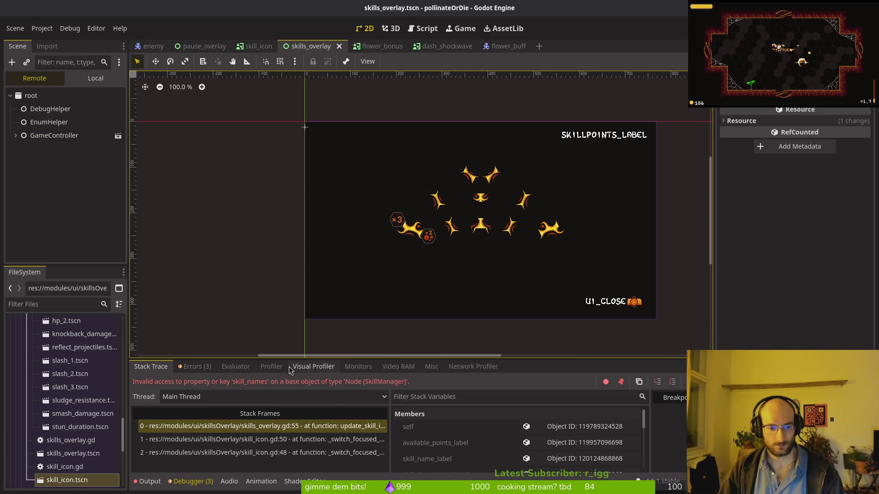
Step: Review the skill_name_label line, the open_overlay call and the _update_skill_info definition
key(alt+Tab)
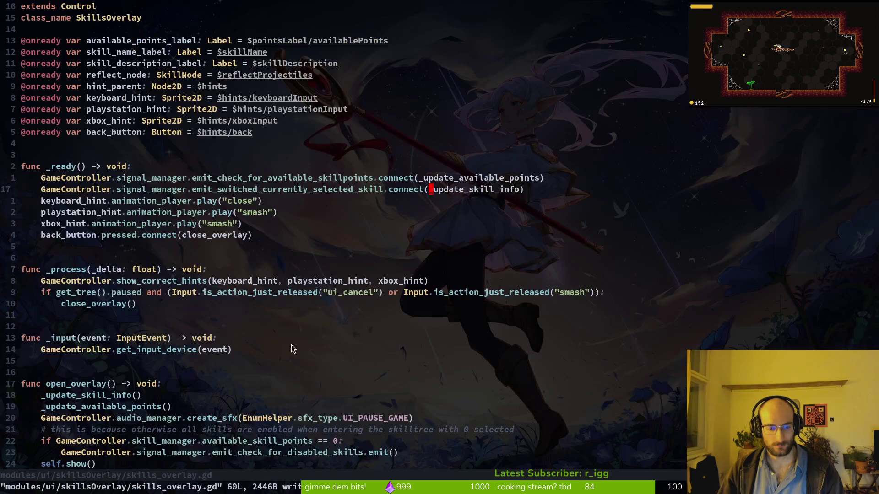
scroll(139, 197, down, 4)
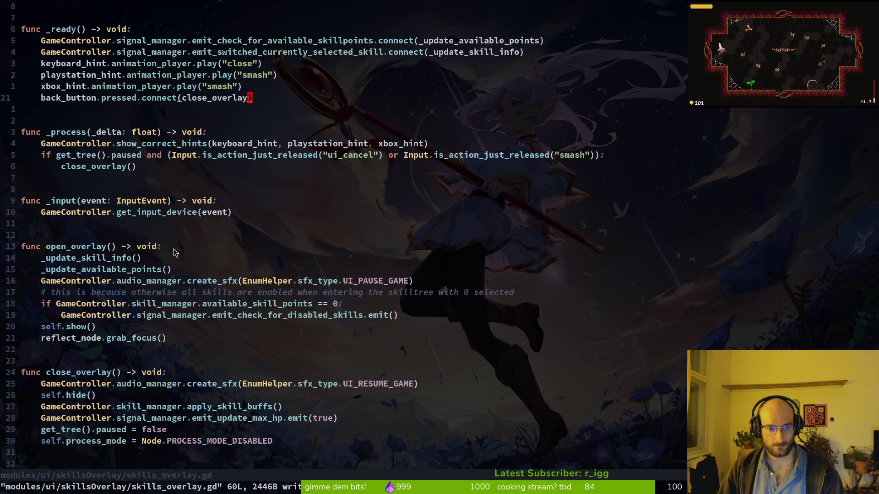
scroll(158, 241, down, 6)
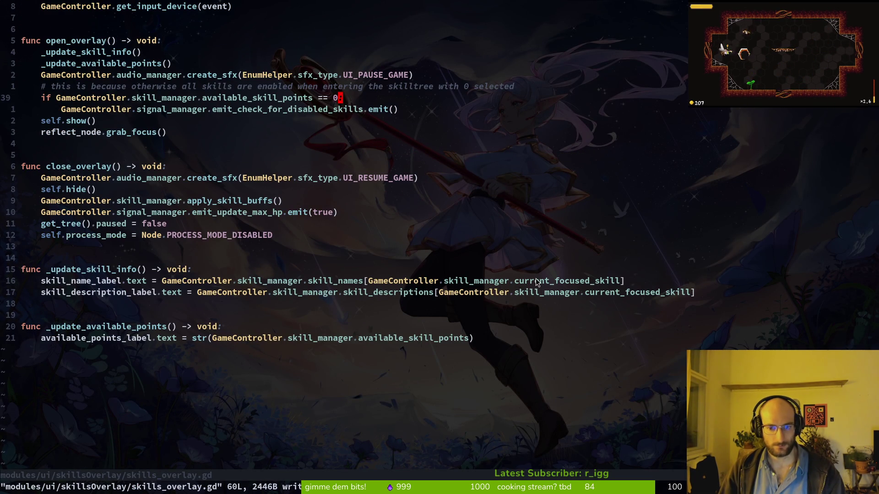
click(323, 283)
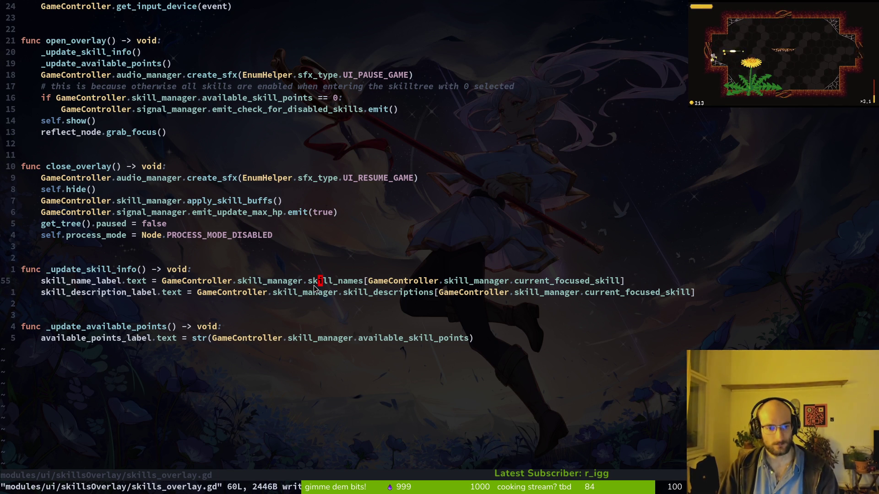
scroll(183, 220, up, 5)
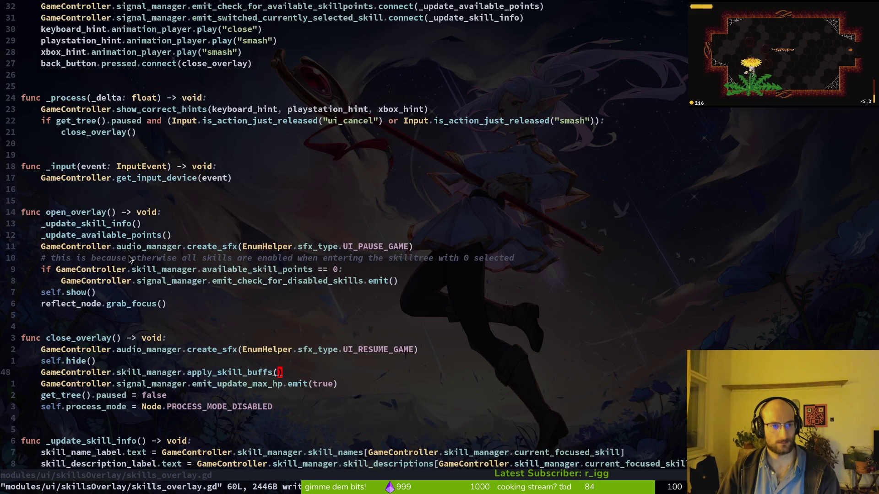
click(88, 224)
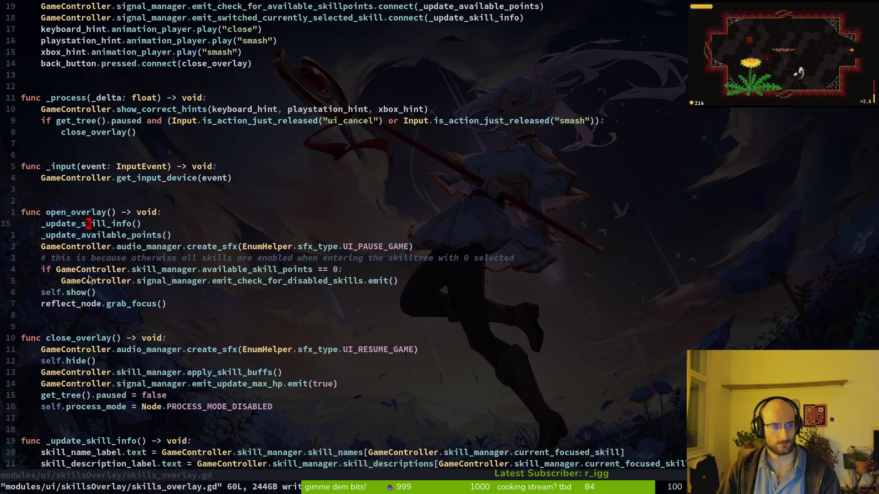
scroll(89, 353, up, 4)
scroll(89, 351, down, 7)
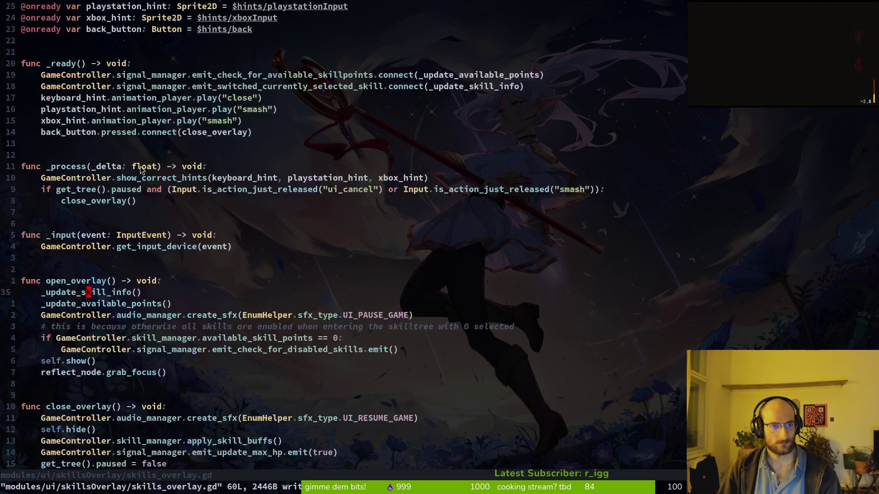
click(99, 339)
Step: Grep _update_skill_info and jump to its signal connection on line 17
key(v)
key(i)
key(w)
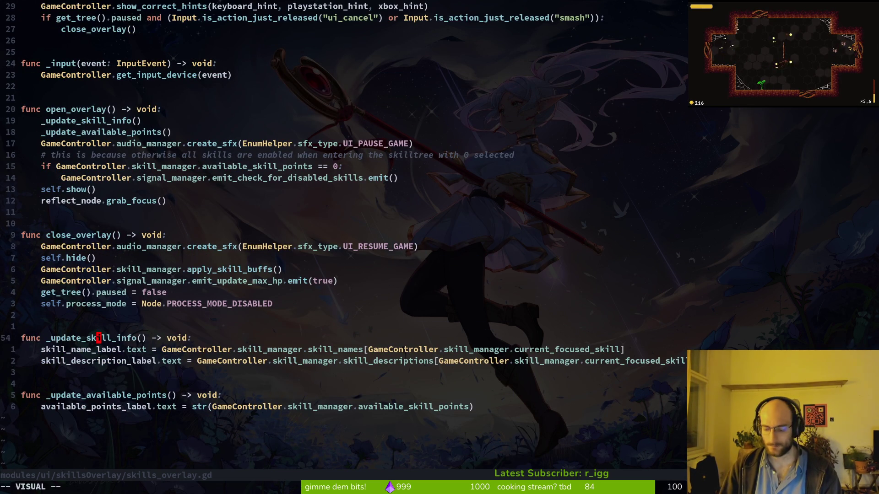
key(space)
key(f)
key(w)
key(Return)
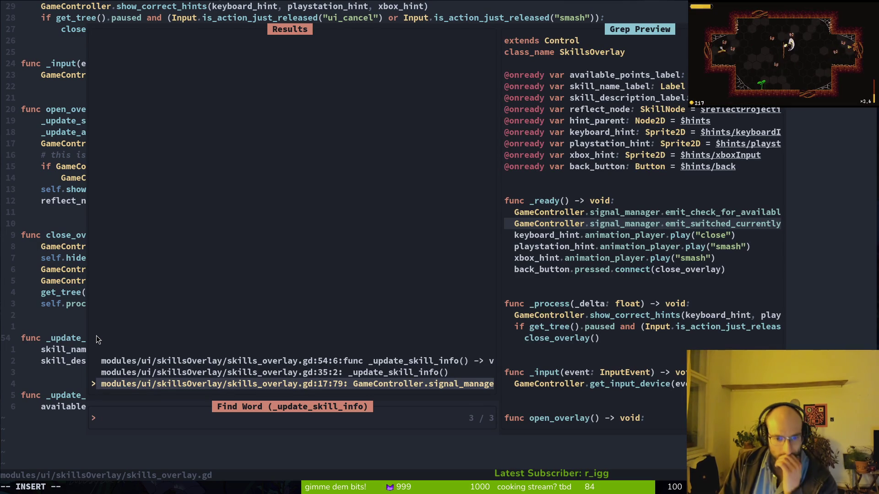
key(Up)
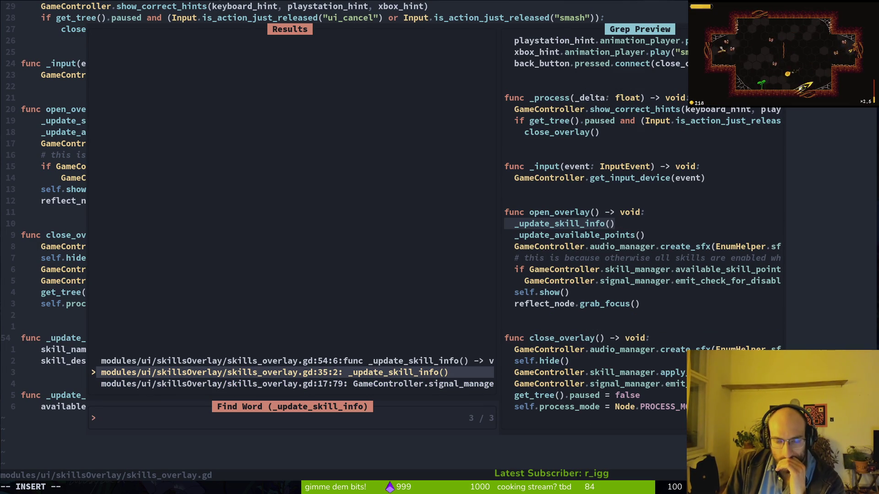
key(Up)
key(Down)
key(Down)
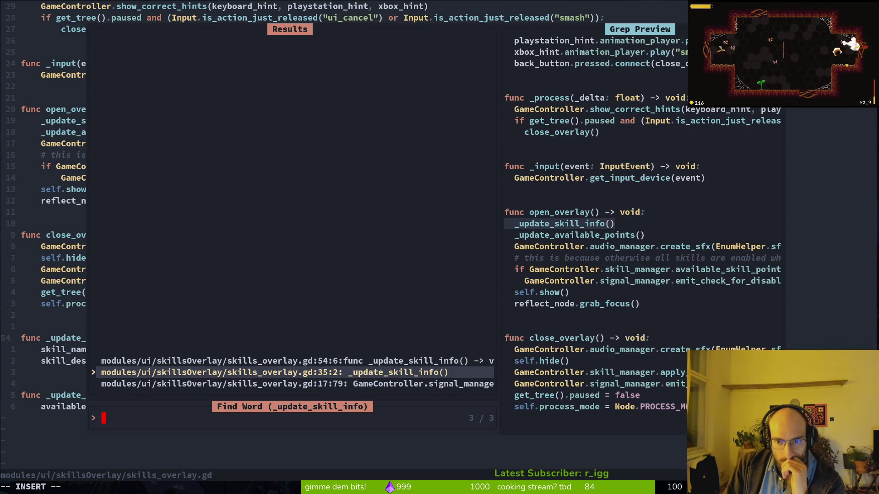
key(Return)
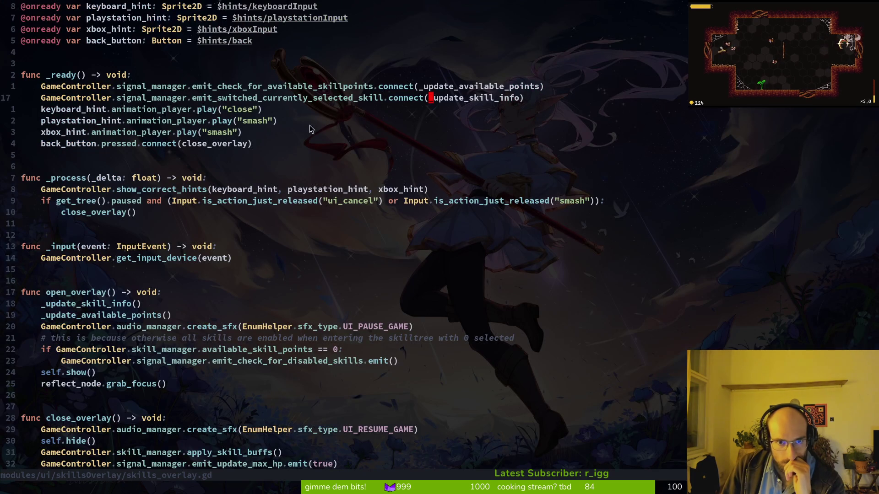
Step: Search emit_switched_currently_selected_skill and open skill_icon.gd at the signal emit
click(247, 98)
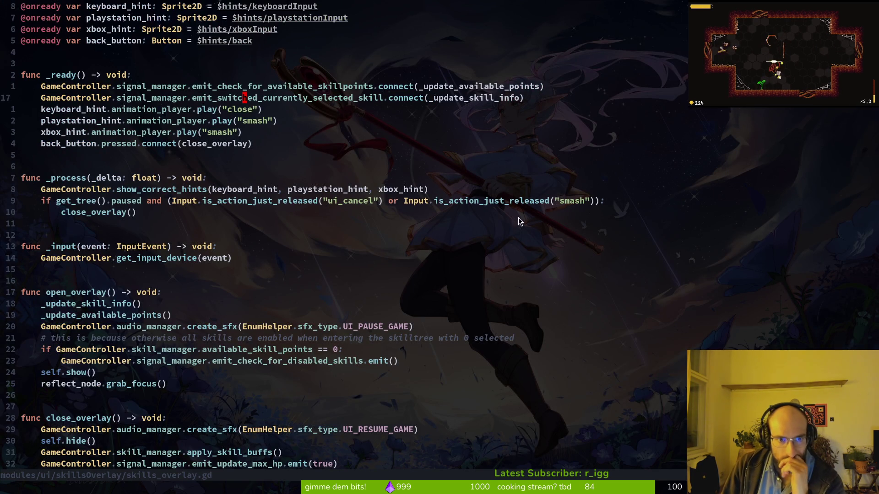
key(space)
key(p)
key(s)
key(ctrl+r)
key(ctrl+w)
key(Return)
key(Up)
key(Up)
key(Return)
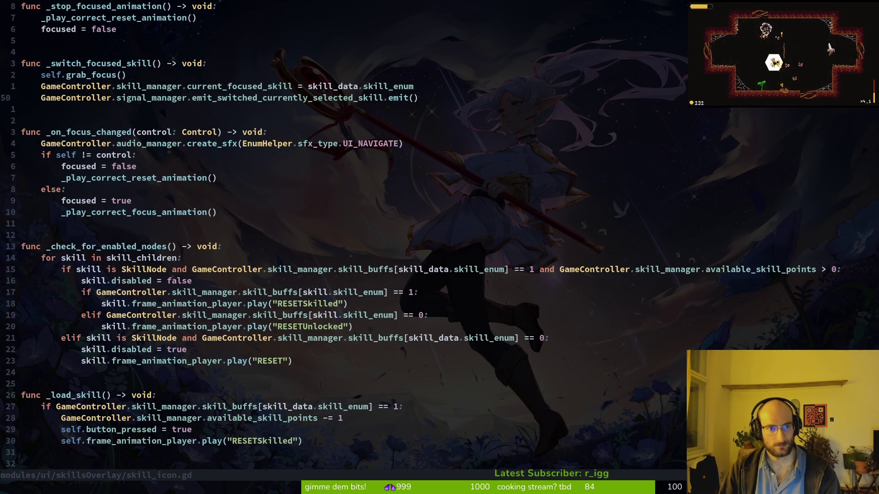
Step: Inspect the current_focused_skill assignment and where _load_skill is called
key(k)
key(w)
key(w)
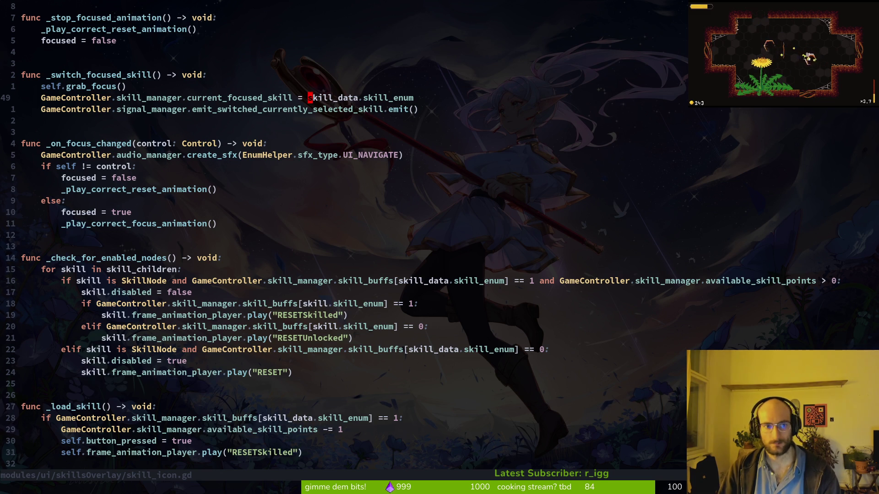
key(ctrl+o)
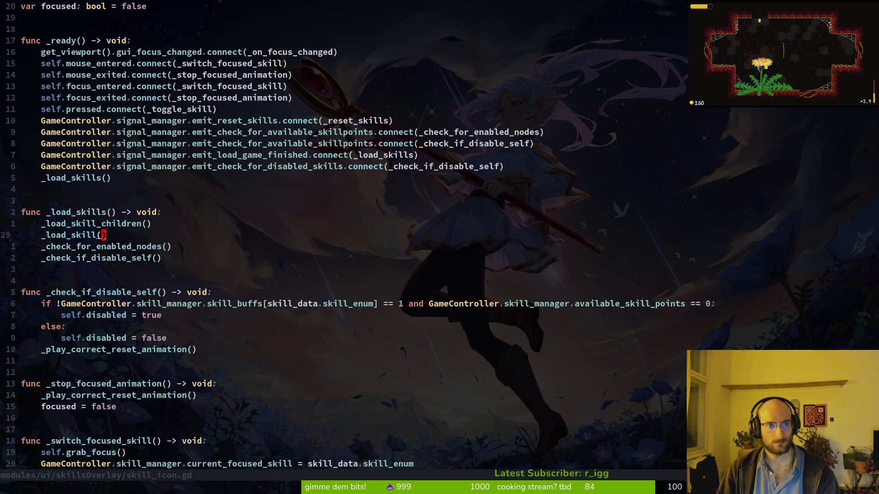
key(ctrl+i)
key(space)
Step: Find and open skill.manager.gd through the file finder
key(f)
key(f)
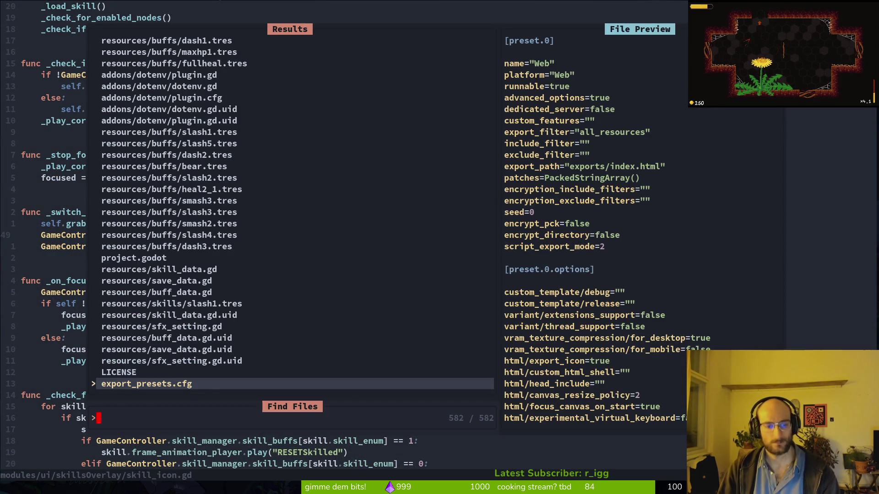
text(ski)
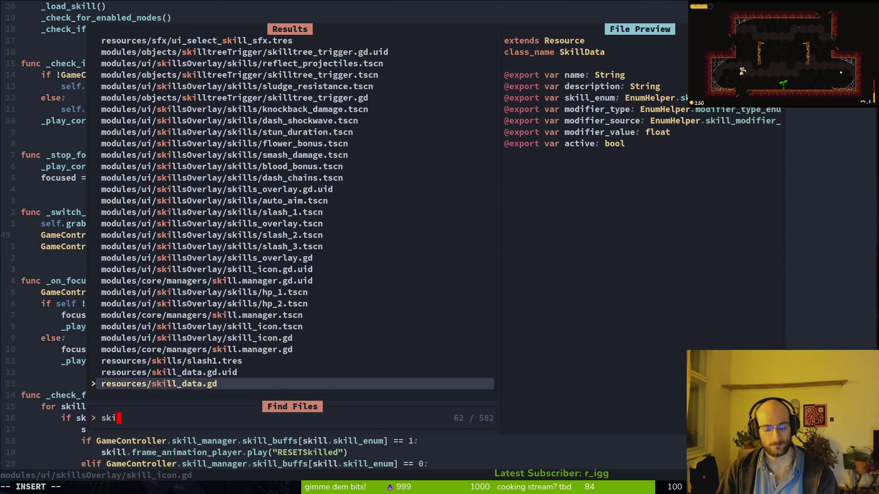
key(BackSpace)
key(BackSpace)
key(BackSpace)
text(agmecon)
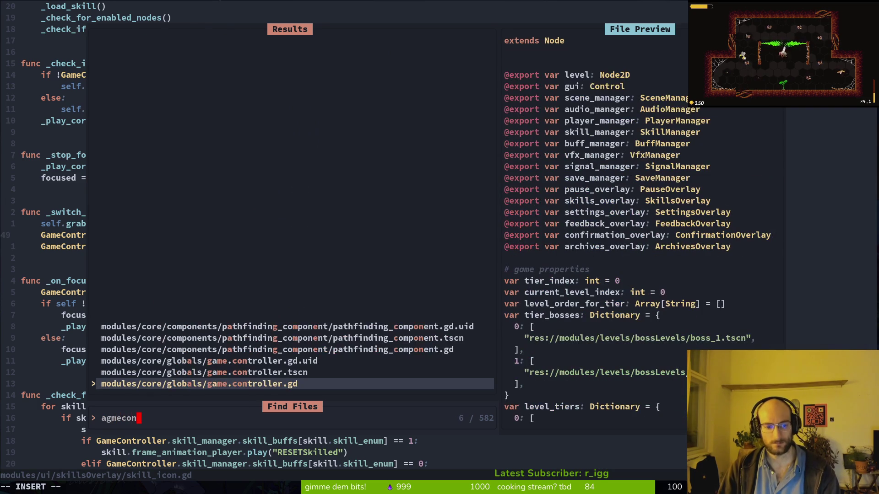
key(BackSpace)
key(BackSpace)
key(BackSpace)
text(skilmana)
key(Return)
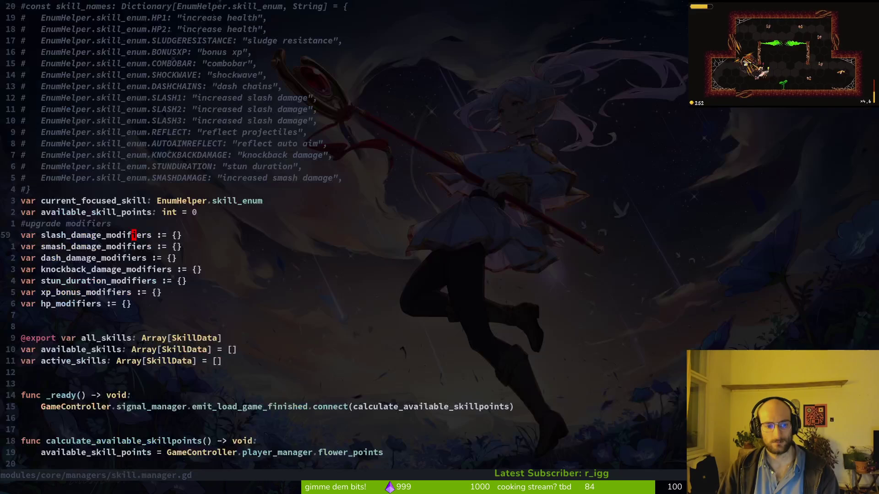
Step: Change current_focused_skill's type from EnumHelper.skill_enum to SkillData and save
key(k)
key(k)
key(k)
key(w)
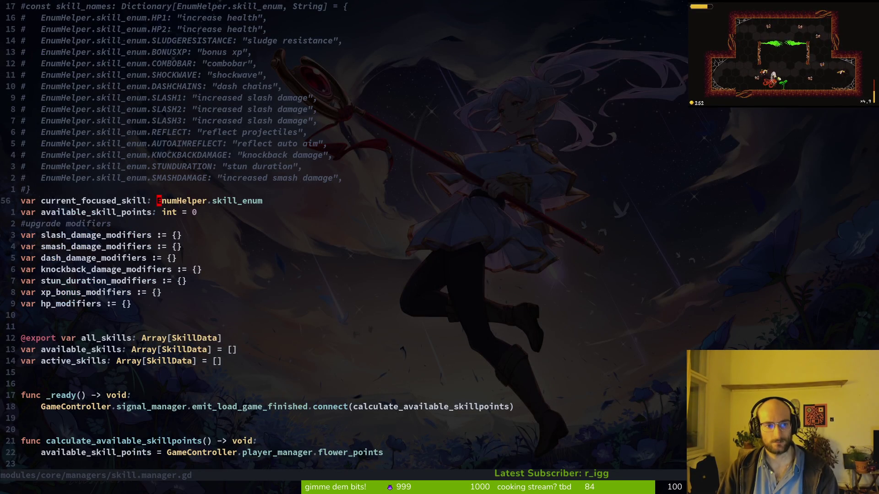
key(v)
key(w)
key(w)
key(w)
text(b$ci)
key(BackSpace)
key(Return)
key(Escape)
key(l)
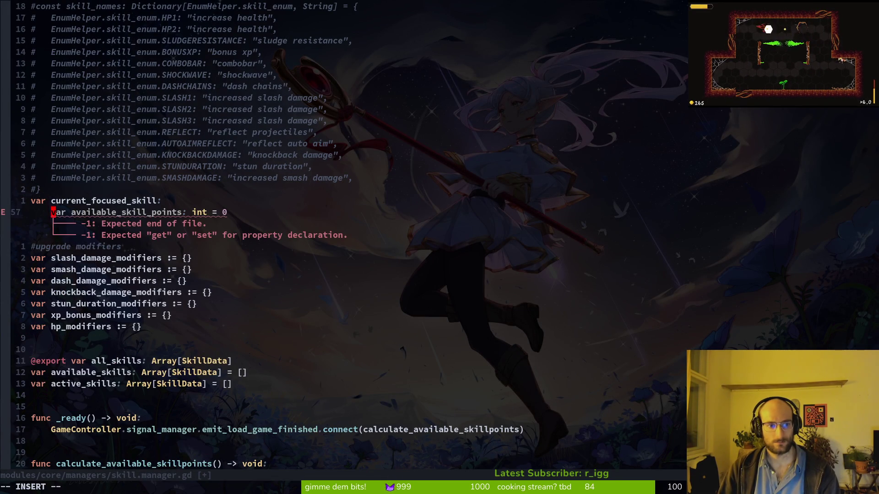
key(less)
key(less)
text(kASkillData)
key(Escape)
text(:w)
key(Return)
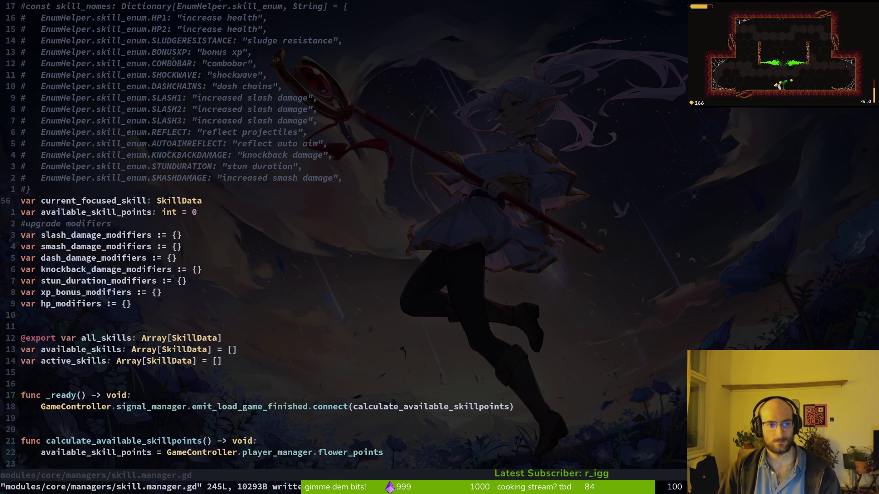
Step: Scroll through skill.manager.gd, then jump back to skill_icon.gd
key(ctrl+d)
key(ctrl+d)
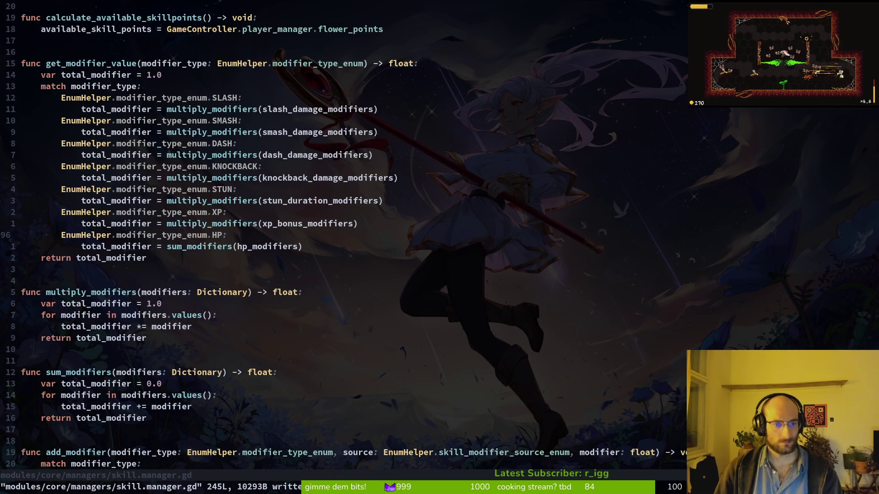
key(ctrl+u)
key(ctrl+o)
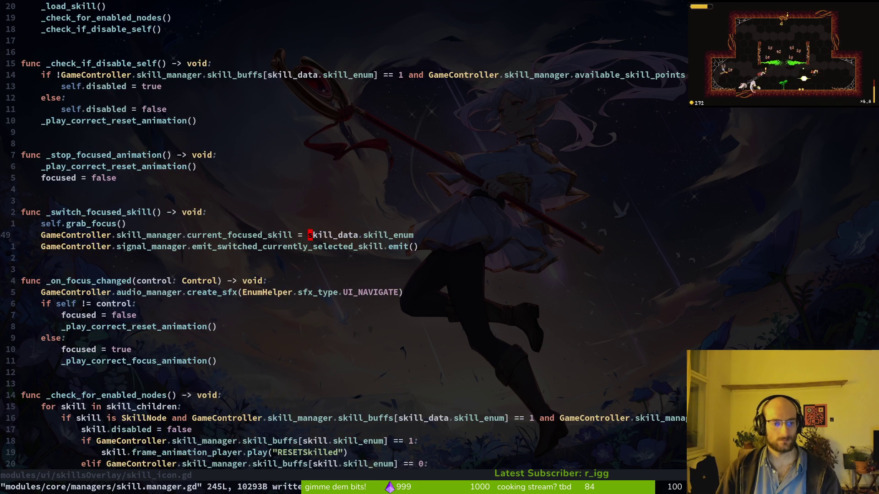
Step: Remove .skill_enum so line 49 assigns the whole skill_data, and save
text(:w)
key(Return)
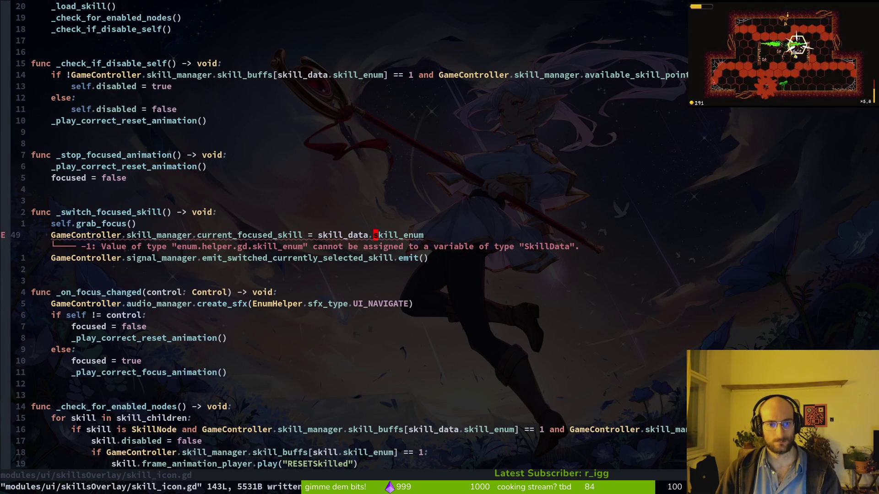
key(C)
key(Escape)
text(:w)
key(Return)
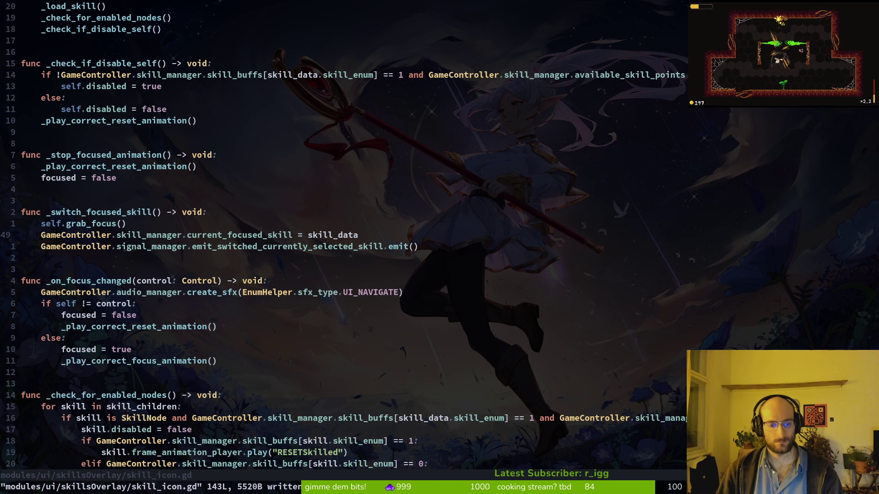
Step: Go to line 77 in _load_skill and save skill_icon.gd again
text(:77)
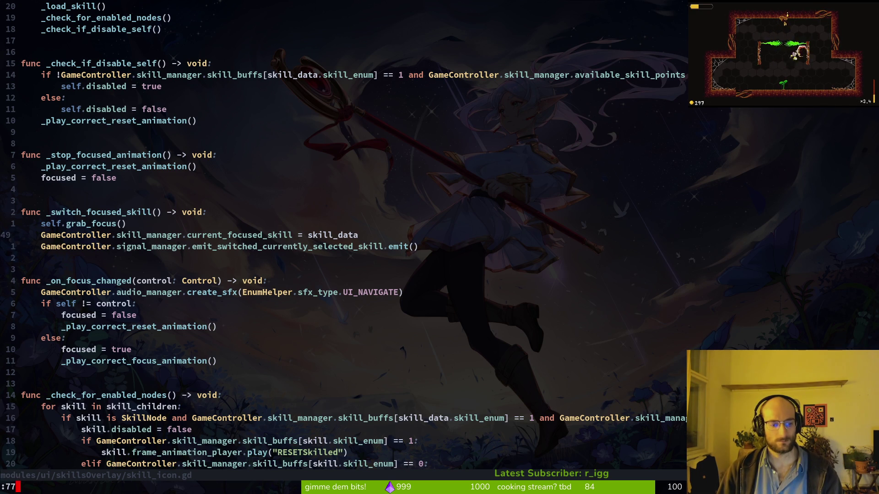
key(Return)
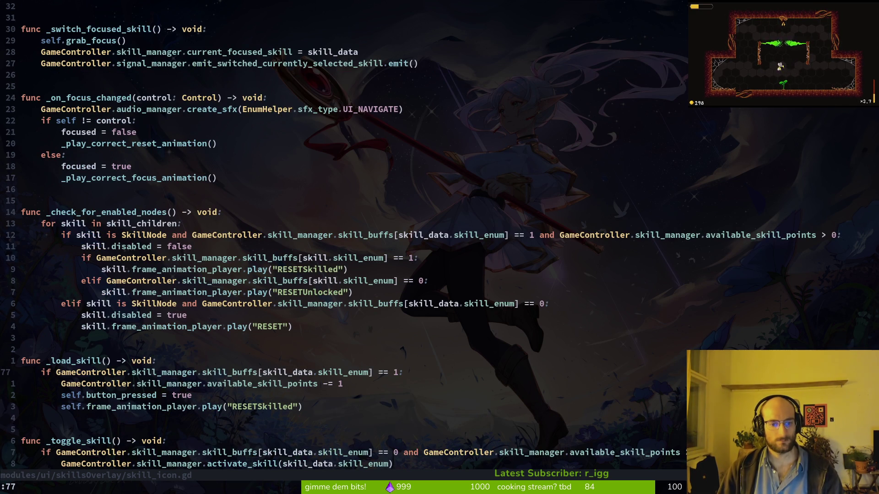
key(b)
key(b)
key(b)
text(w)
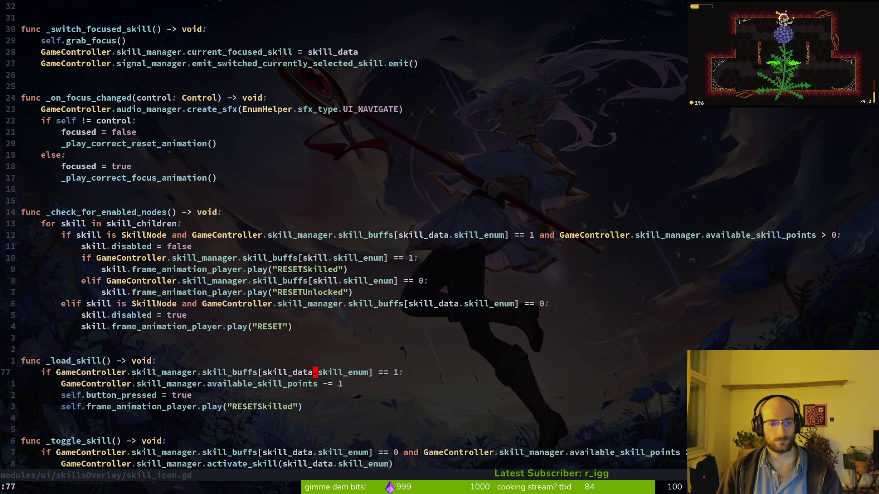
text(:w)
key(Return)
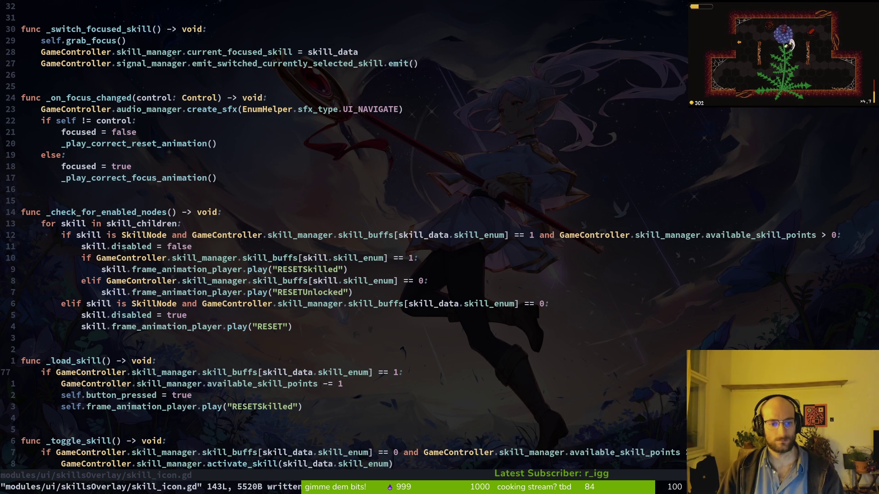
key(j)
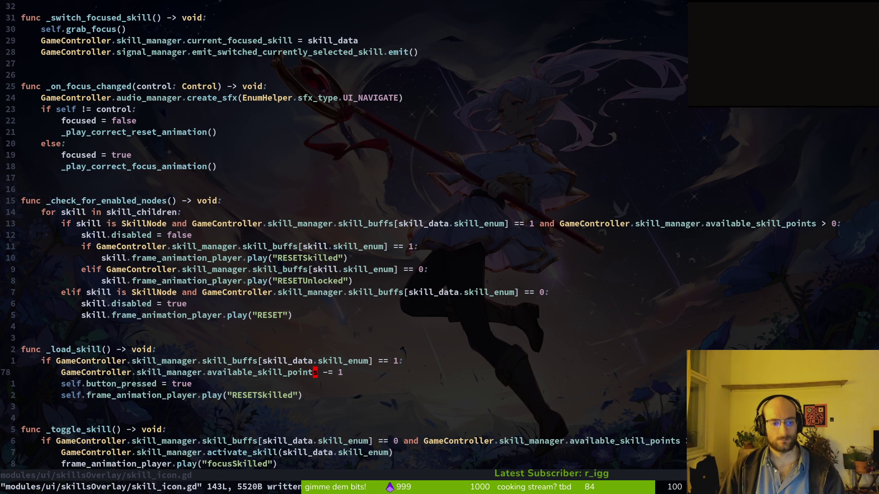
Step: Stop the debug session, relaunch the game, and return to Neovim after the 'skill_names' halt
key(s)
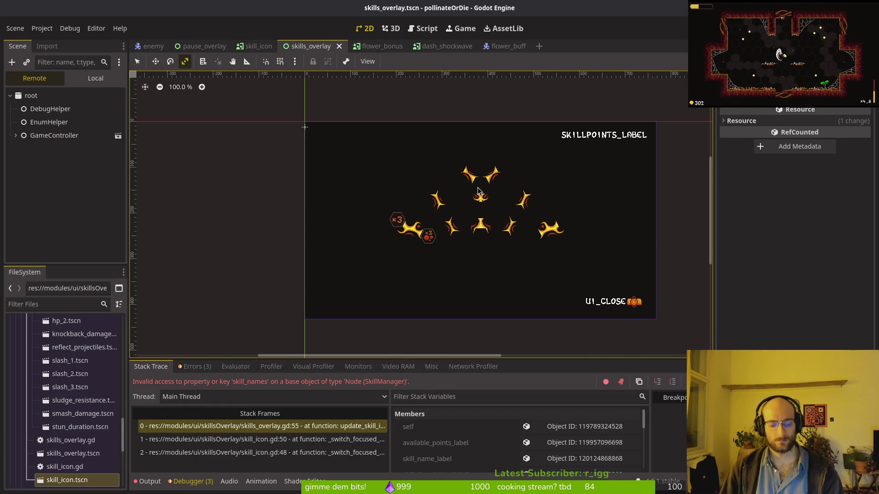
key(F8)
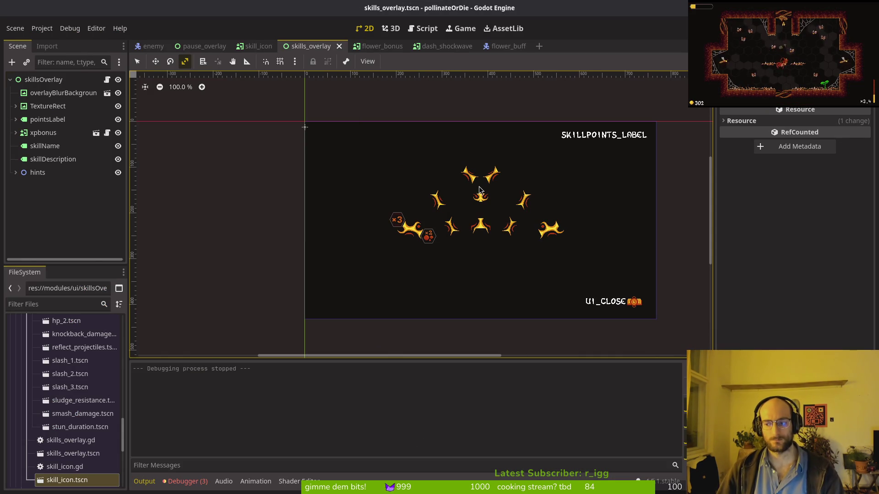
key(F6)
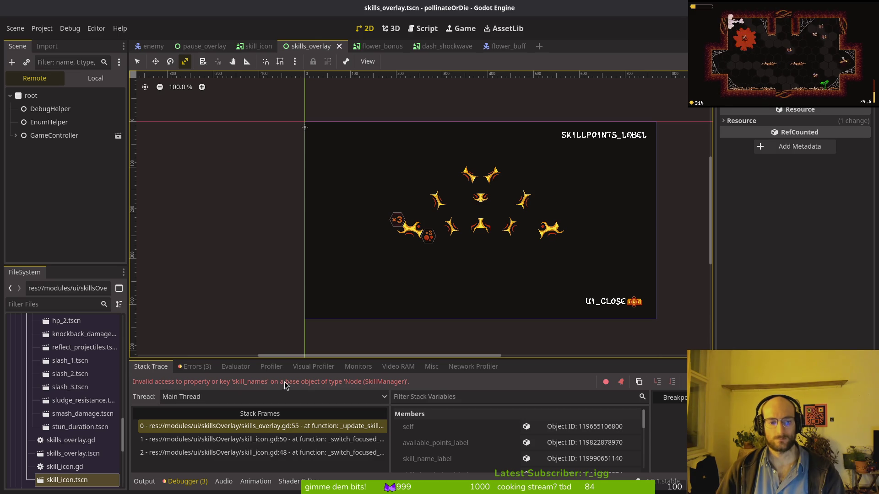
key(alt+Tab)
key(ctrl+p)
Step: In skills_overlay.gd, replace the skill name line's skill_names lookup with skill_buffs and save
text(skillsov)
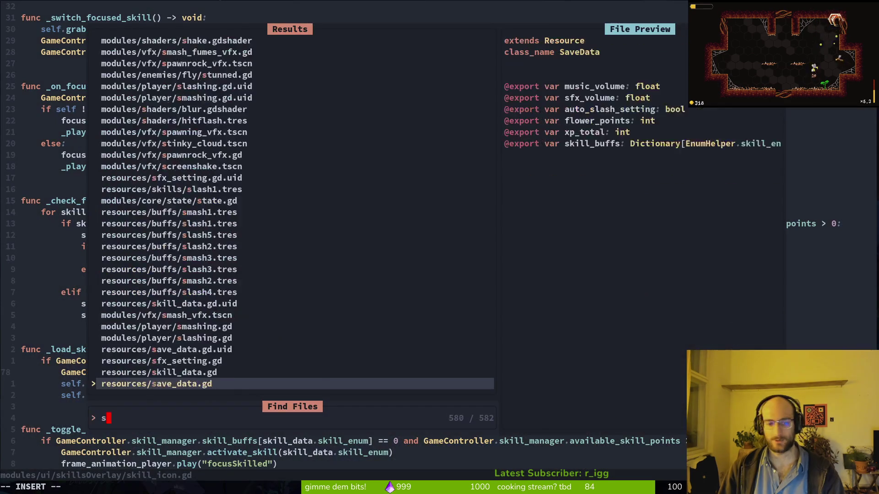
key(Return)
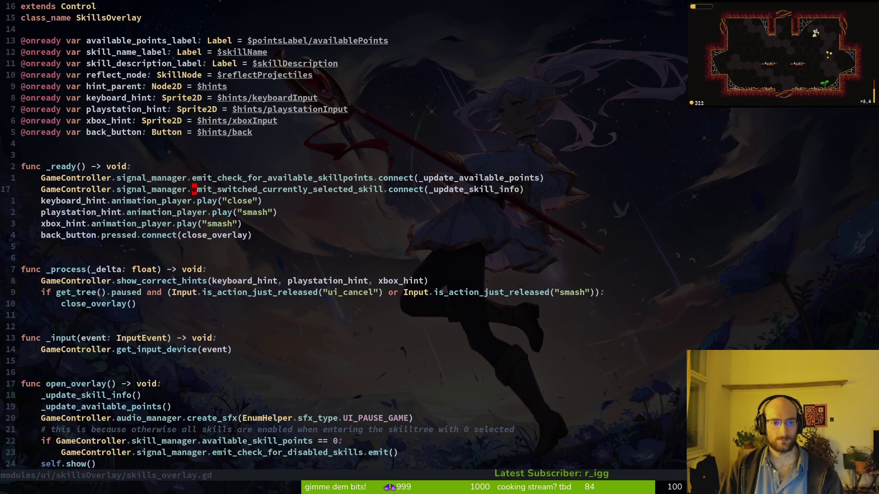
key(ctrl+d)
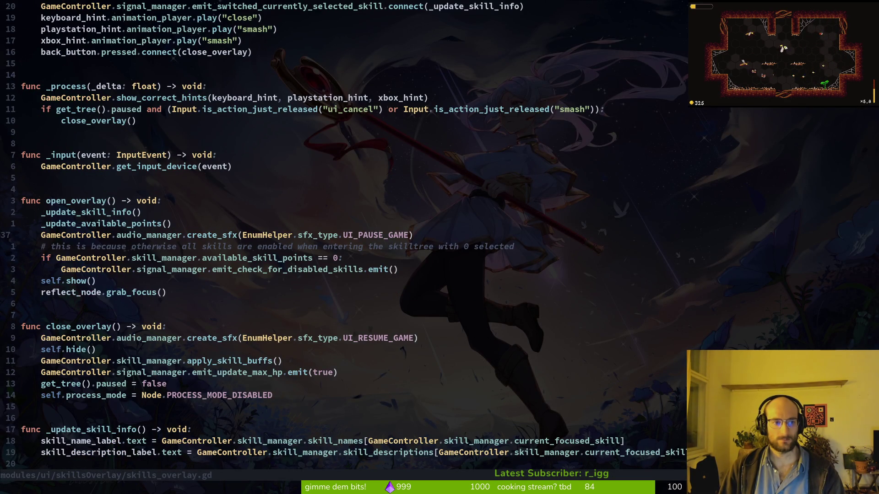
key(ctrl+d)
click(197, 223)
key(k)
key(w)
key(w)
key(w)
key(w)
text(cws)
key(Return)
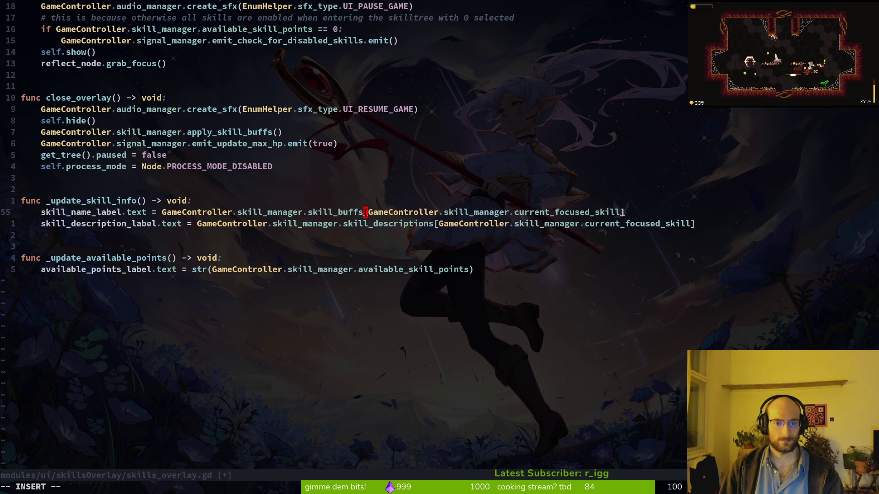
key(Escape)
text(:w)
key(Return)
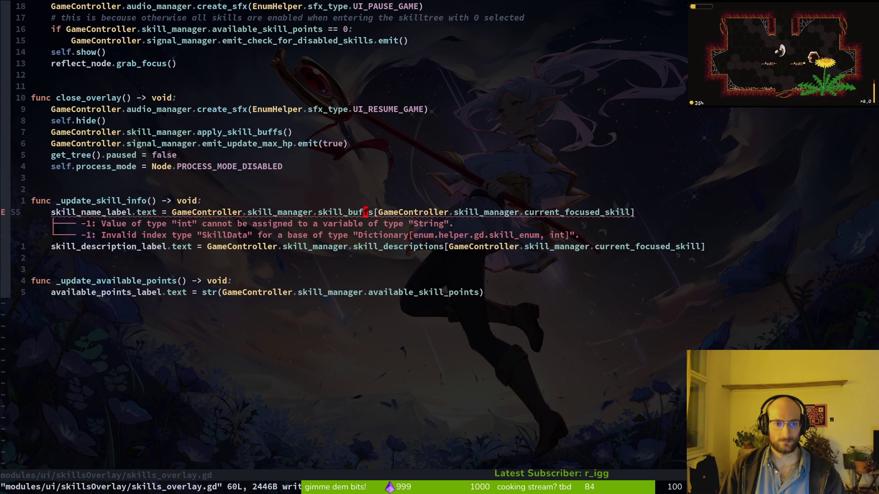
Step: Open skill_manager.gd via the 'skillman' file search and go up to the skill_buffs dictionary
key(ctrl+6)
key(g)
key(g)
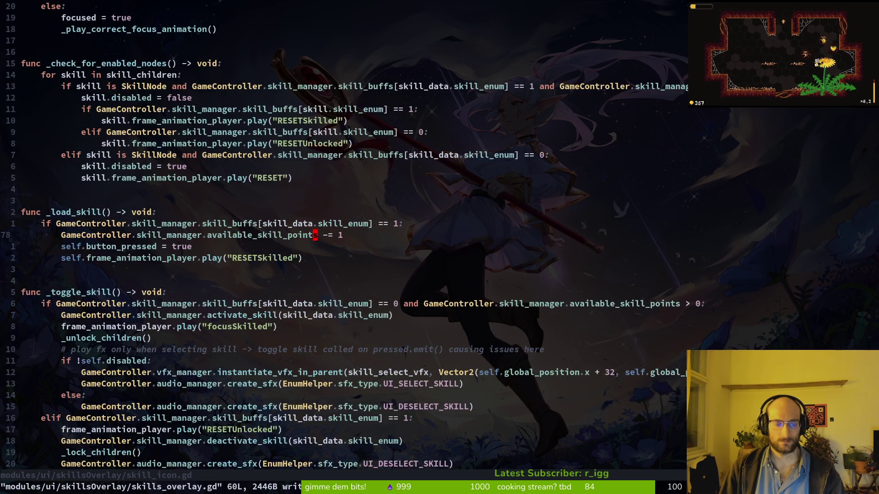
key(space)
key(f)
key(f)
text(skillman)
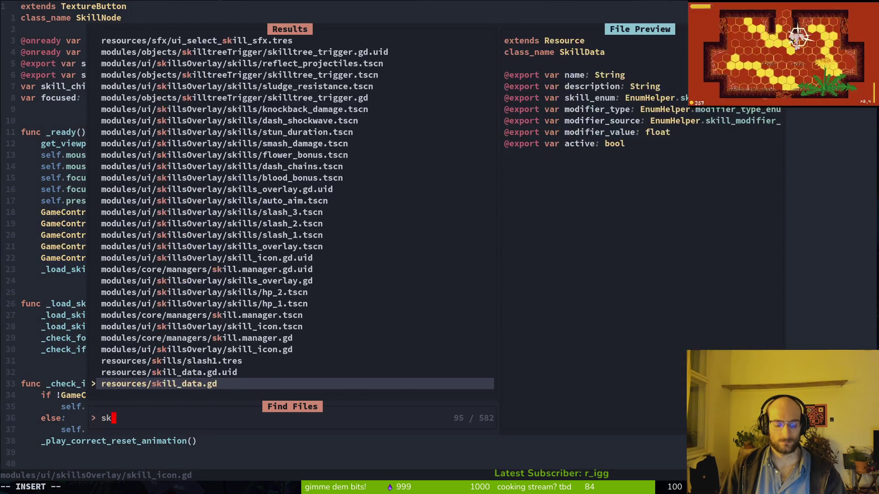
key(Return)
key(ctrl+u)
key(ctrl+u)
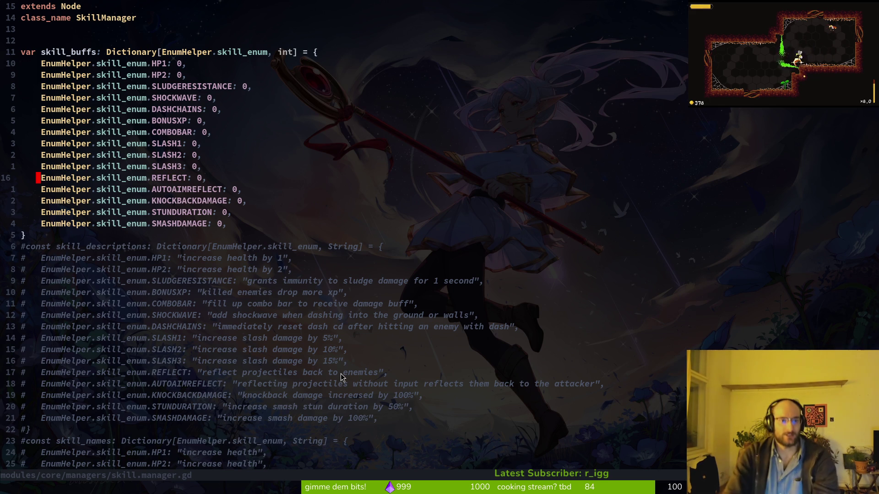
Step: Check the _load_skill call in skill_icon.gd, then open skills_overlay.gd with the 'skov' search
key(k)
key(k)
key(k)
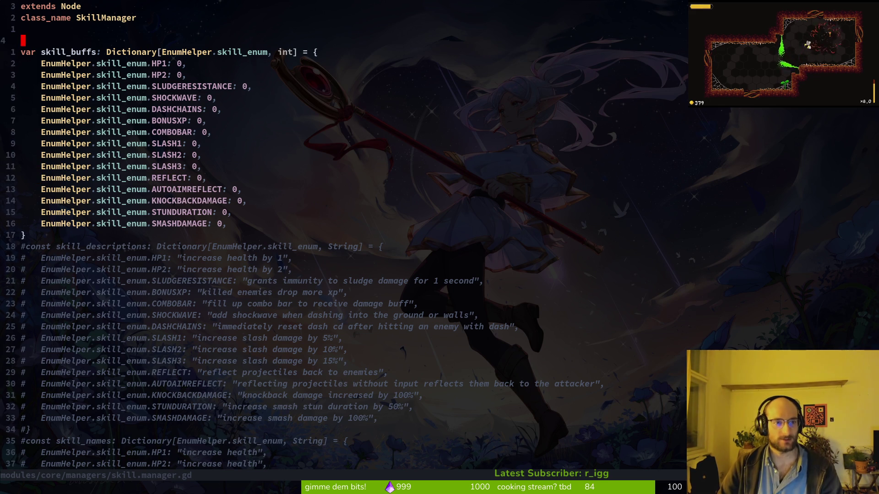
key(ctrl+6)
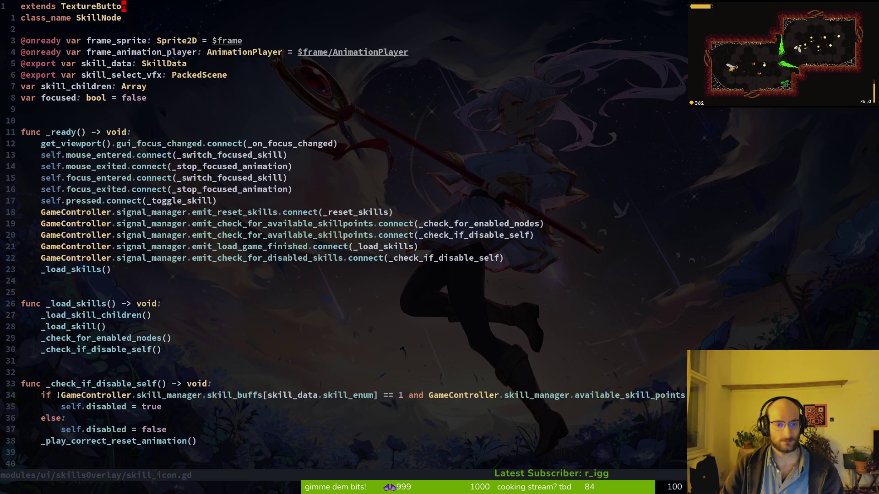
key(2)
key(8)
key(j)
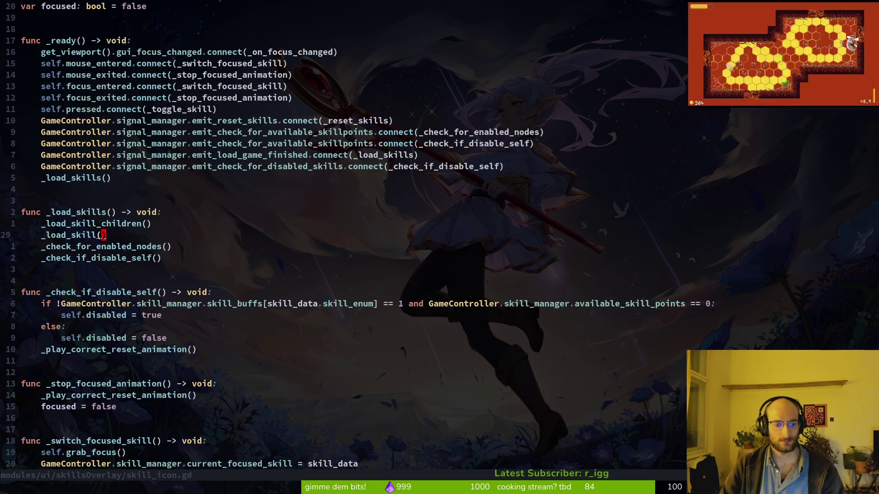
key(space)
key(f)
key(f)
text(skov)
key(Return)
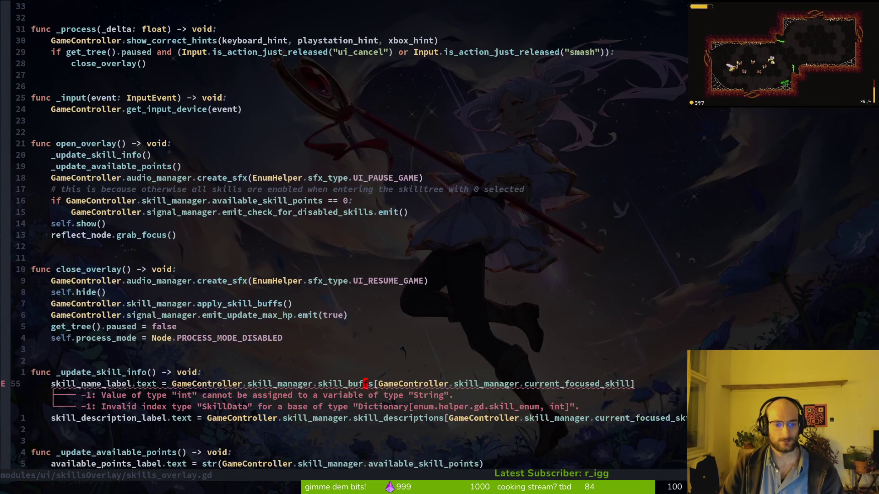
Step: Compare line 55 by undo and redo, then leave it reverted to skill_names and save
key(u)
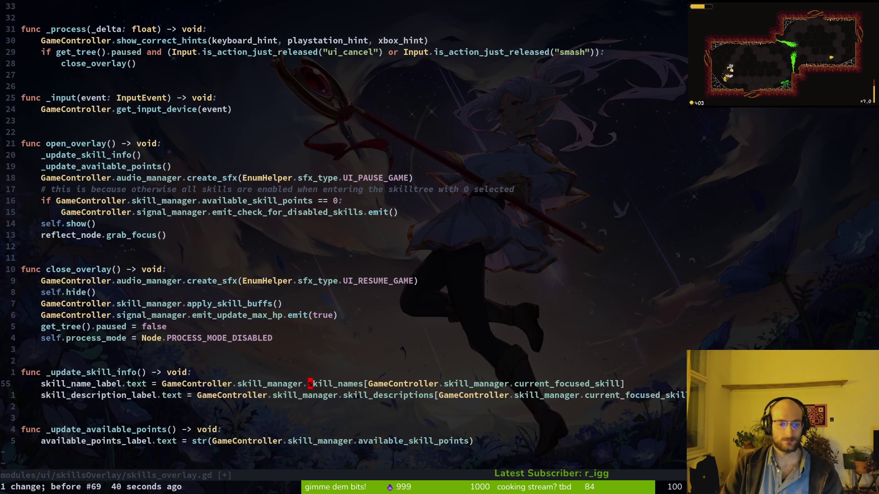
key(ctrl+s)
key(ctrl+r)
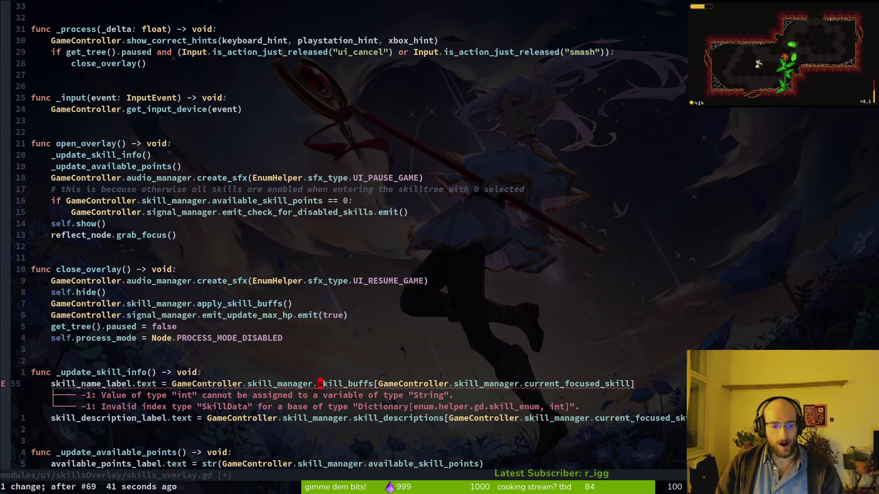
key(u)
key(ctrl+s)
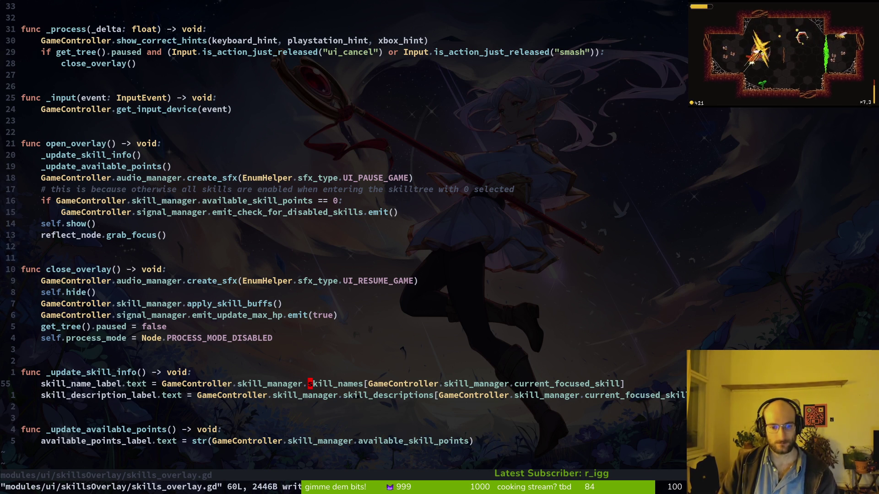
Step: Make the name label on line 55 read current_focused_skill.name and save
key(c)
key(t)
key(bracketleft)
key(ctrl+w)
key(ctrl+w)
key(ctrl+w)
key(ctrl+w)
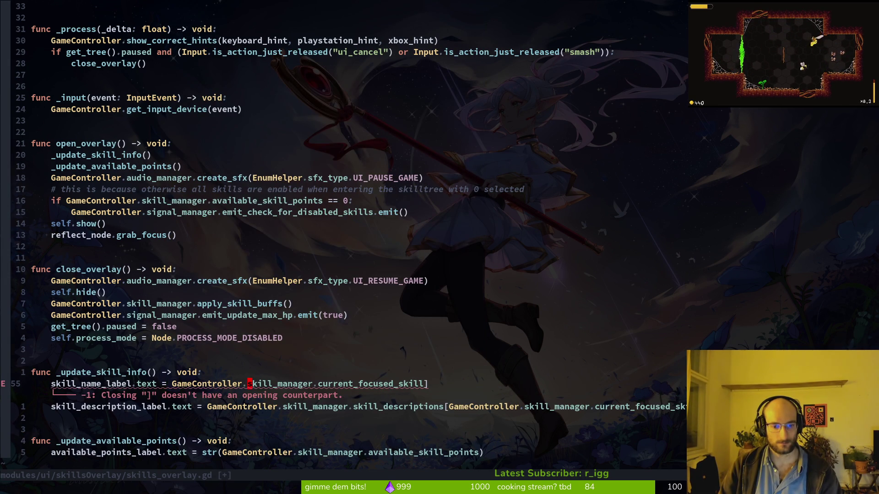
text(skill.name)
key(Escape)
text(:w)
key(Return)
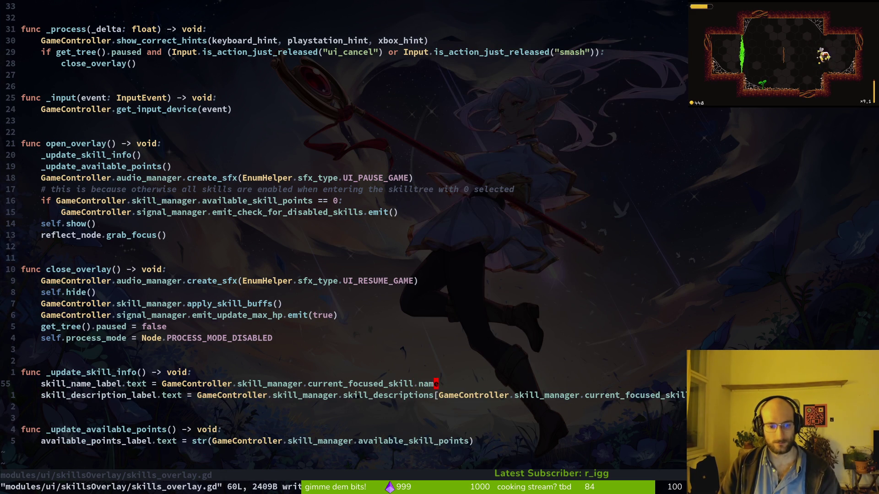
Step: Duplicate the name line as a description label line ending in .description
key(shift+v)
key(y)
key(p)
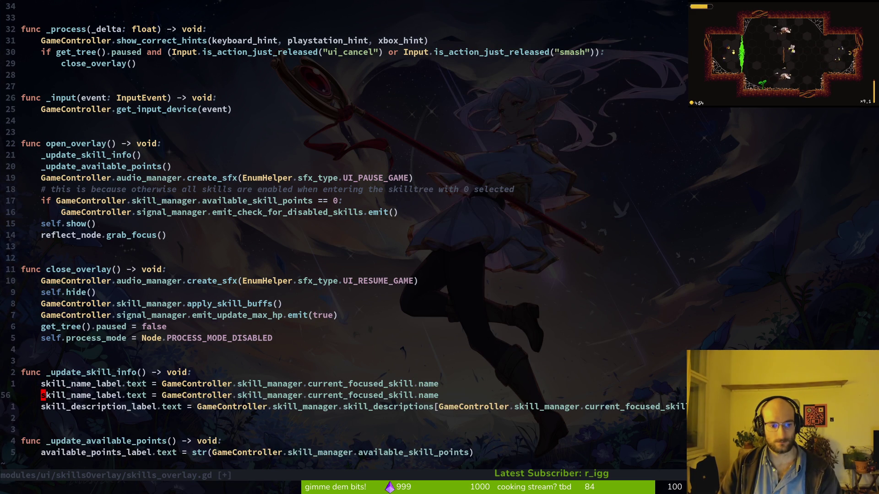
key(j)
key(shift+v)
key(Escape)
text(veykvep:w)
key(Return)
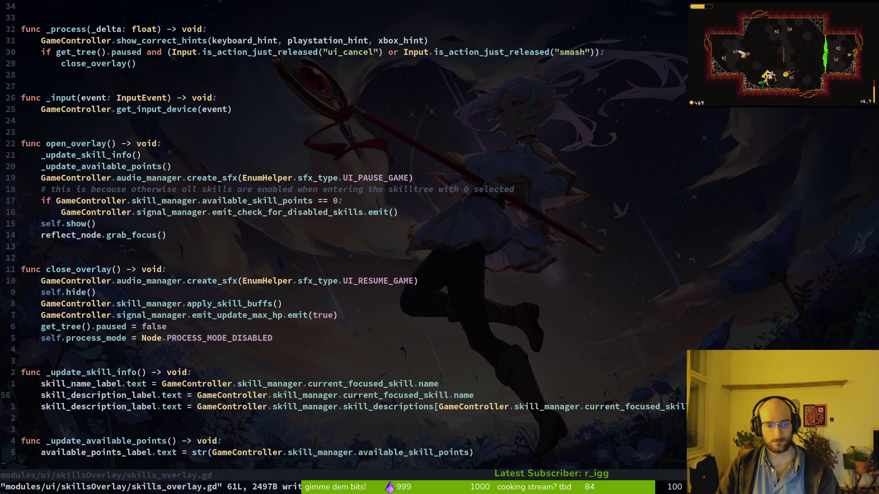
text($ciwdes)
key(Tab)
key(Escape)
Step: Delete the old skill_descriptions line, save, and launch the game from Godot with F5
key(j)
key(shift+v)
key(Escape)
key(shift+v)
key(Escape)
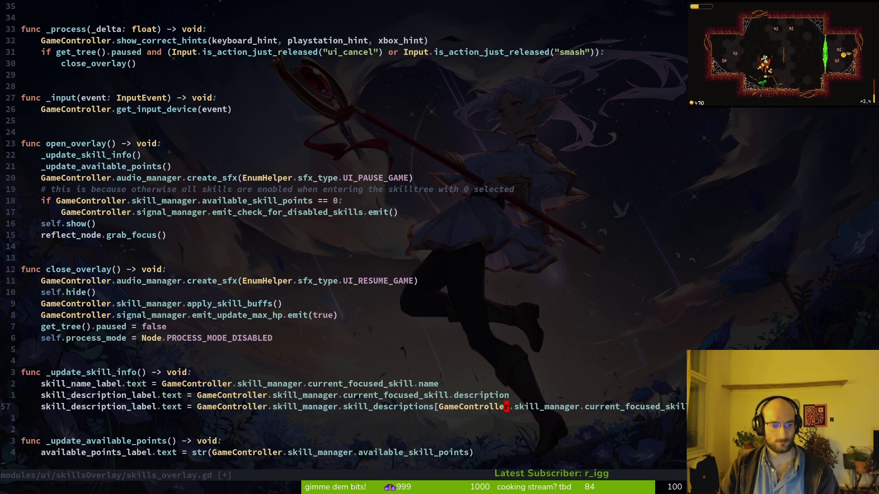
key(d)
key(d)
text(:w)
key(Return)
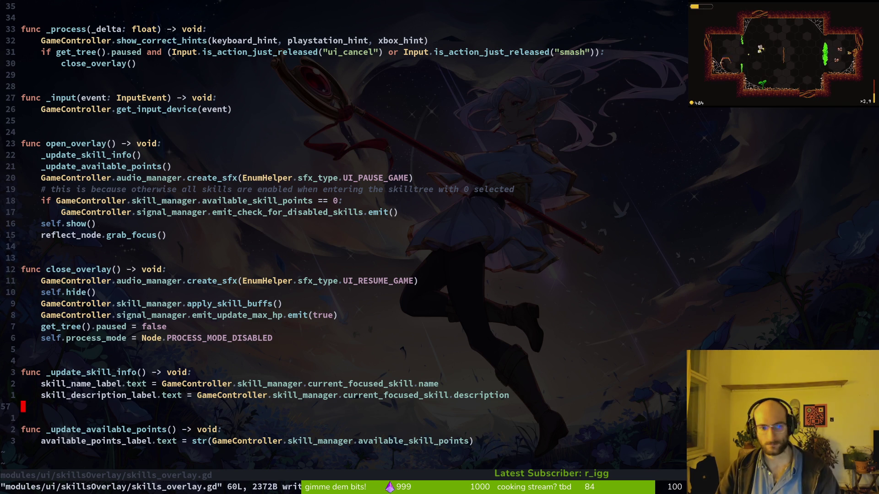
key(alt+Tab)
key(F5)
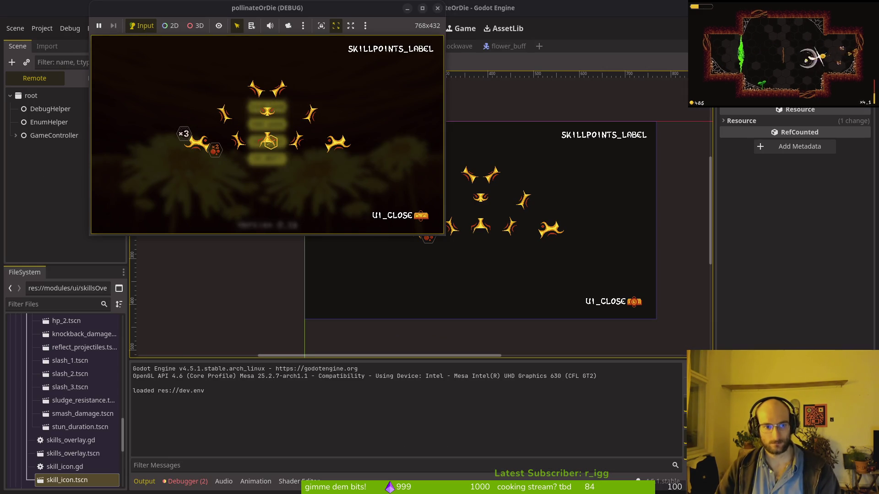
Step: Review the reported errors in the Debugger panel, then stop the running game
click(187, 482)
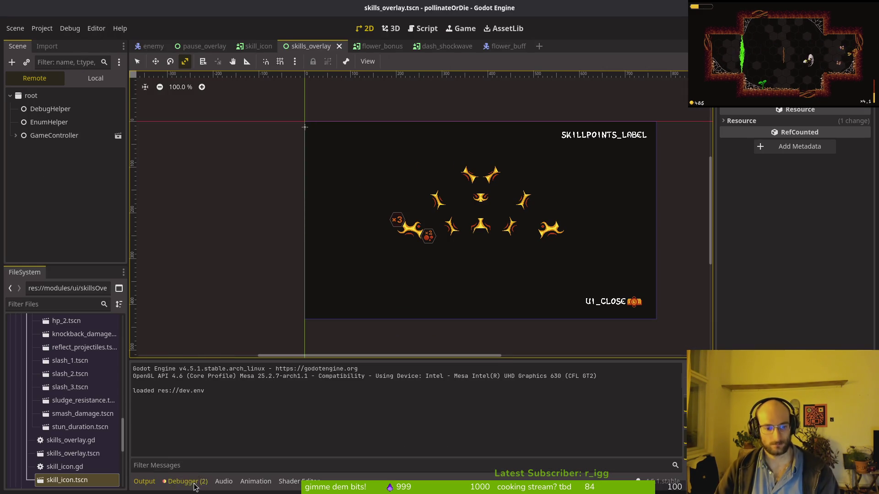
click(187, 482)
click(195, 366)
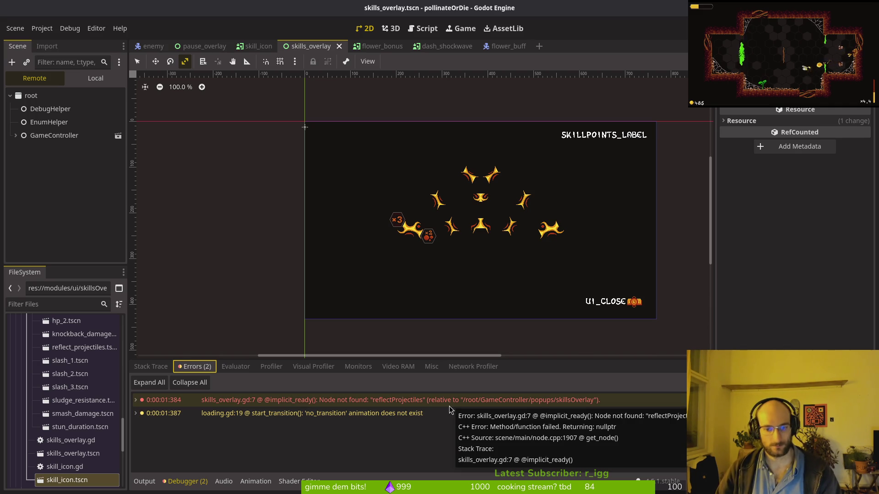
click(431, 24)
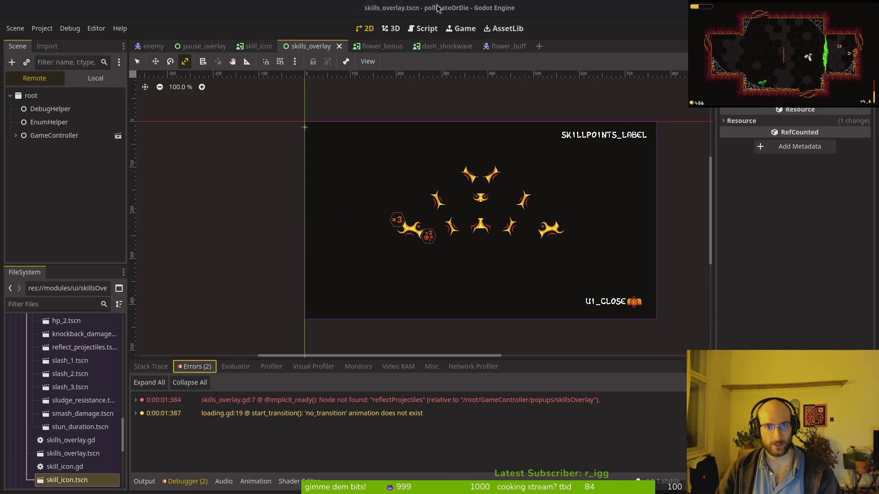
Step: Rerun briefly, then hide the skillsOverlay root node and relaunch the game
key(F5)
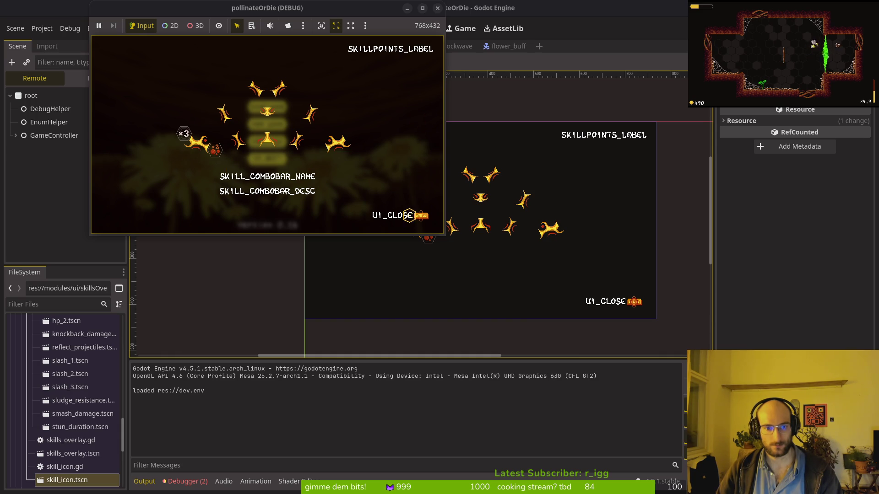
key(F8)
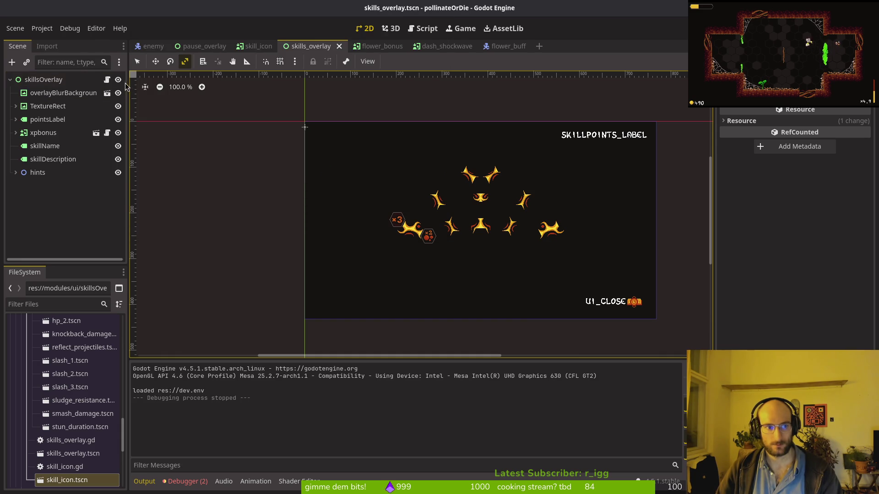
click(118, 79)
key(F5)
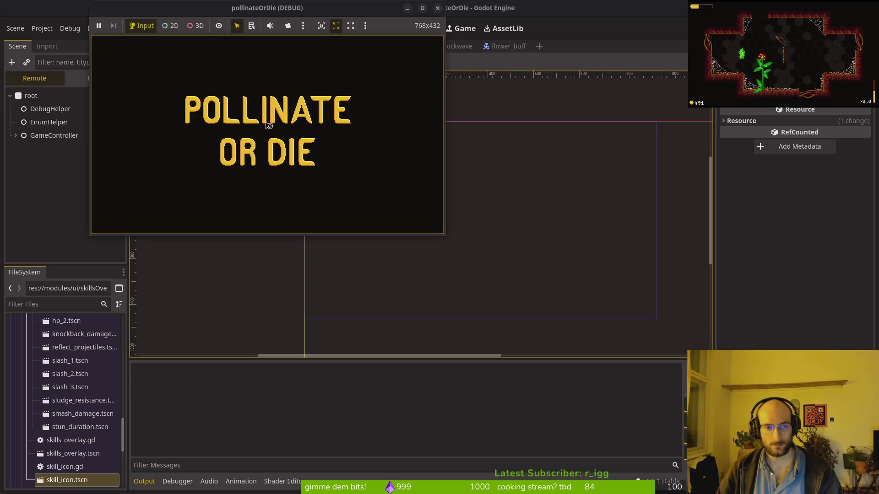
Step: Start the game and interact with the sensei bee, reproducing the Nil 'name' crash at line 55
click(270, 107)
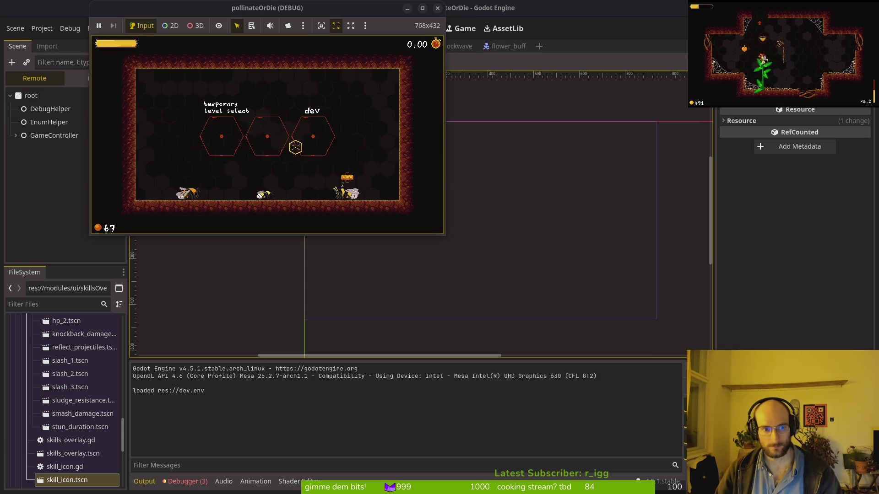
key(a)
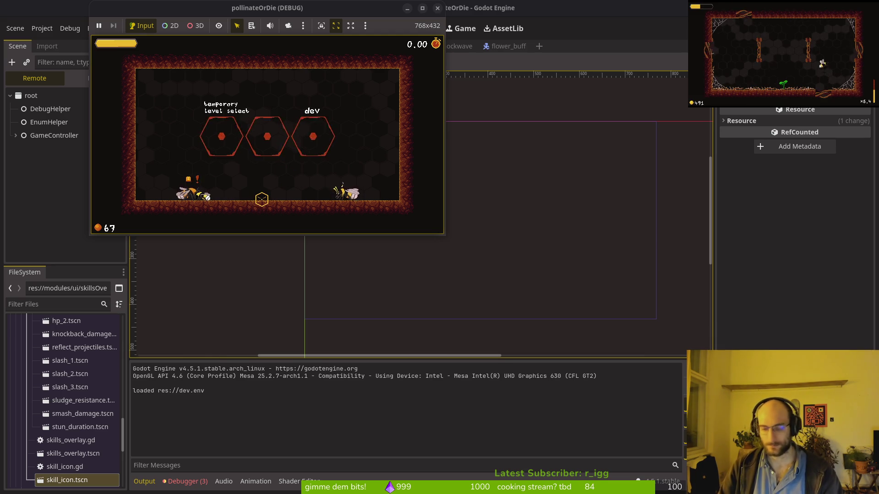
key(e)
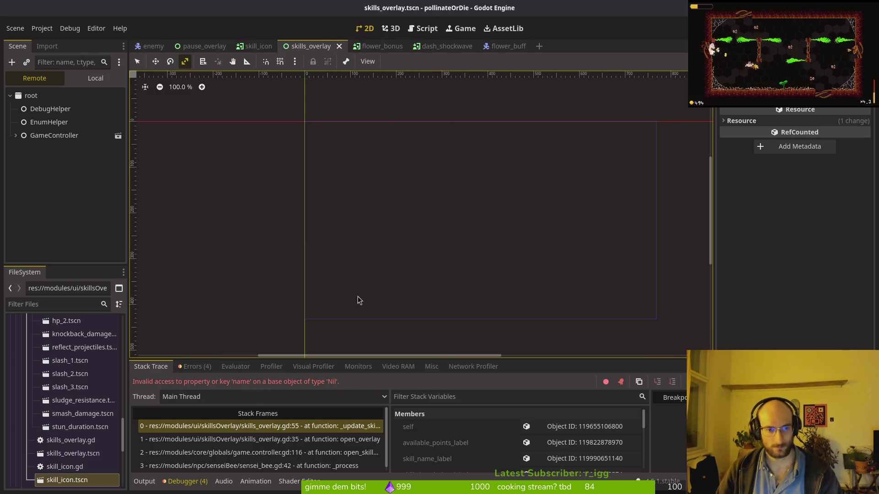
key(alt+Tab)
click(345, 384)
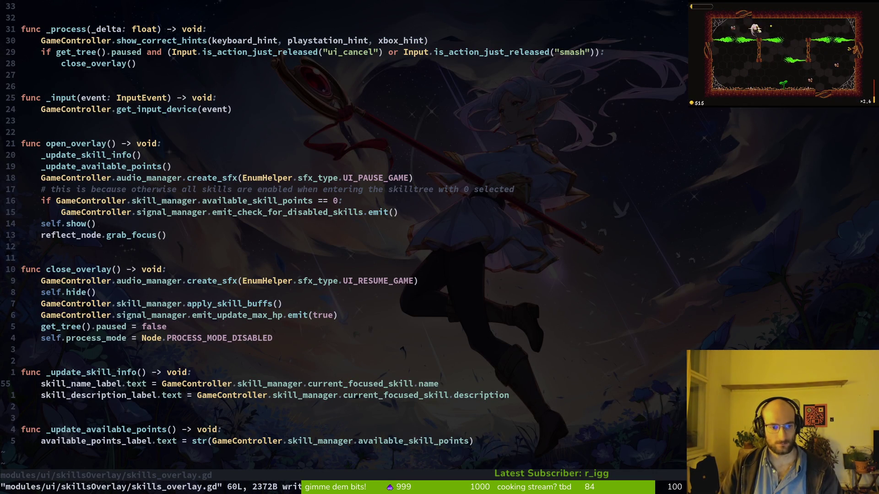
Step: Review the _update_skill_info call and reflect_node.grab_focus() lines in open_overlay, then save
key(k)
key(k)
key(k)
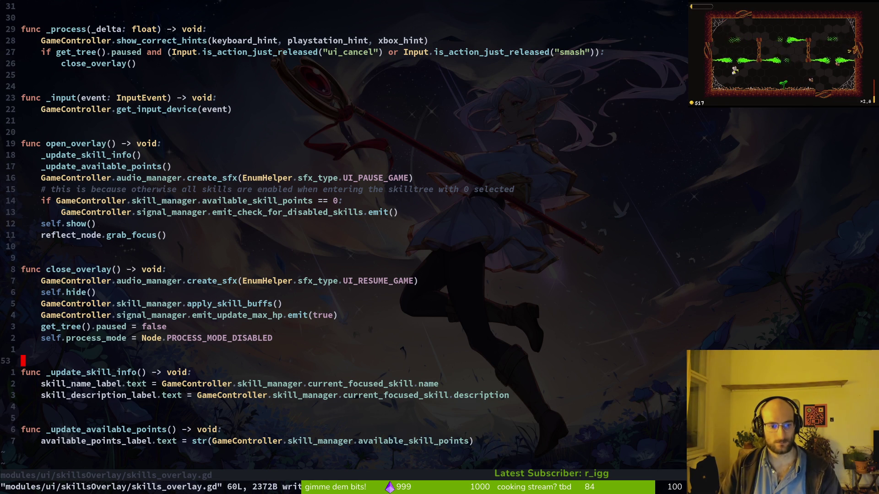
key(k)
key(k)
key(k)
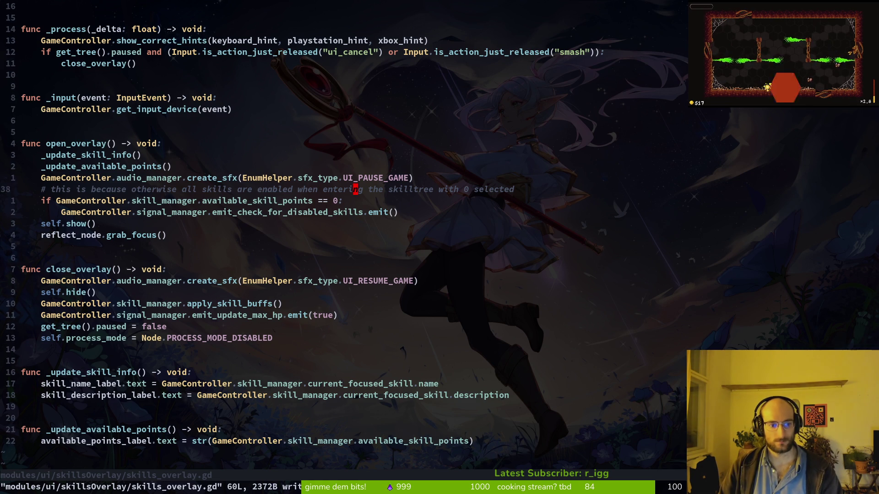
key(V)
key(Escape)
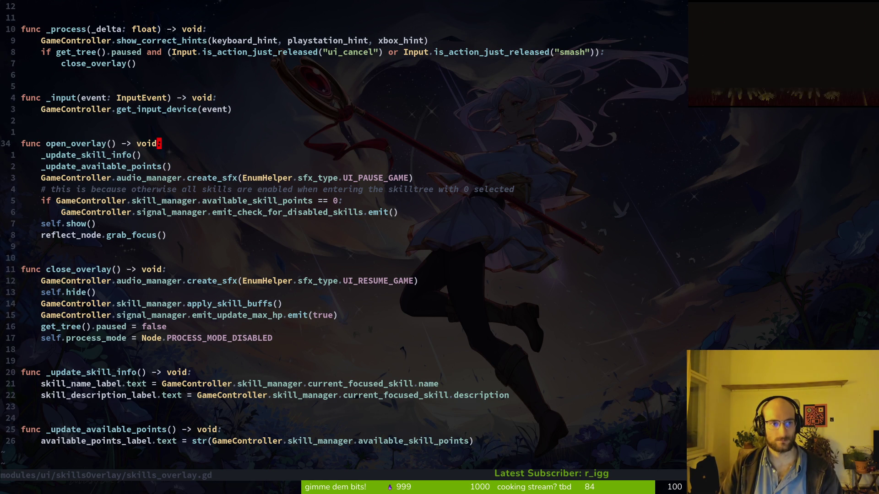
key(V)
key(Escape)
key(k)
key(j)
key(j)
key(j)
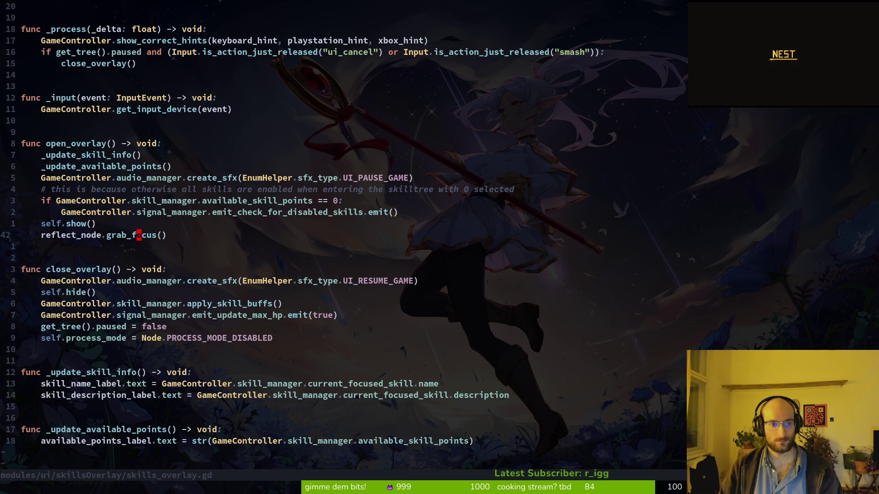
key(V)
key(Escape)
text(:w)
key(Return)
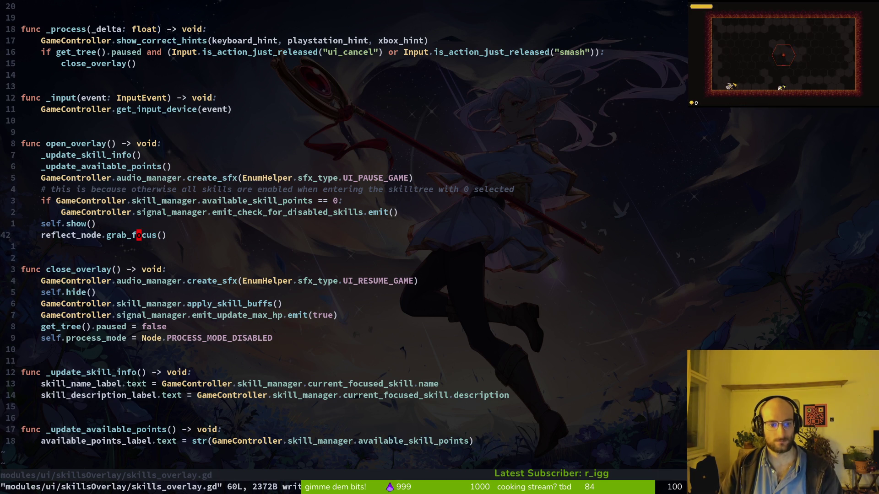
Step: Open skill.manager.gd via the 'skillman' search and locate the current_focused_skill declaration
key(space)
key(f)
key(f)
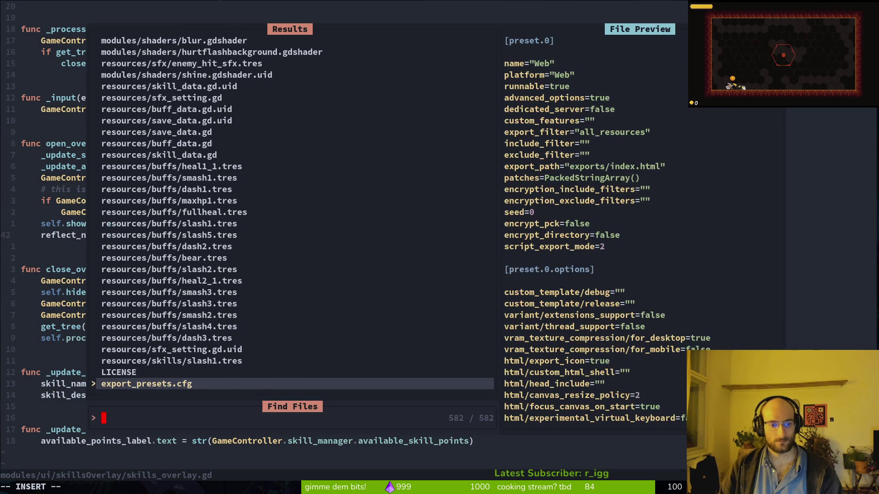
text(gamcon)
key(Escape)
key(space)
key(f)
key(f)
text(skillman)
key(Return)
key(ctrl+d)
key(ctrl+d)
key(ctrl+d)
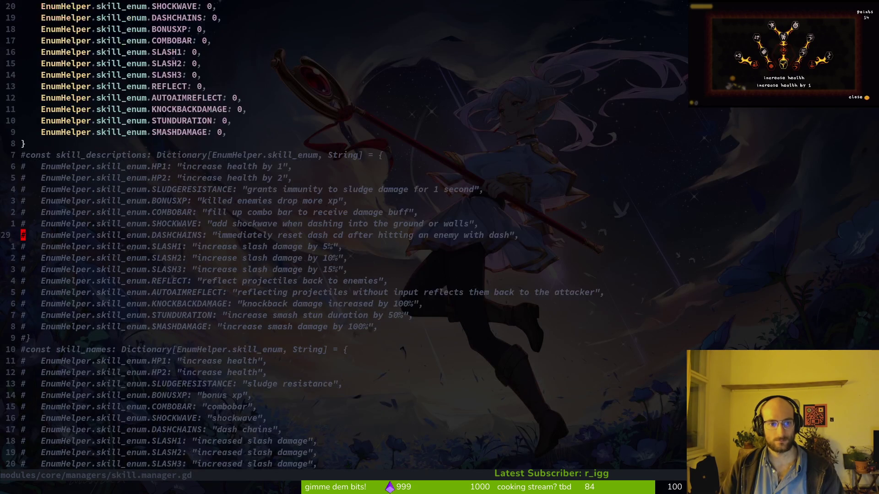
key(k)
key(k)
key(k)
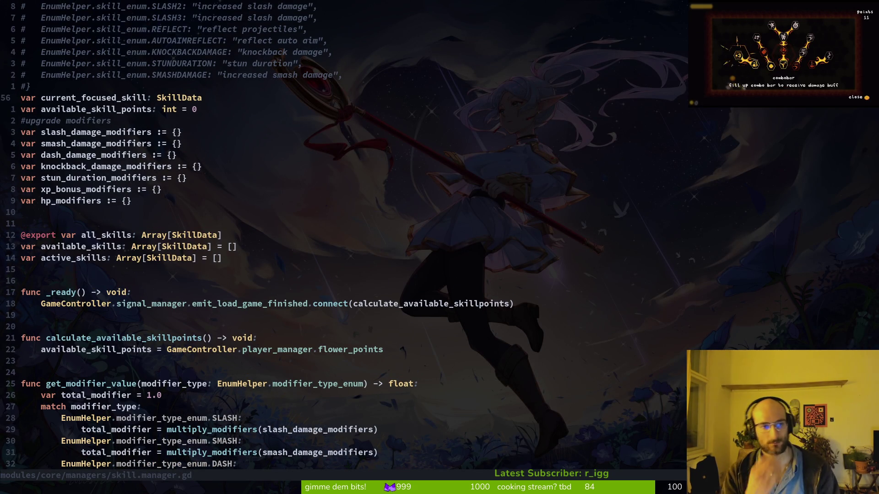
Step: Compare skill.manager.gd with skills_overlay.gd, ending in skills_overlay.gd with file search reopened
key(ctrl+o)
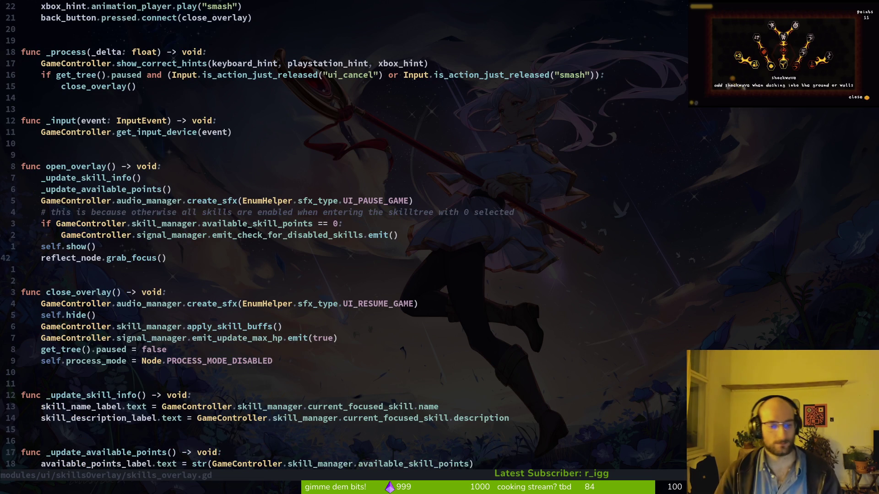
key(ctrl+i)
key(ctrl+o)
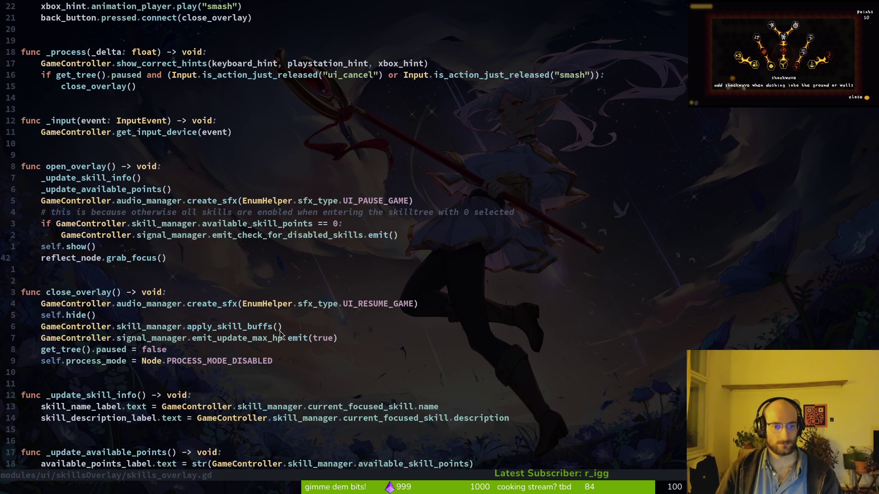
key(ctrl+i)
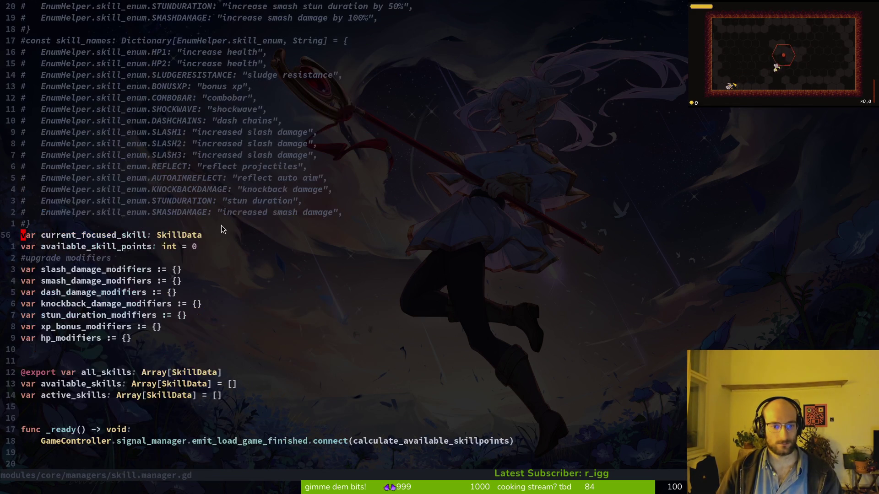
key(ctrl+o)
scroll(276, 276, down, 3)
scroll(125, 135, up, 3)
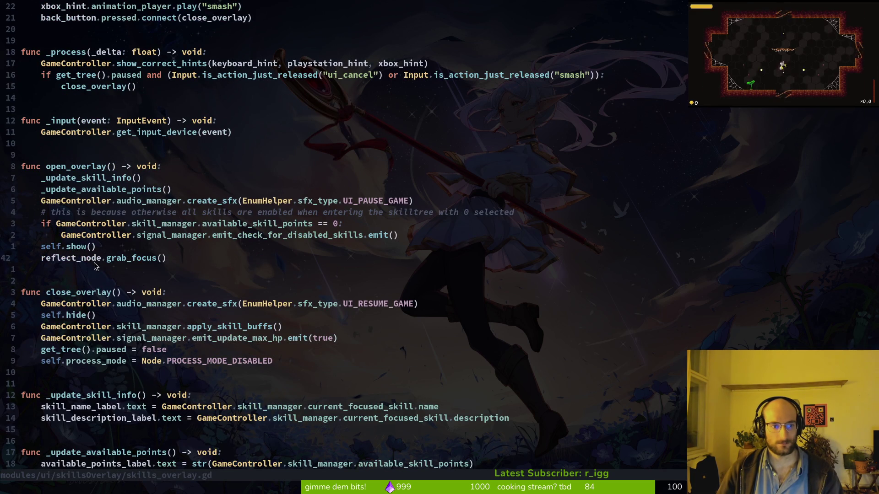
scroll(216, 226, up, 4)
key(space)
Step: Dismiss the file search and copy the two update calls in open_overlay
key(f)
key(f)
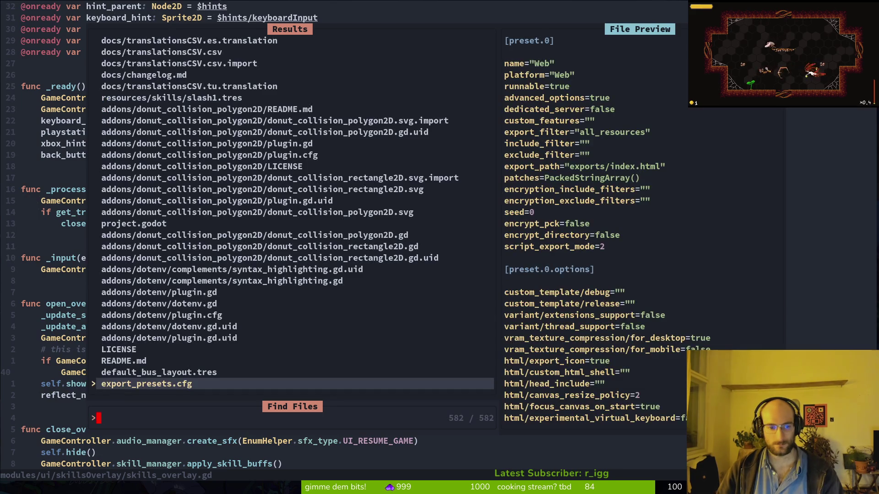
key(Escape)
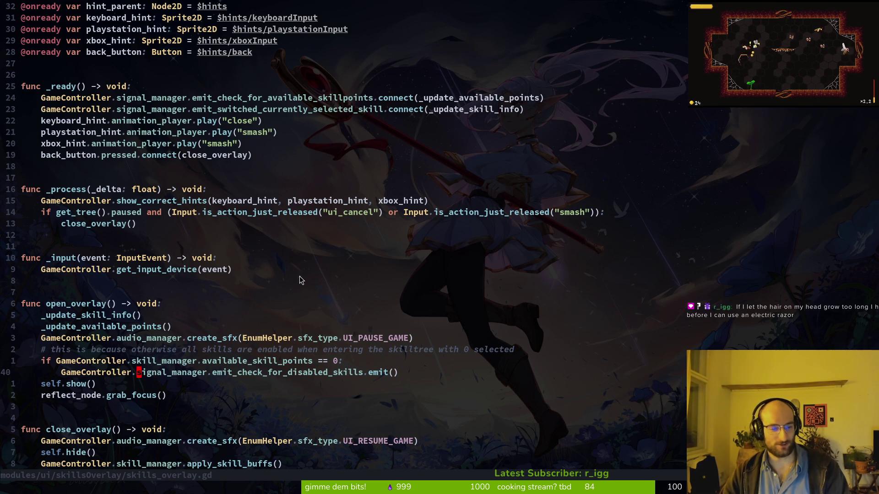
key(k)
key(k)
key(k)
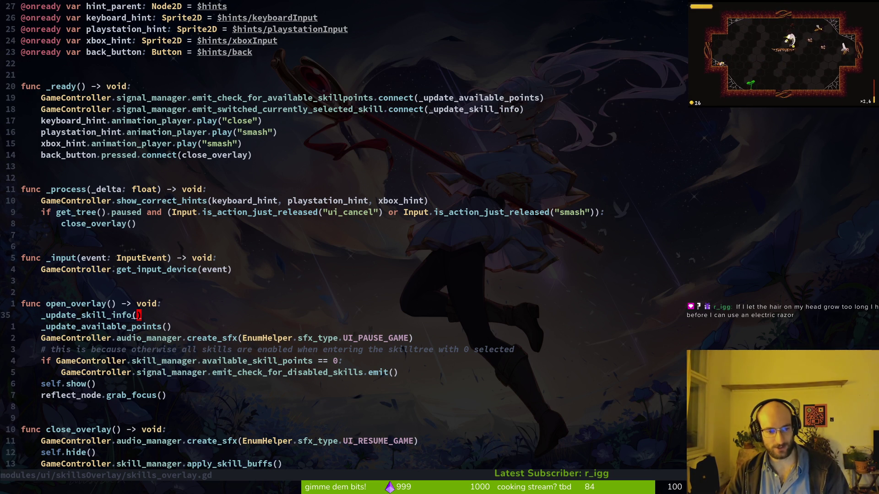
key(shift+v)
key(Escape)
key(shift+v)
key(j)
key(y)
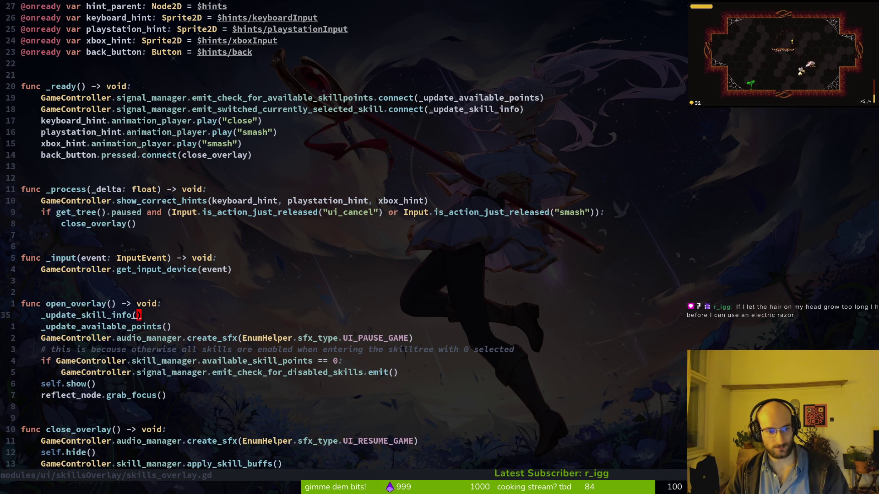
key(j)
key(j)
key(j)
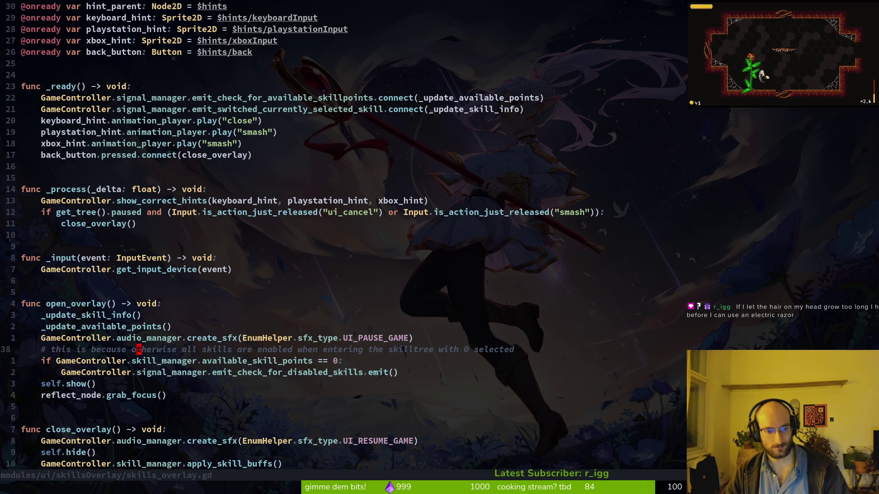
key(j)
key(j)
key(j)
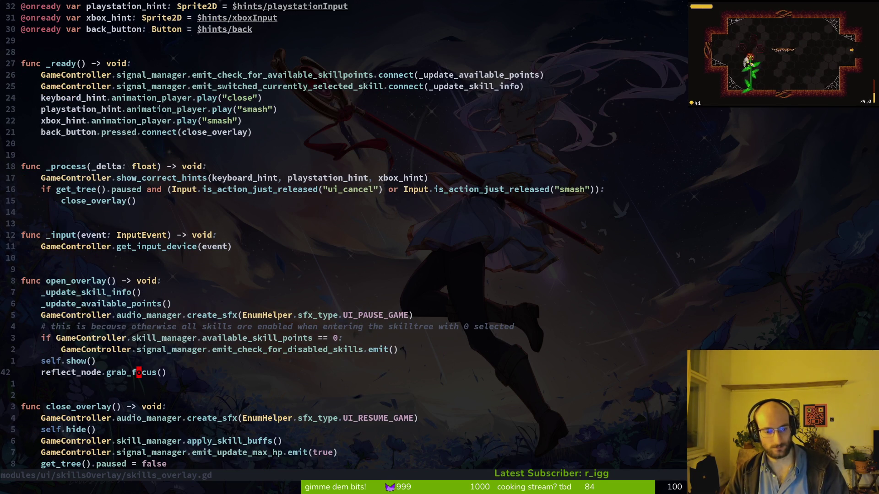
Step: Open skill_icon.gd and copy the current_focused_skill assignment and signal emit lines
key(space)
key(f)
key(f)
text(skillicon)
key(Return)
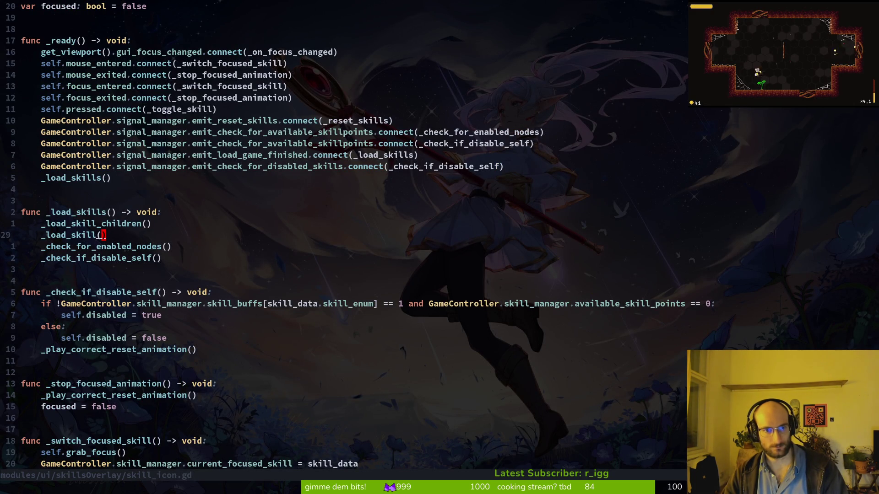
key(ctrl+d)
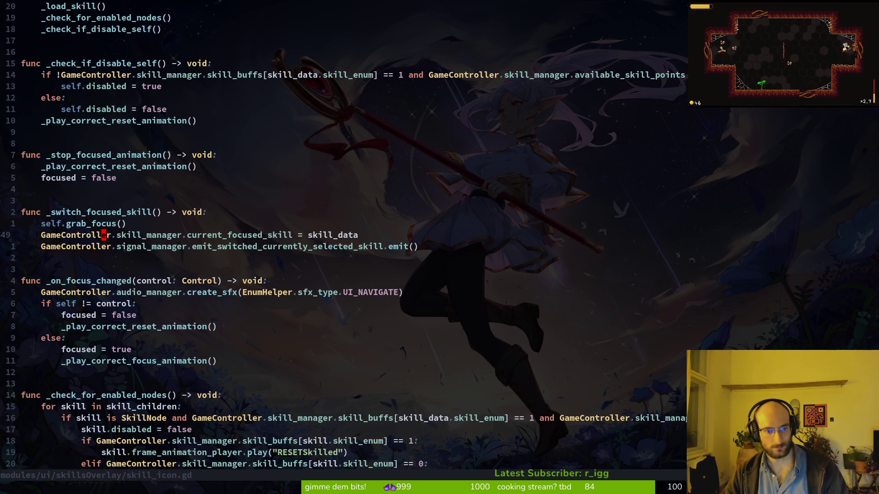
key(ctrl+d)
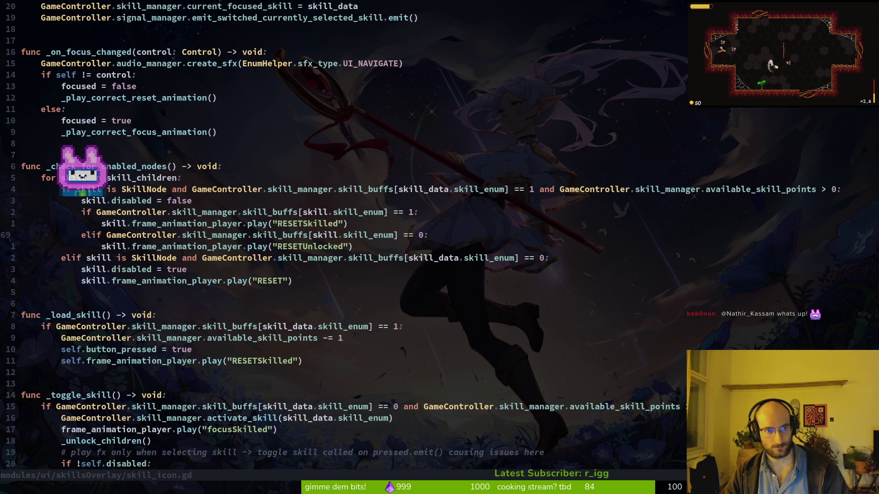
key(ctrl+u)
key(V)
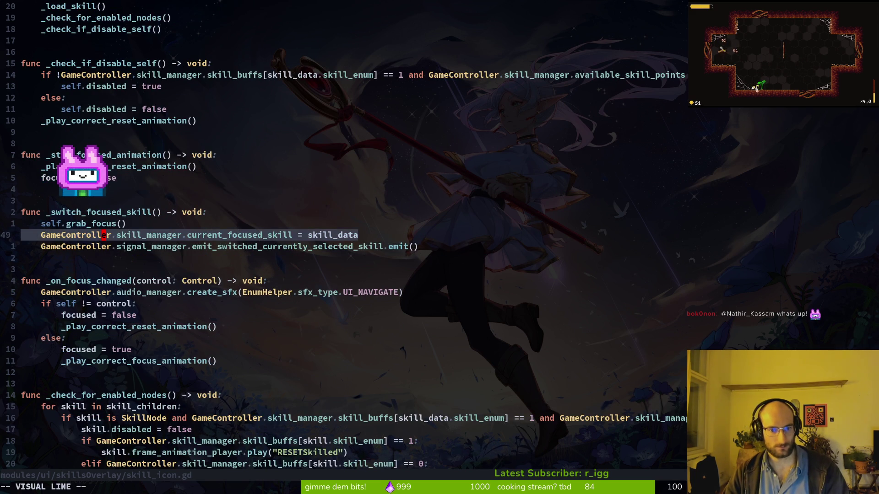
key(j)
key(y)
Step: Back in skills_overlay.gd, locate the self.show() and grab_focus lines in open_overlay
key(ctrl+6)
key(k)
key(V)
key(j)
key(Escape)
key(k)
key(V)
key(j)
key(Escape)
key(k)
key(k)
key(k)
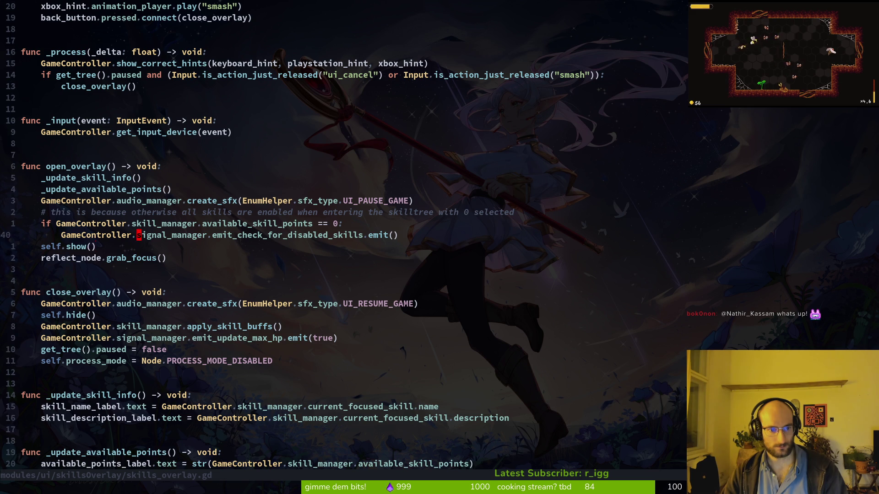
key(j)
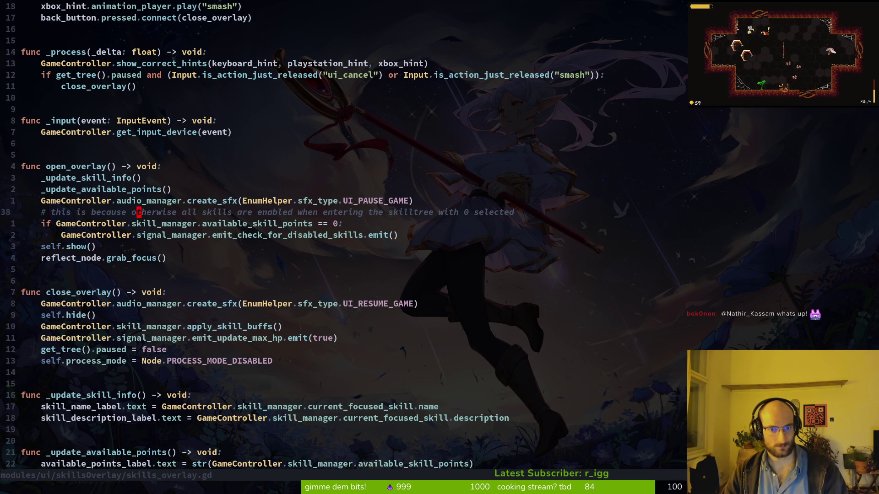
key(k)
key(k)
key(j)
key(j)
key(j)
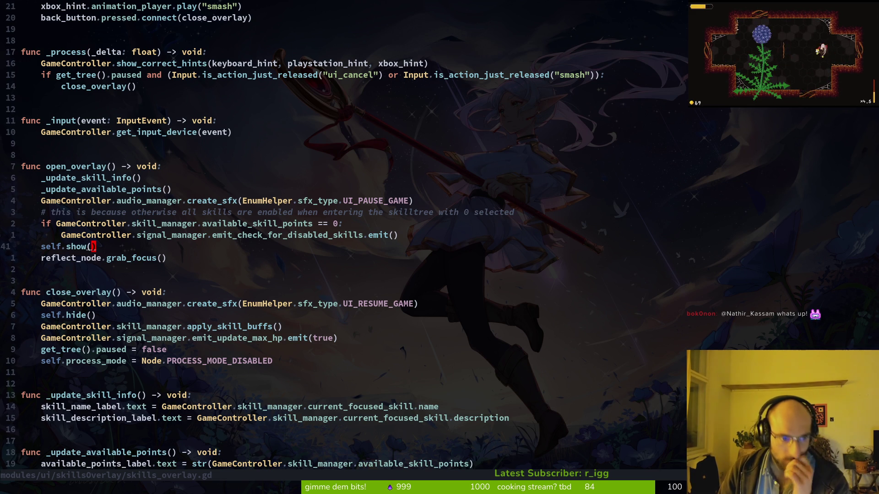
Step: Move self.show() and reflect_node.grab_focus() above _update_skill_info and save with :w
key(shift+v)
key(j)
key(shift+k)
key(shift+k)
key(shift+k)
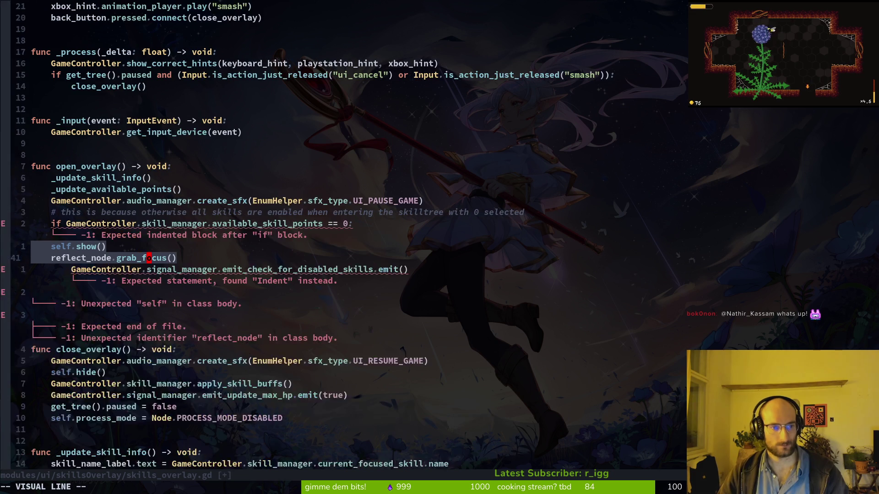
key(shift+k)
key(shift+k)
key(Escape)
text(:w)
key(Return)
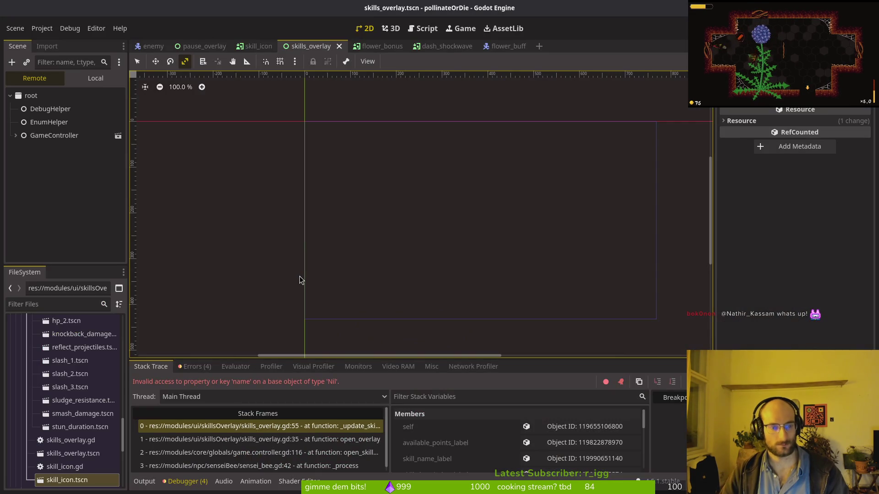
Step: Stop the crashed game, relaunch it, and open the skills overlay with E
key(F8)
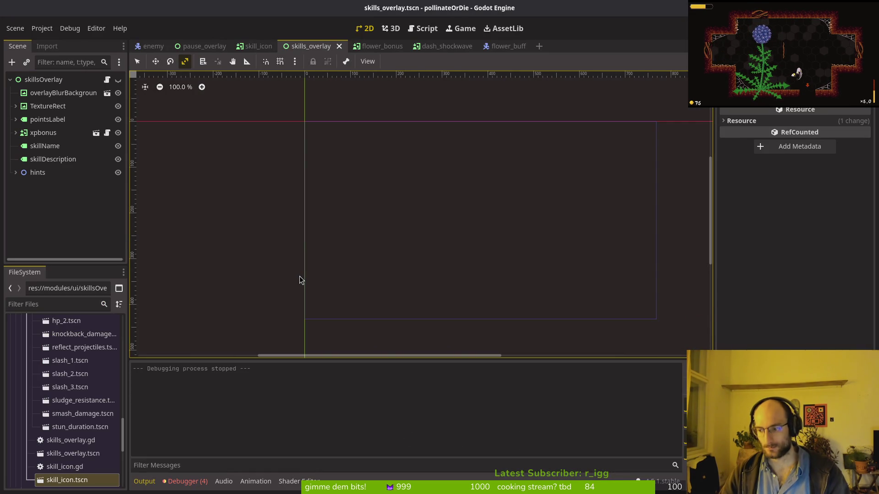
key(F5)
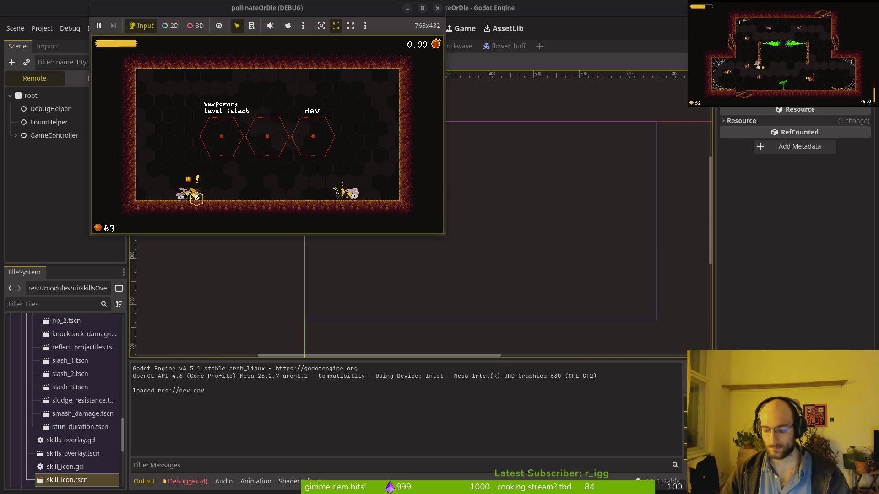
key(e)
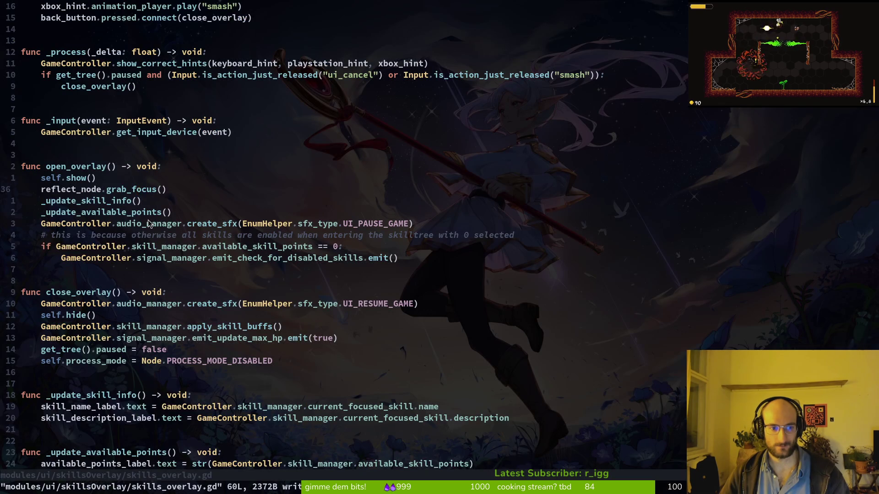
Step: Append '= load' to the current_focused_skill: SkillData declaration in skill.manager.gd
key(ctrl+o)
key(A)
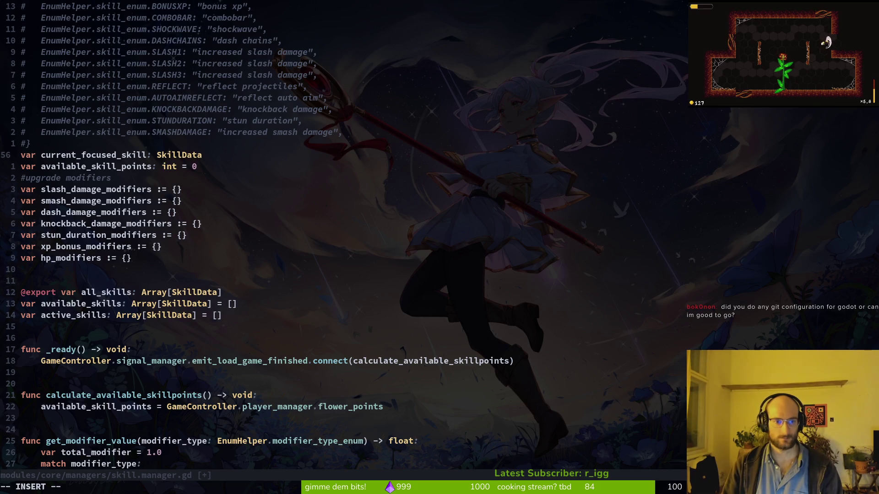
text(= )
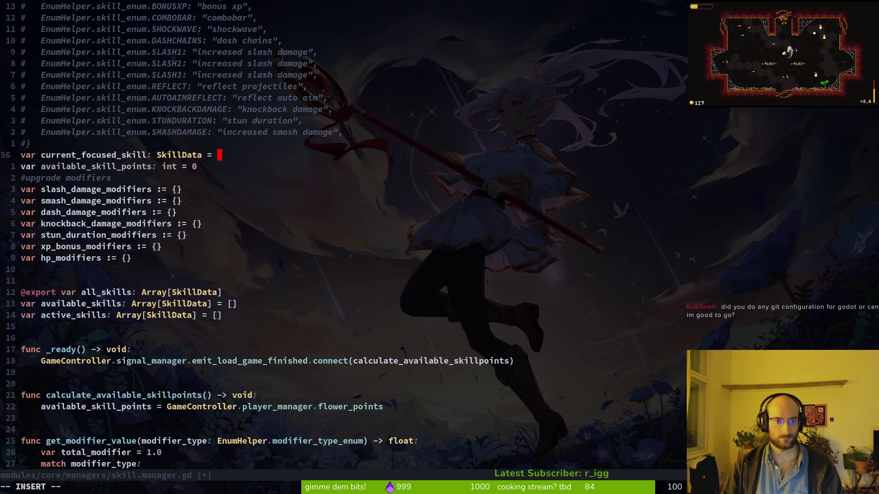
text(load)
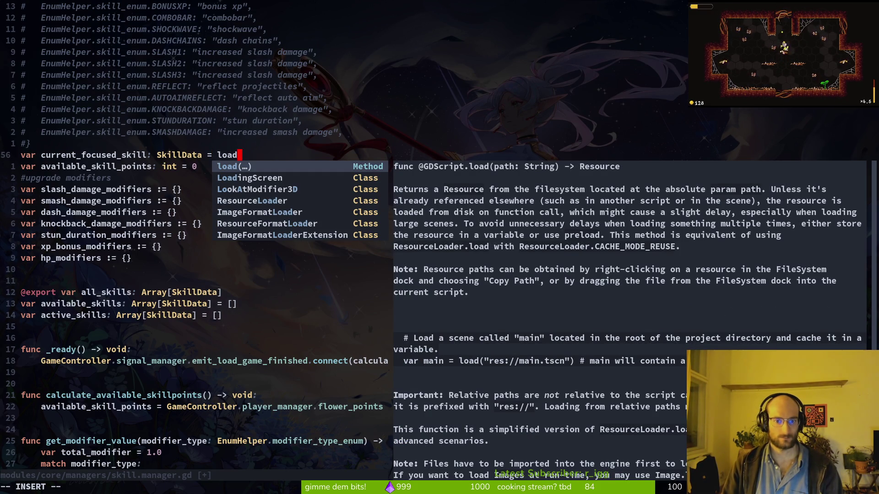
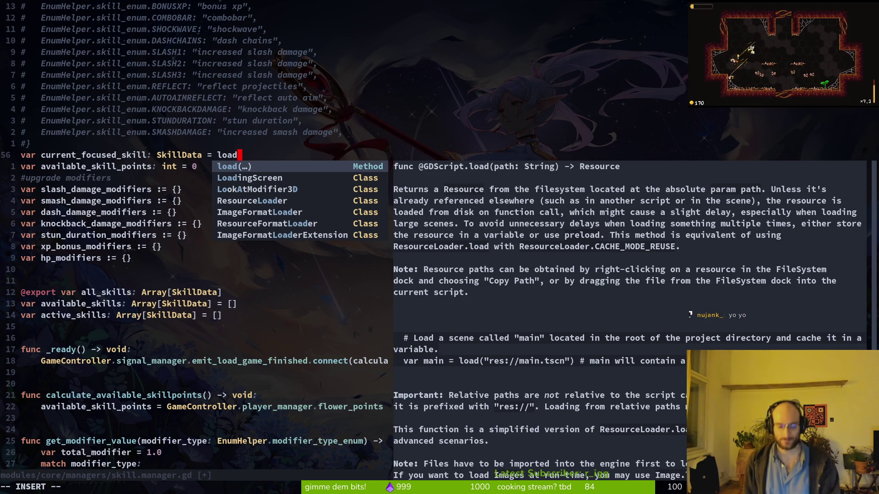
Step: Look for .gitignore with the fuzzy file finder and the git-files list, then close both
key(Escape)
key(space)
key(f)
key(f)
text(gii)
text(p)
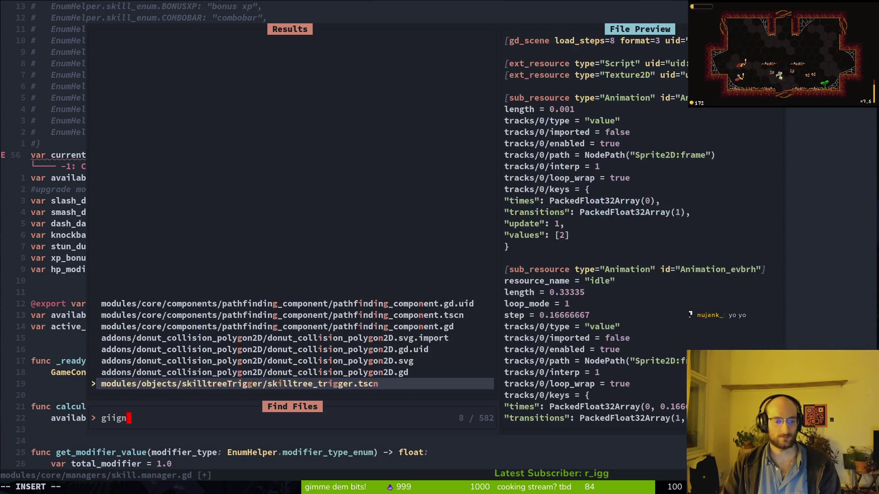
text(o)
key(Escape)
key(ctrl+p)
text(f)
key(Escape)
key(Escape)
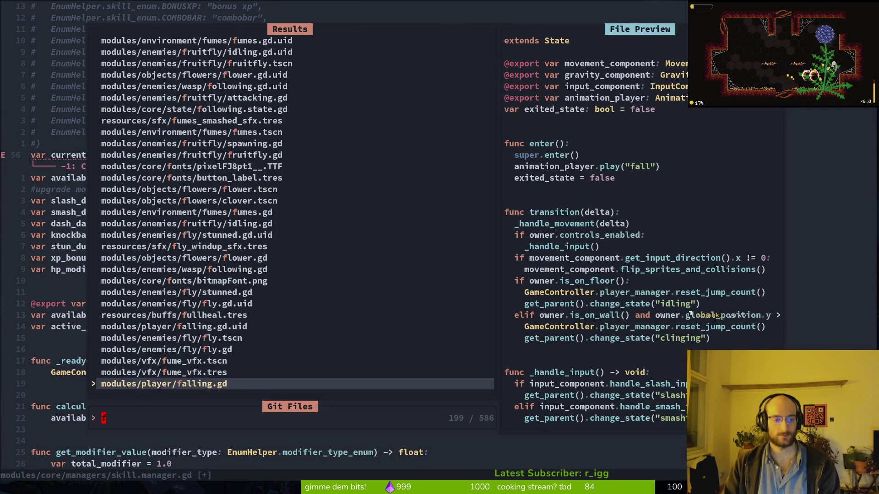
Step: Browse up to the project root in netrw and open .gitignore
key(minus)
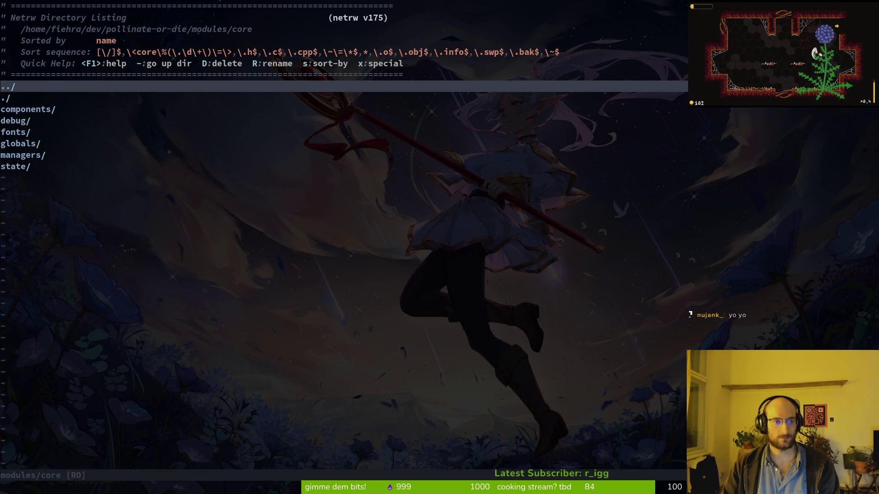
key(minus)
key(minus)
key(j)
key(j)
key(j)
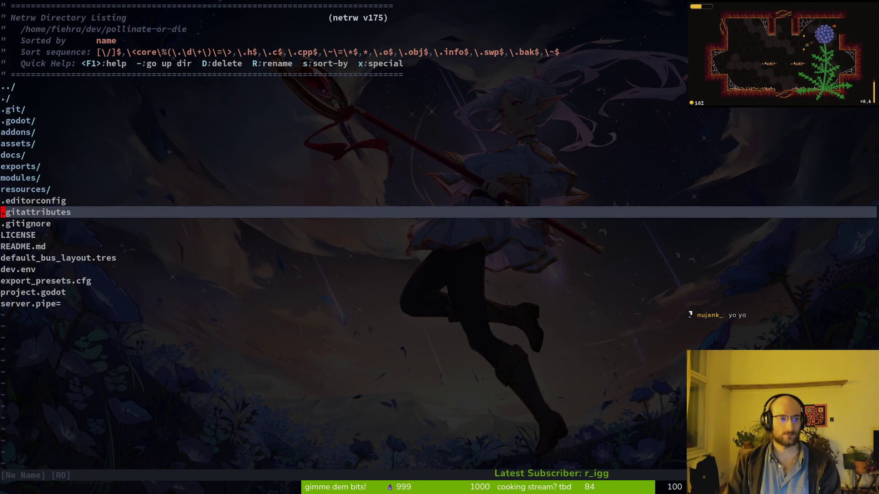
key(j)
key(Return)
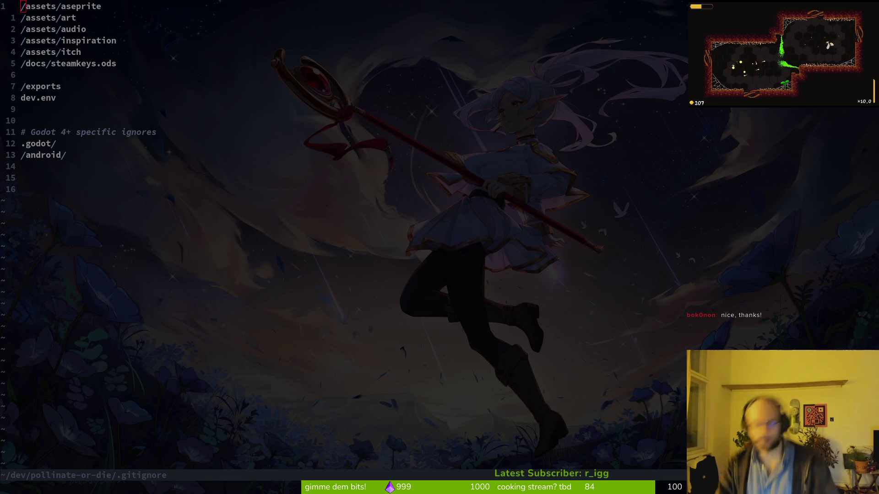
key(space)
Step: Open skills_overlay.gd by searching 'ski overlay' in the file finder
key(f)
key(f)
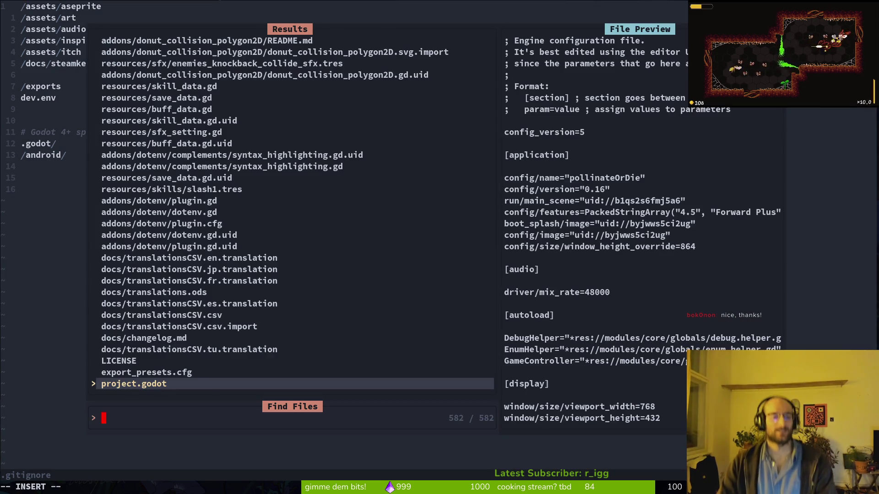
text(ski overlay)
key(Return)
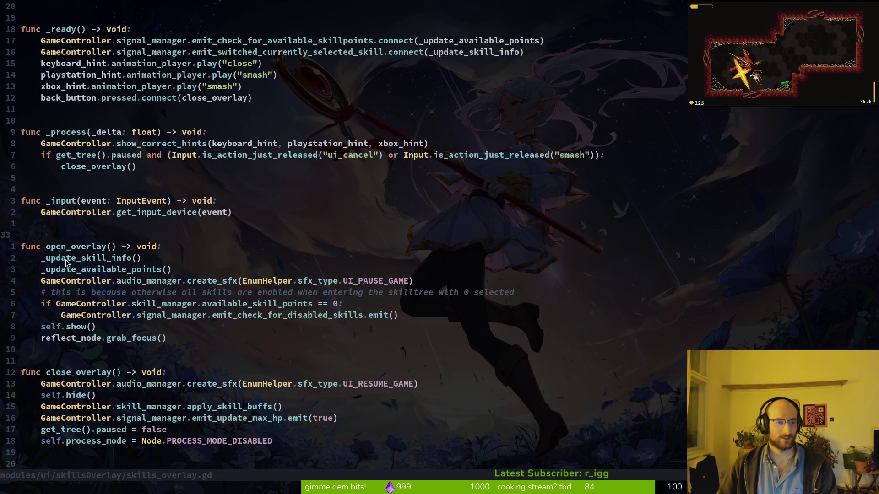
Step: Comment out the _update_skill_info() call in open_overlay with # and save the script
drag(42, 258, 138, 259)
key(Escape)
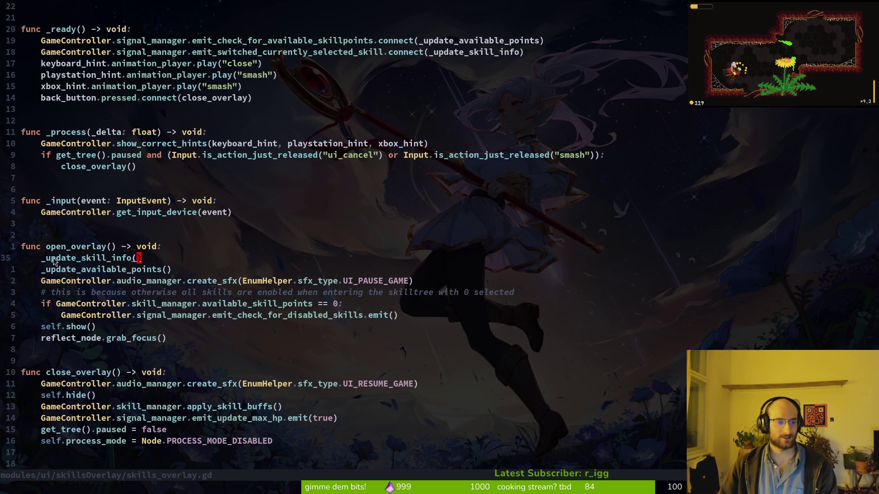
text(#)
key(Escape)
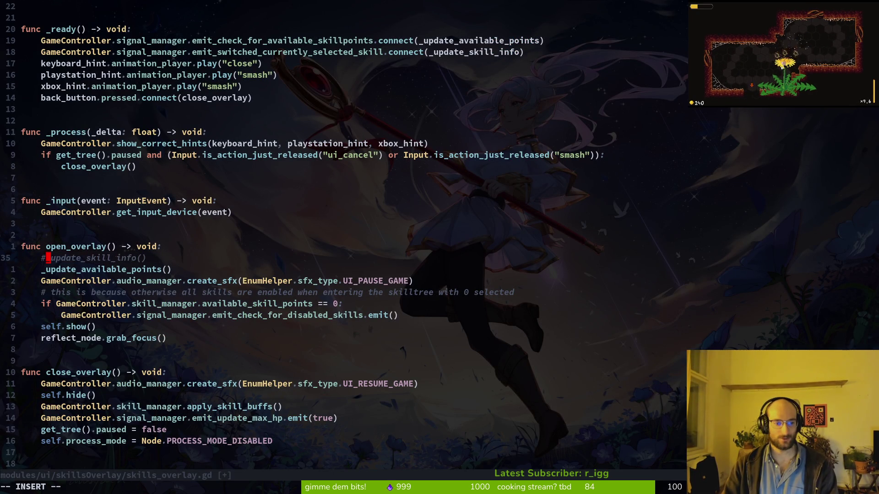
text(:w)
key(Return)
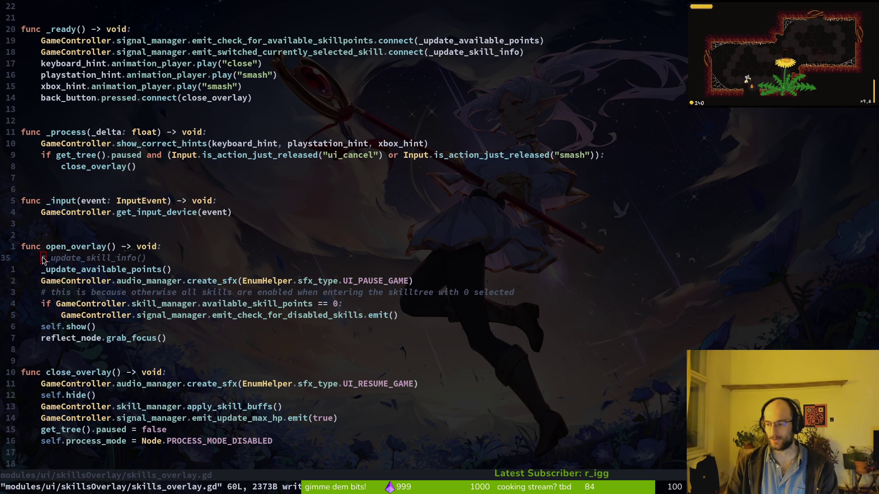
key(F5)
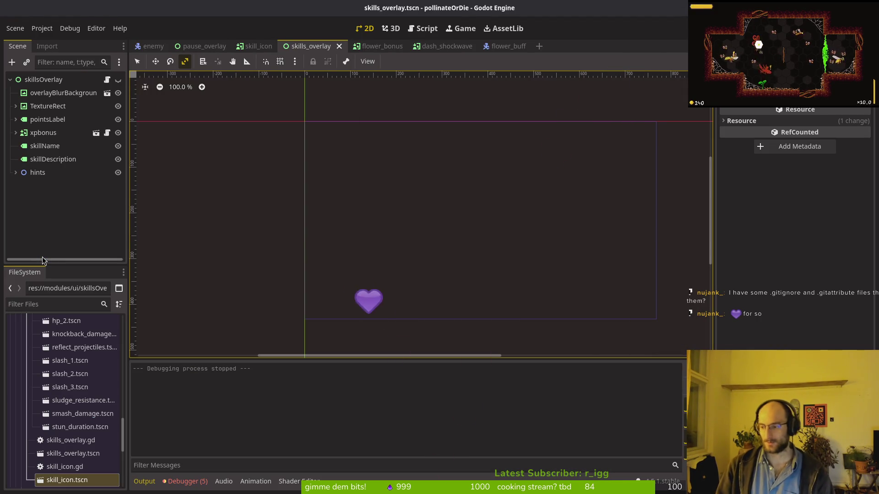
Step: Run the game, load the save and walk to the sensei bee, hitting the null grab_focus error in open_overlay
key(F5)
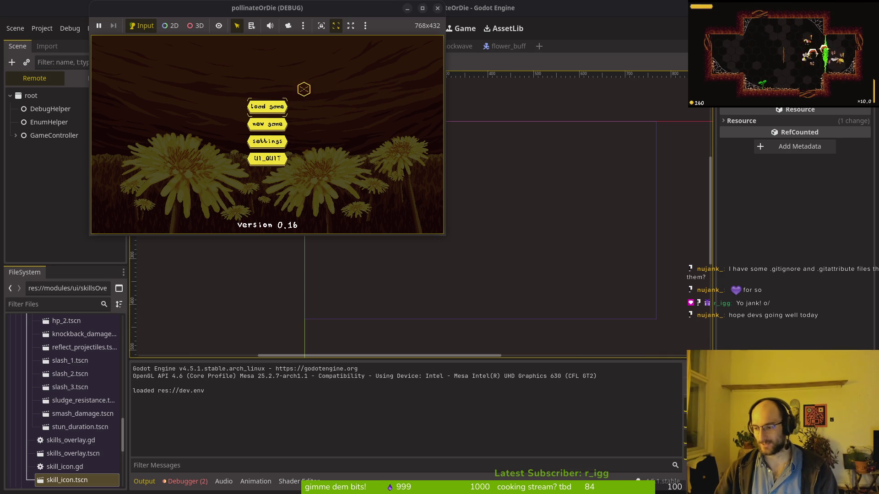
click(267, 106)
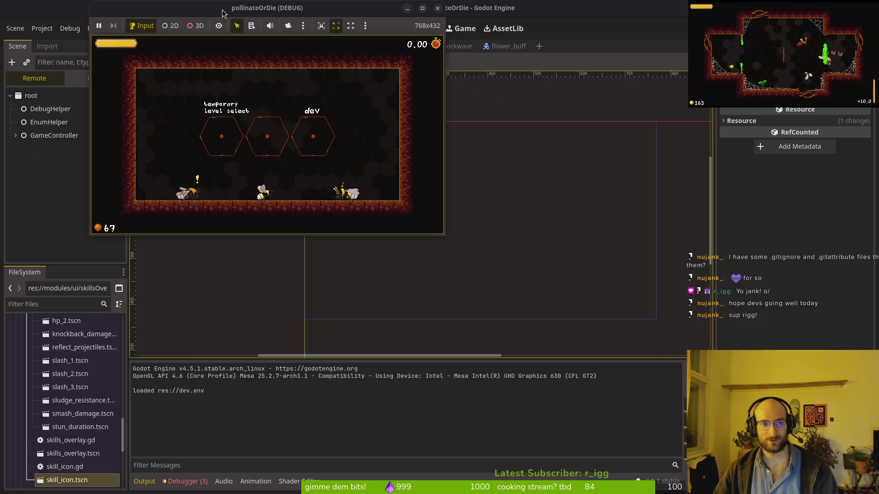
key(Left)
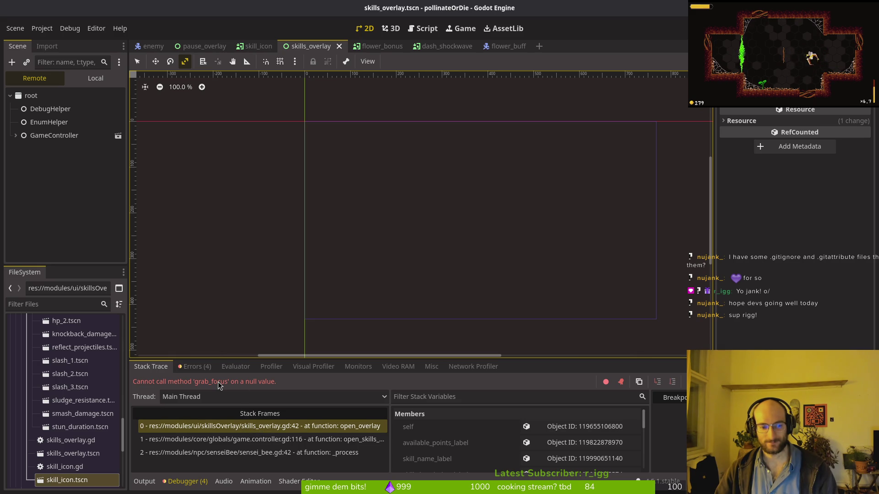
key(F5)
key(e)
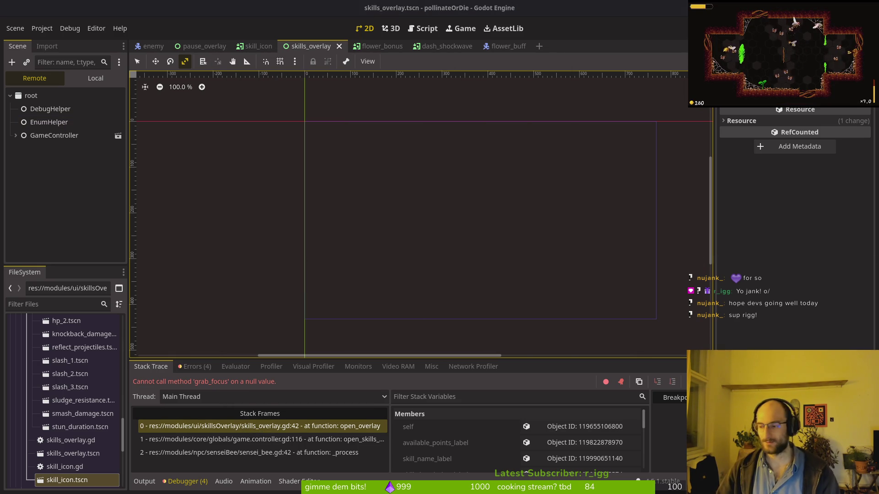
key(alt+Tab)
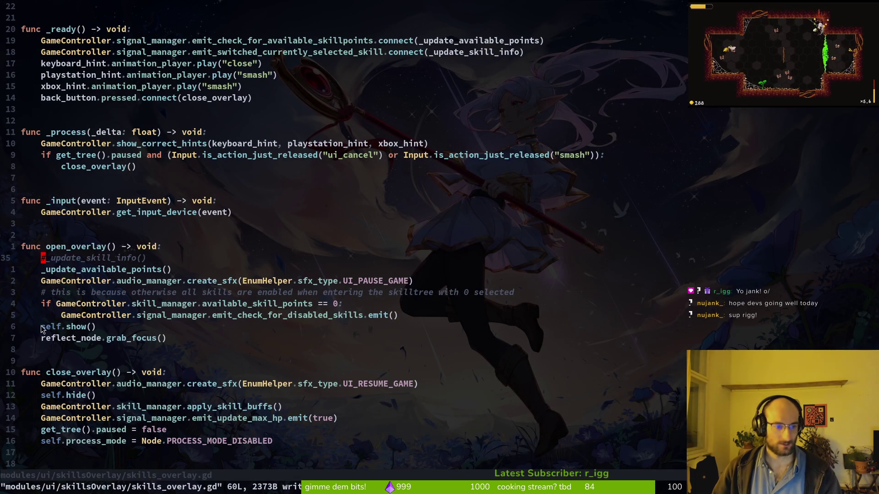
Step: Change reflect_node's path from $reflectProjectiles to $xpbonus/combobar and save skills_overlay.gd
scroll(115, 114, up, 4)
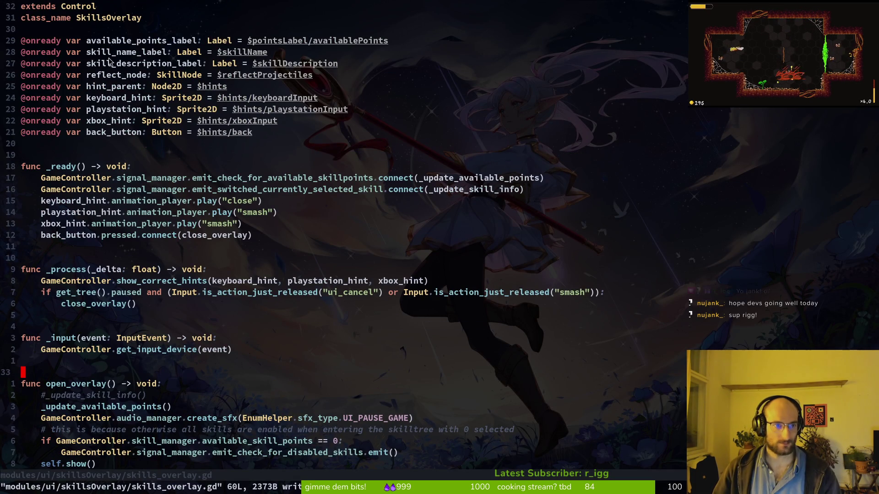
key(2)
key(6)
key(k)
text(ciw)
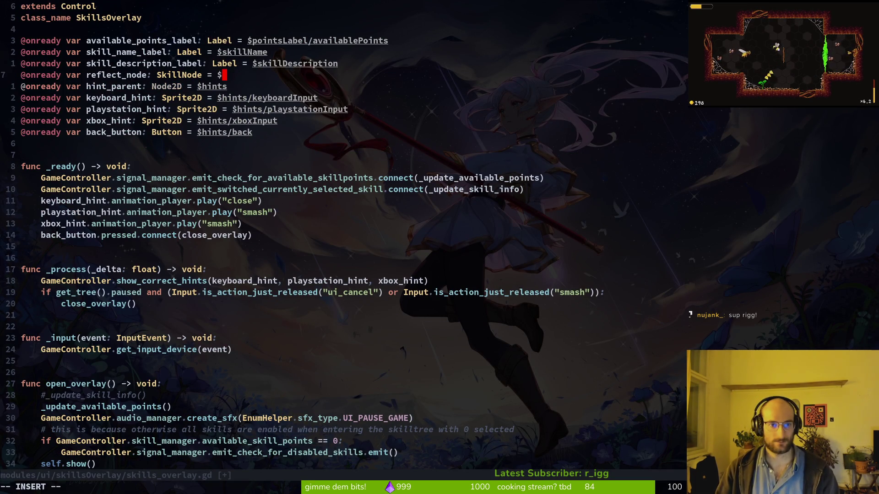
text(bo)
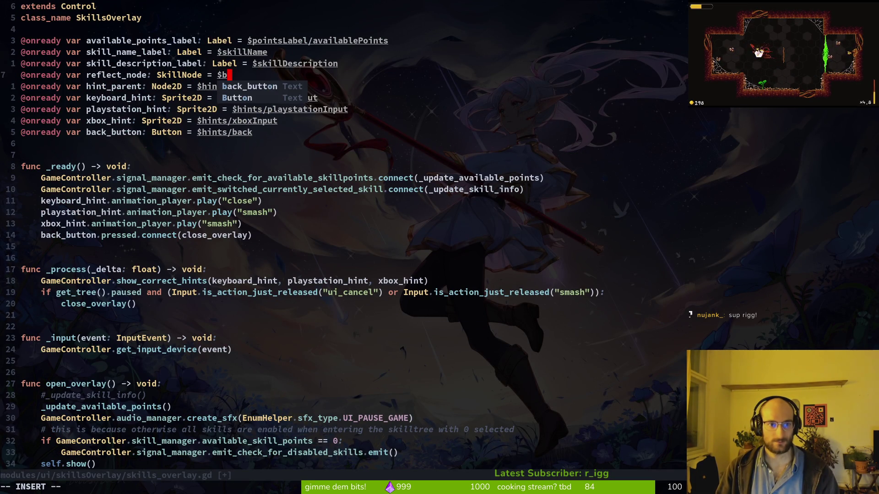
key(BackSpace)
key(BackSpace)
text(combo)
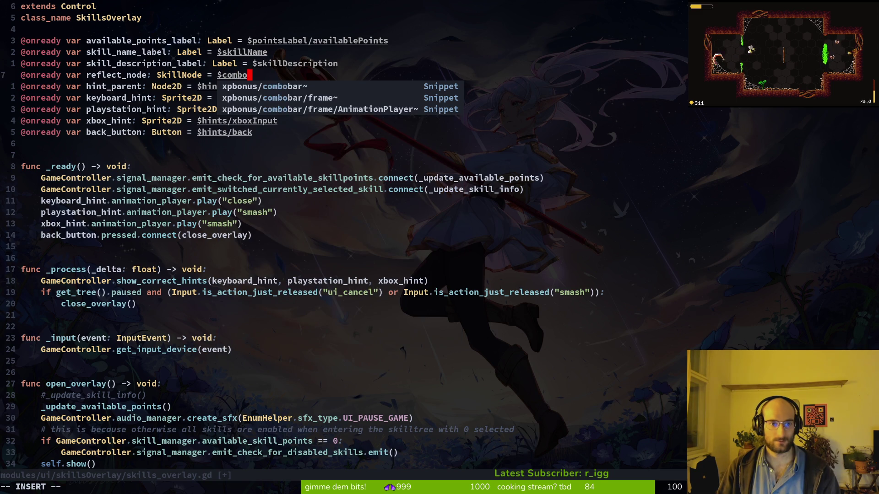
key(Return)
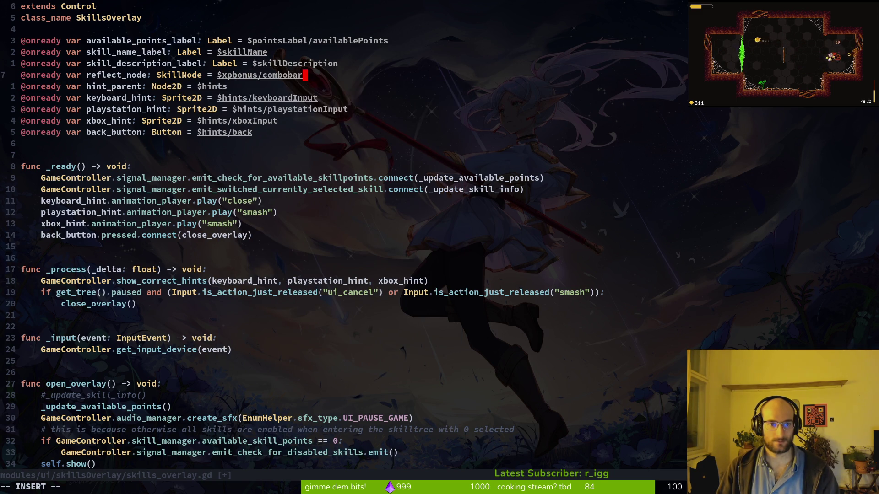
key(BackSpace)
key(BackSpace)
key(BackSpace)
key(BackSpace)
key(Escape)
text(:w)
key(Return)
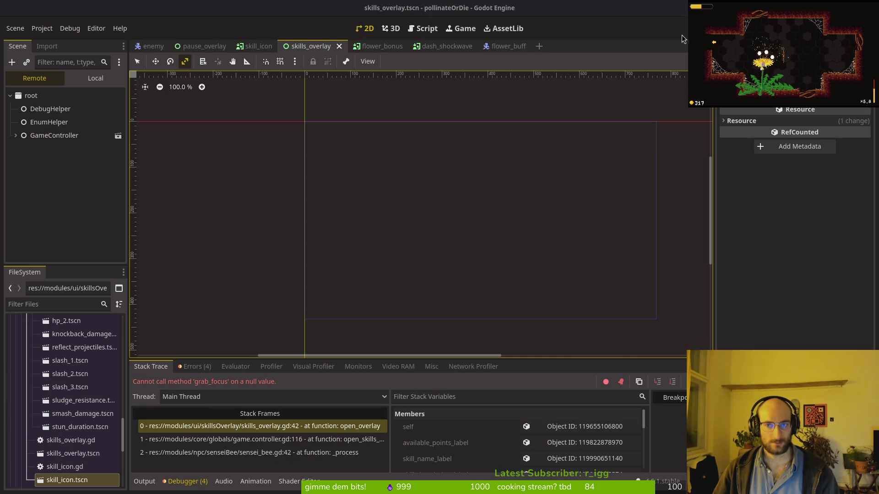
Step: Run the game, load the save, open the skills overlay and toggle combobar, triggering the skill_enum error at skill_icon.gd:67
key(F5)
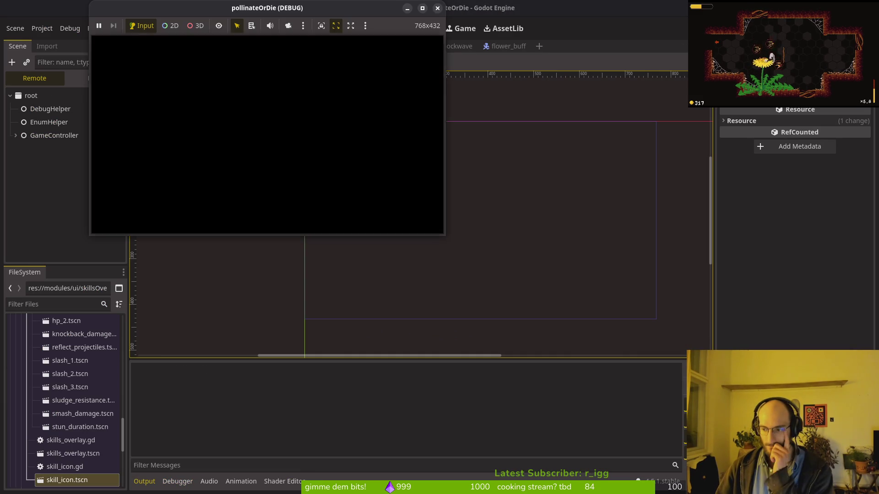
click(277, 108)
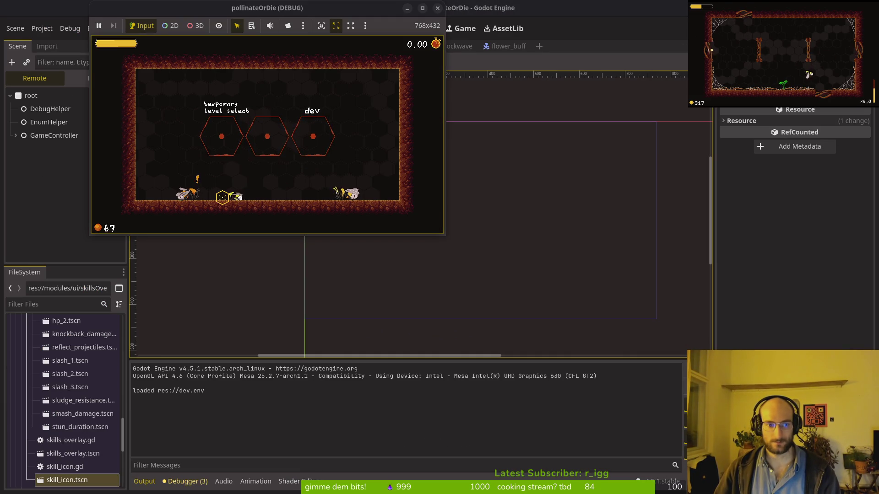
key(Tab)
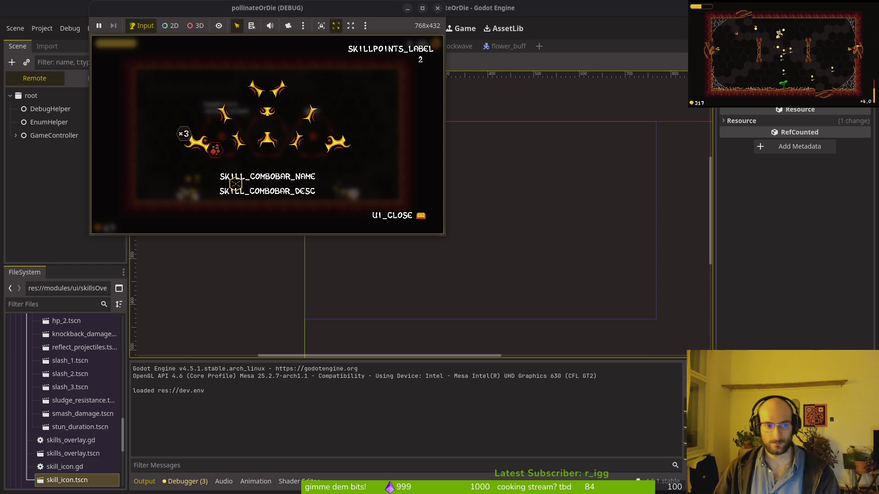
click(213, 148)
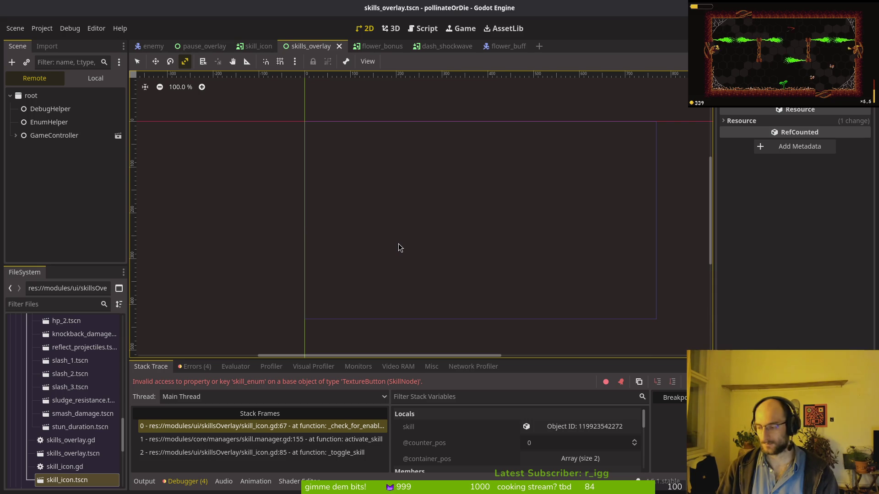
key(alt+Tab)
Step: Open skill_icon.gd and go to the failing skill_enum access on line 67
key(space)
key(f)
key(f)
text(skillico)
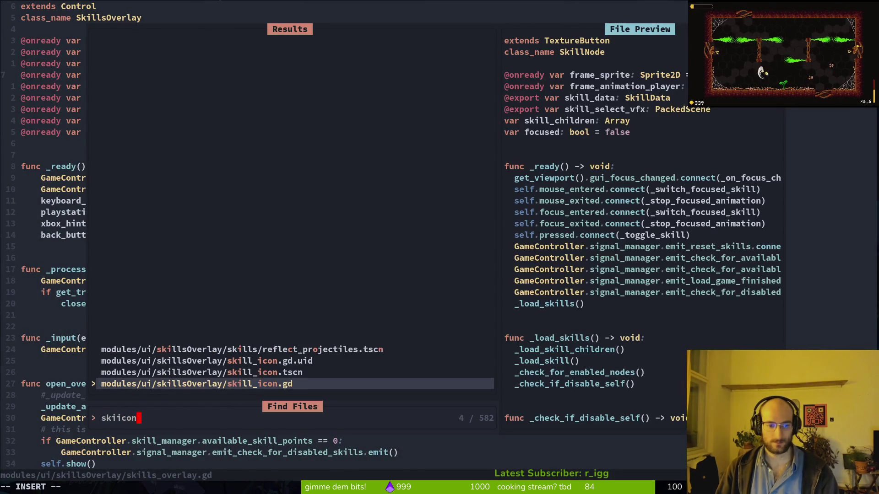
key(Return)
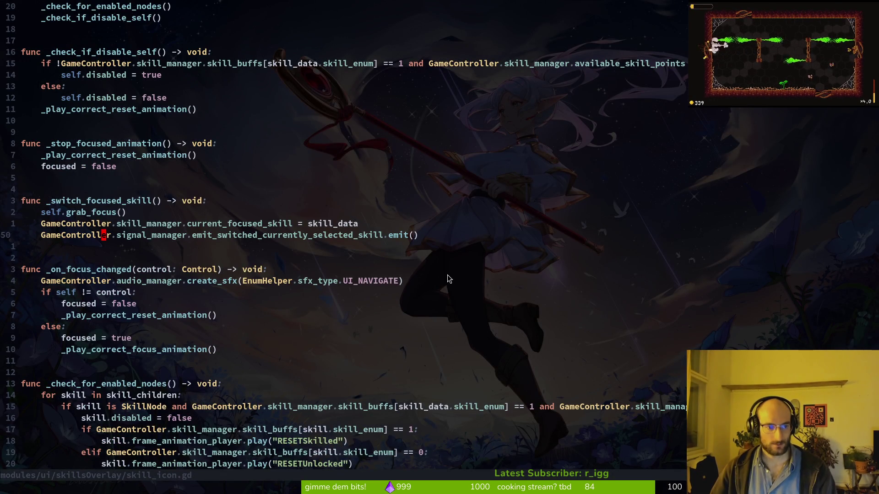
key(ctrl+d)
key(k)
key(k)
key(k)
key(shift+v)
key(y)
key(w)
key(w)
key(w)
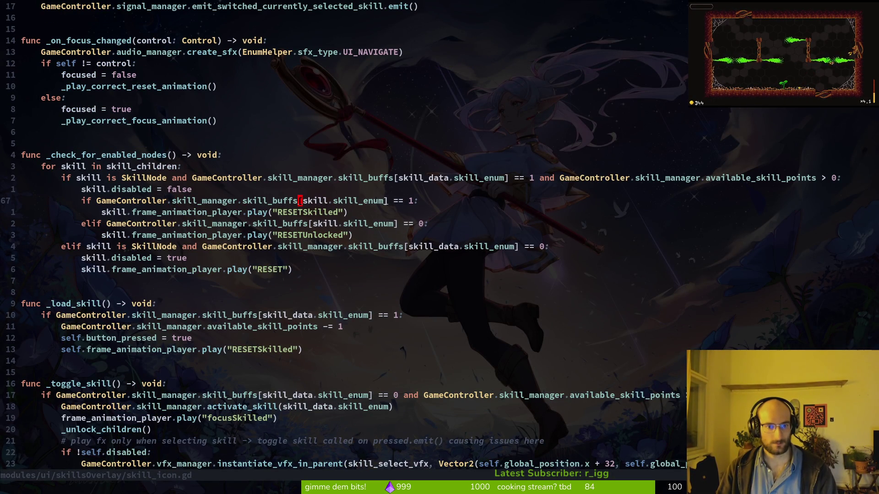
key(i)
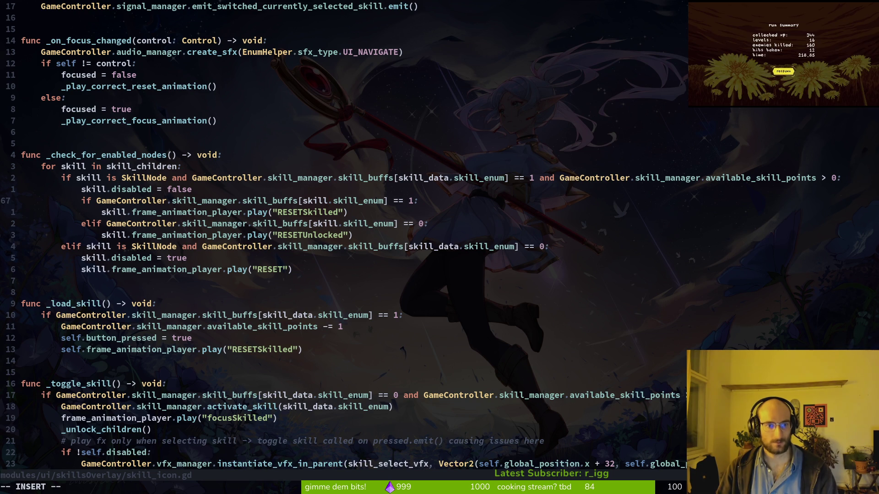
key(Escape)
key(k)
key(k)
key(k)
Step: Search the project for skill_children, then close the results
key(space)
key(s)
key(w)
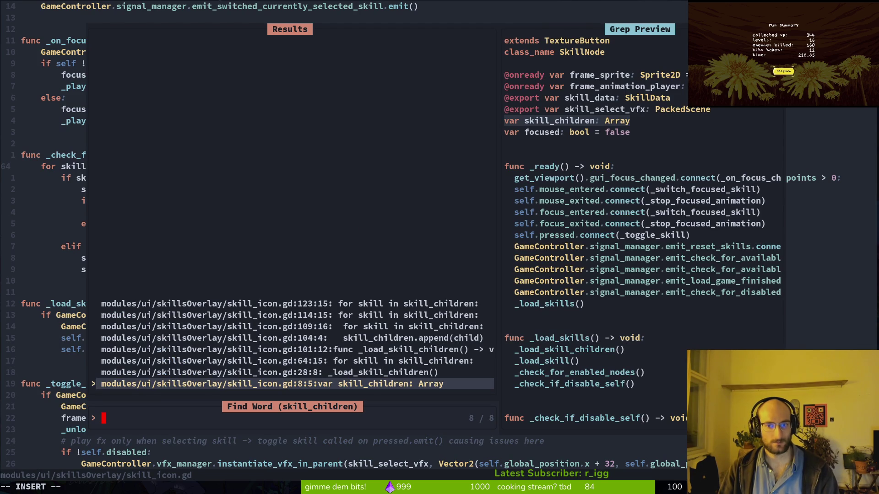
key(Escape)
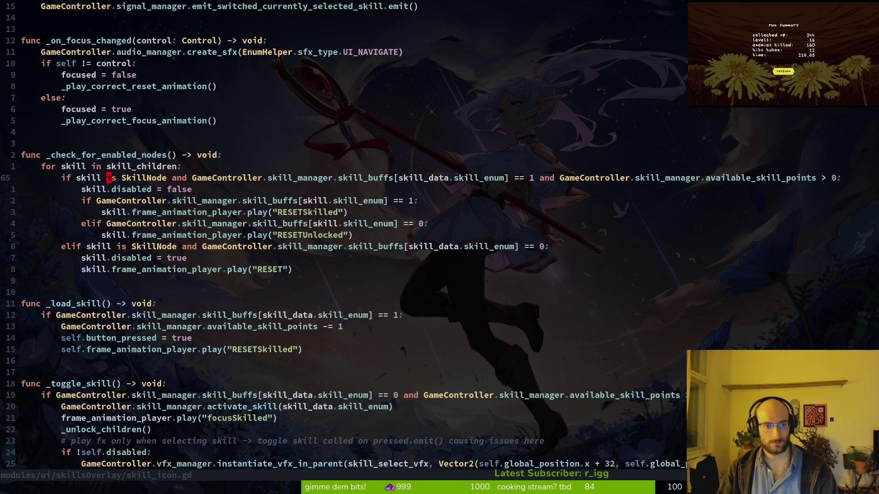
Step: Rewrite line 67's skill_buffs key as skill.skill_data.skill_enum and save
key(w)
key(w)
key(w)
key(j)
key(j)
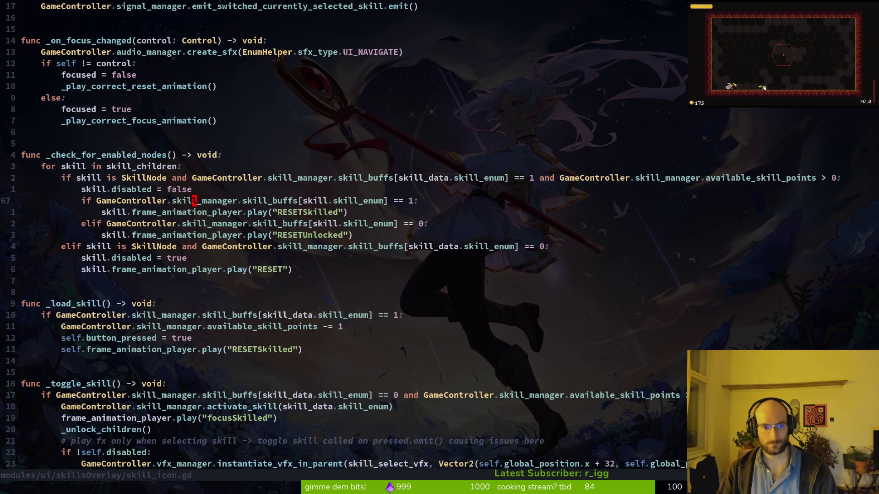
key(w)
key(w)
key(c)
key(w)
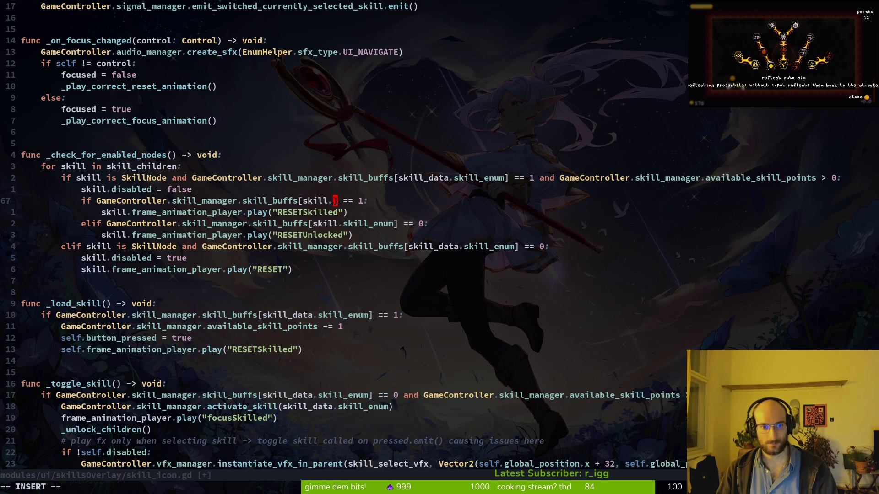
text(skki)
key(BackSpace)
key(BackSpace)
key(BackSpace)
text(i)
key(ctrl+n)
key(ctrl+n)
key(Return)
text(.)
key(ctrl+n)
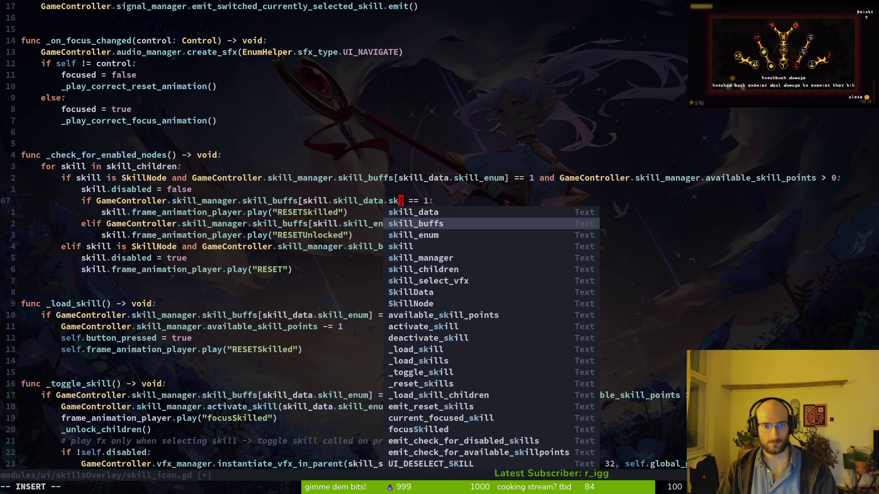
key(ctrl+n)
key(Return)
key(Escape)
text(:w)
key(Return)
key(k)
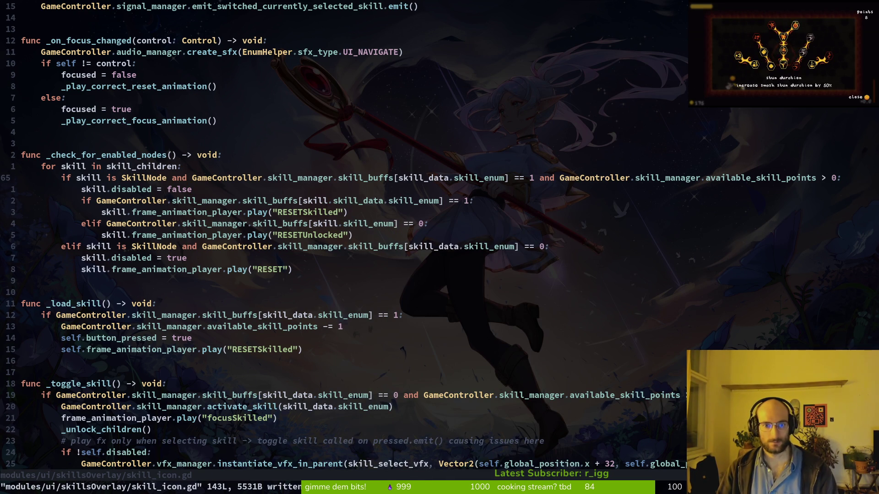
Step: Apply the same skill.skill_data.skill_enum change on lines 69 and 71 and save
key(j)
key(j)
key(j)
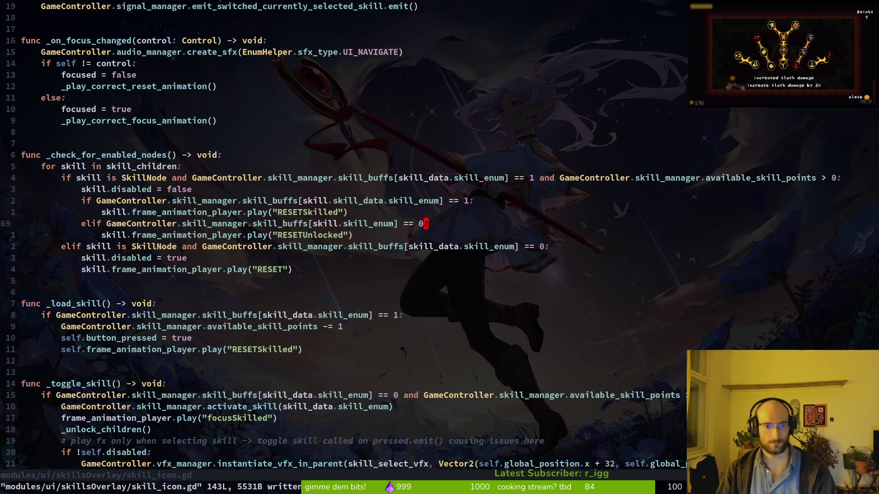
key(b)
key(b)
text(i.ski)
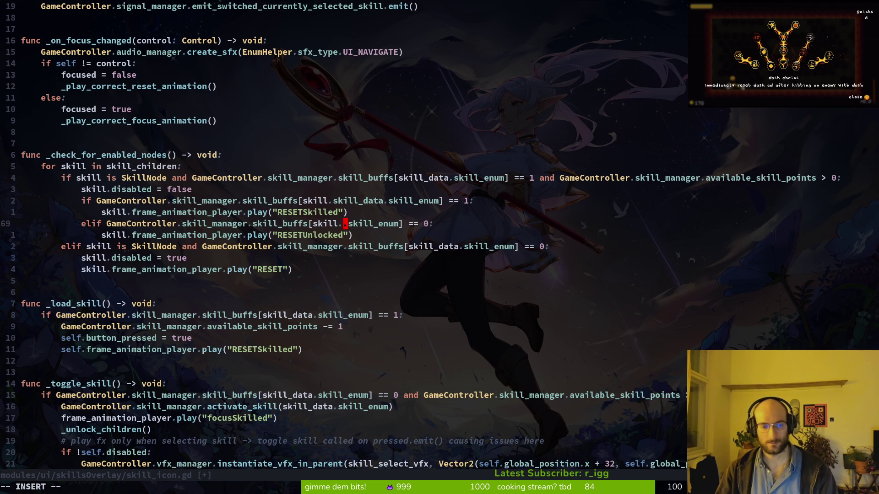
key(Return)
text(data.skill_)
key(j)
key(j)
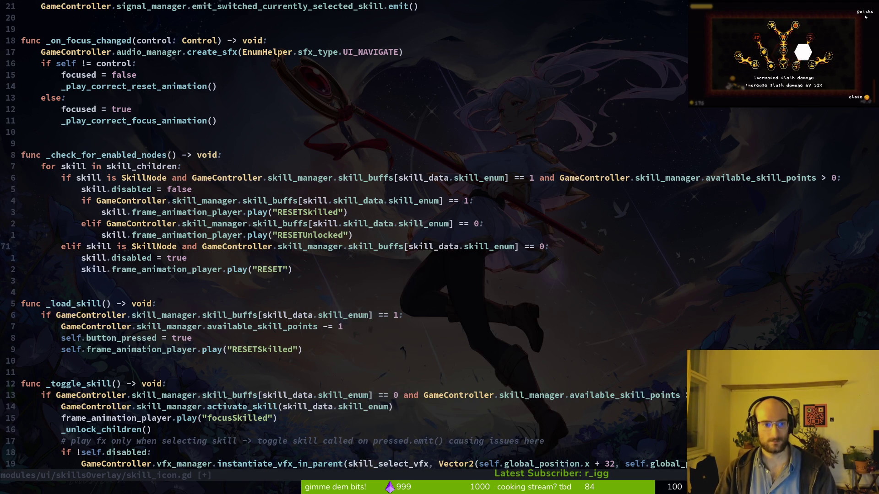
key(k)
key(k)
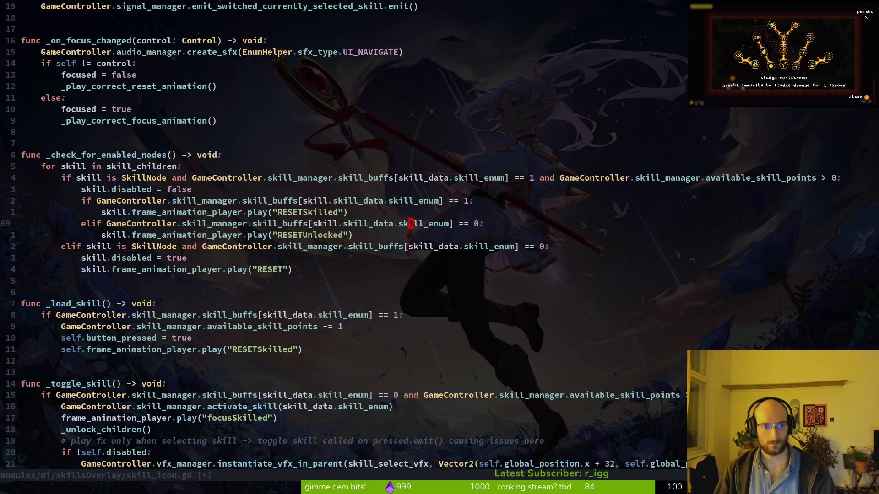
key(j)
key(j)
text(iskill.)
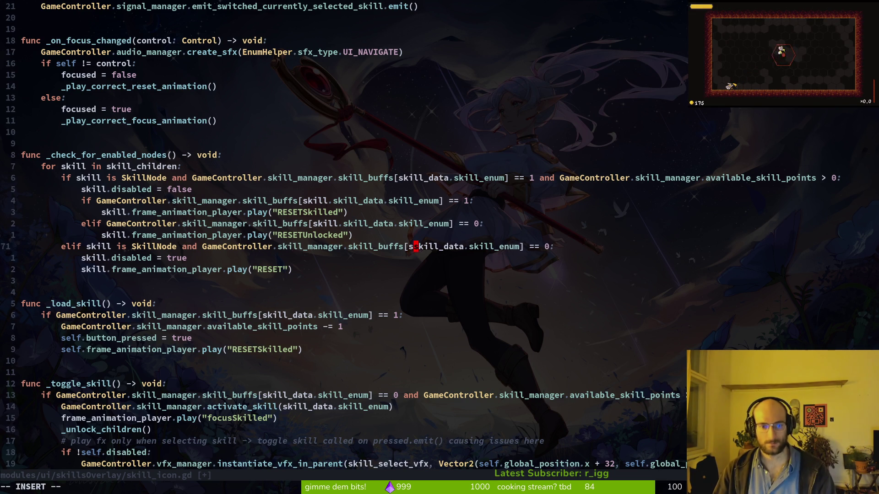
key(Escape)
text(:w)
key(Return)
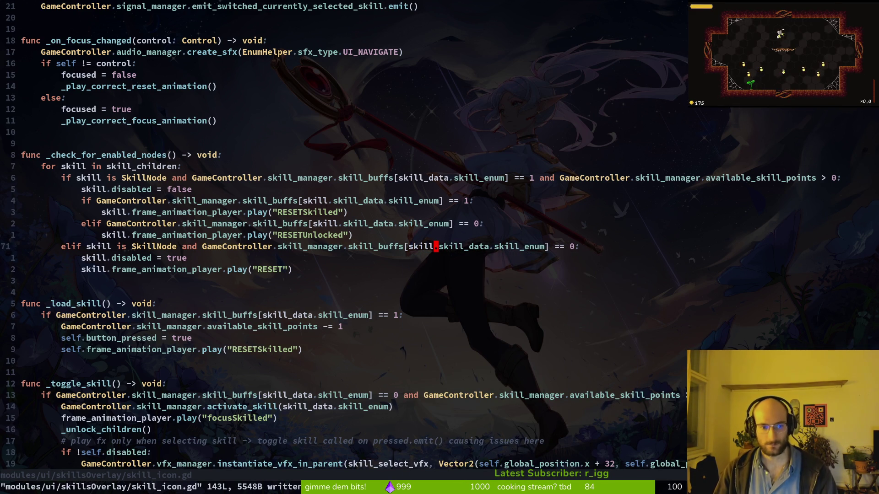
key(b)
key(b)
key(b)
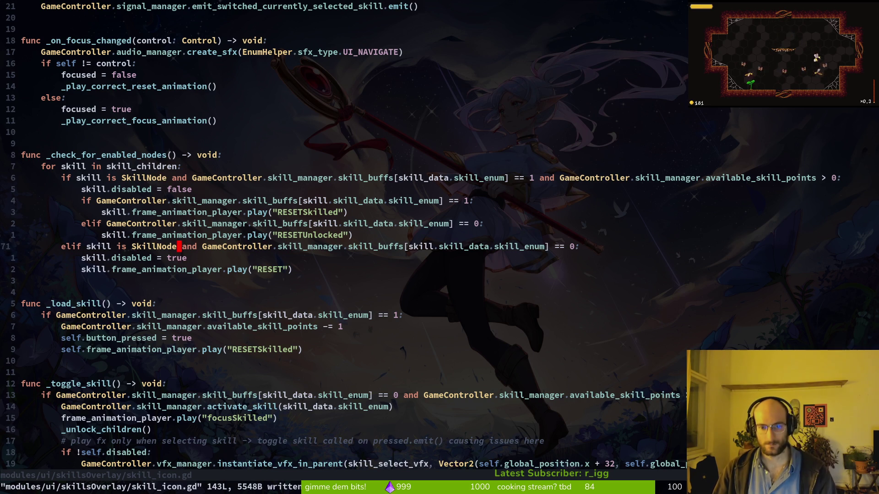
key(k)
key(k)
key(k)
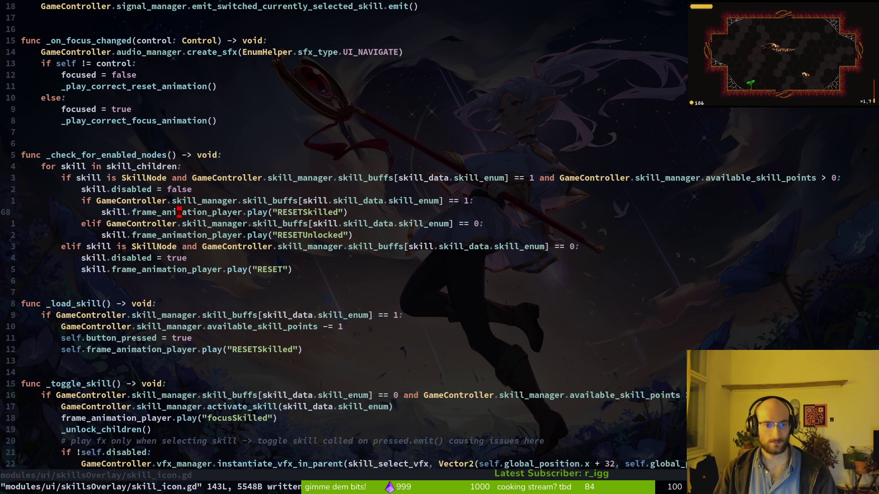
key(alt+Tab)
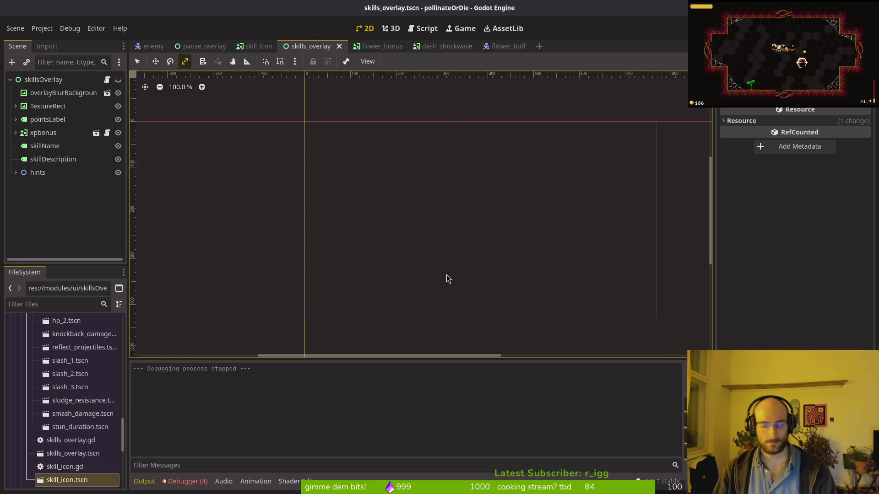
Step: Run the game, buy and refund the combo bar skill in the skills overlay, then stop
key(F5)
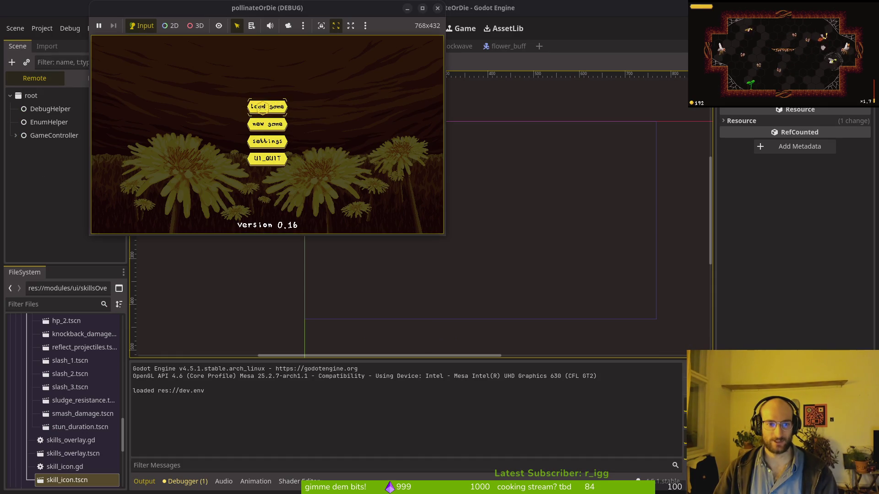
click(267, 105)
key(a)
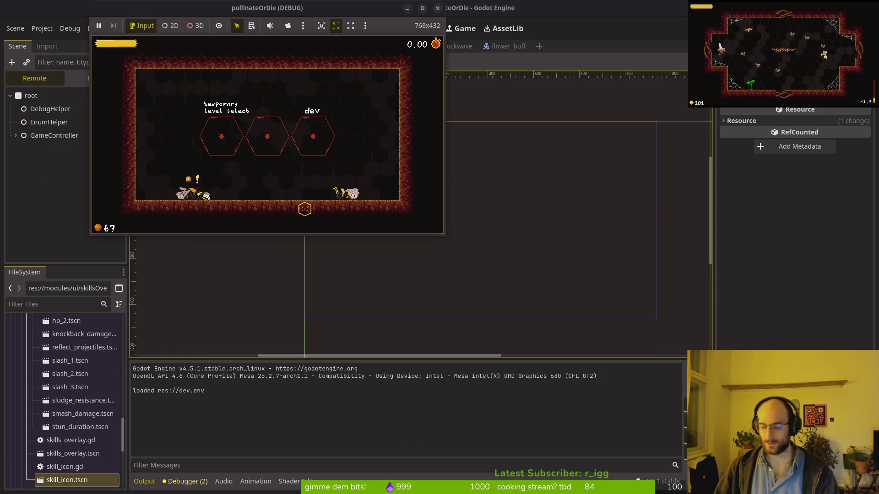
key(e)
click(216, 149)
right_click(199, 136)
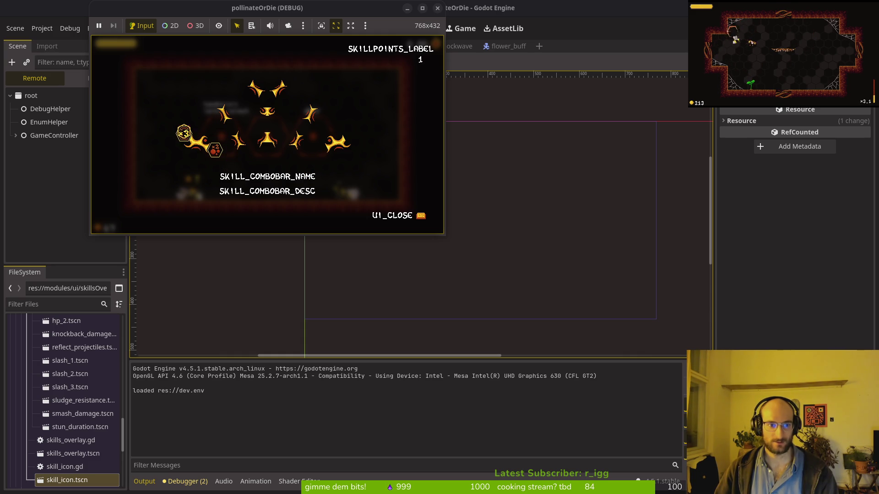
click(437, 9)
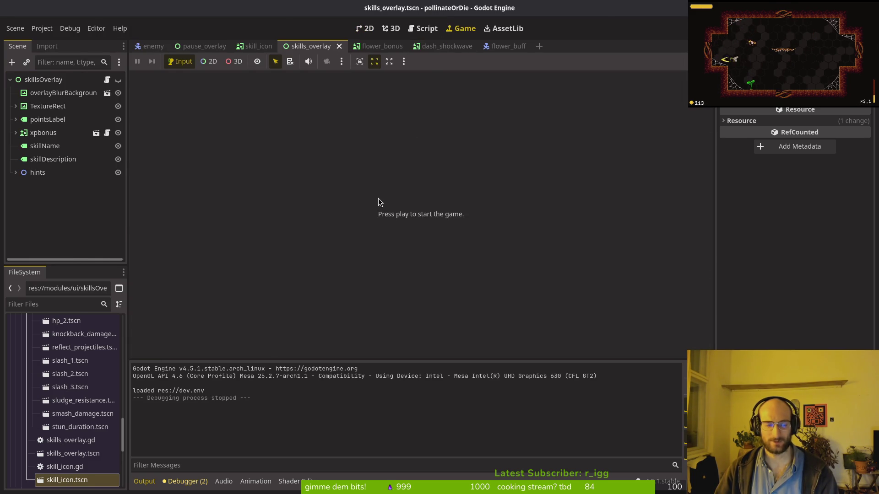
Step: Relaunch the game, buy the combo bar skill again and toggle it off
key(alt+Tab)
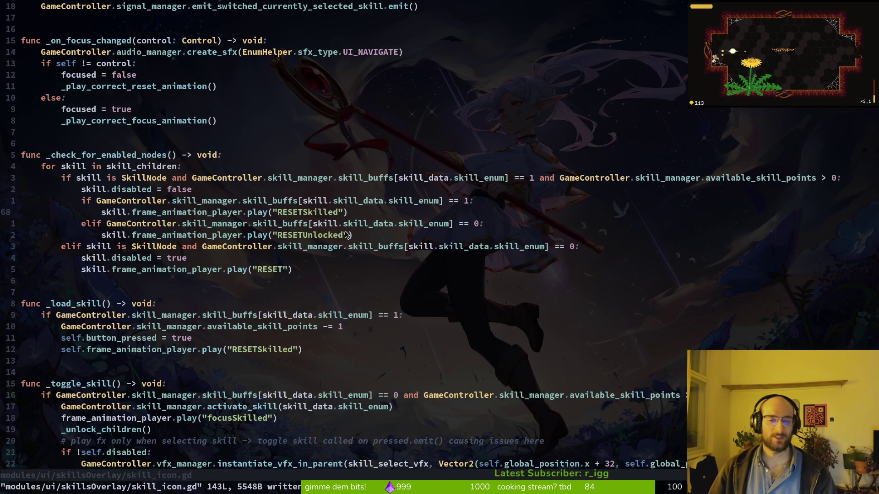
key(alt+Tab)
key(F5)
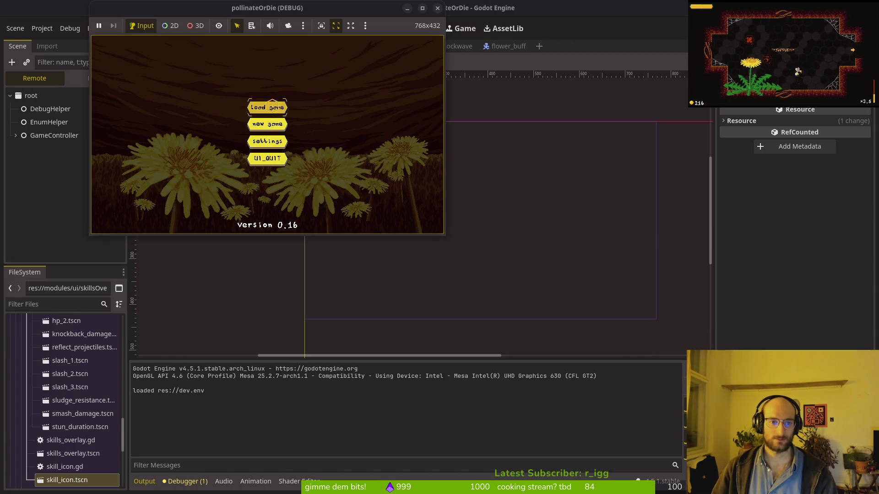
click(272, 107)
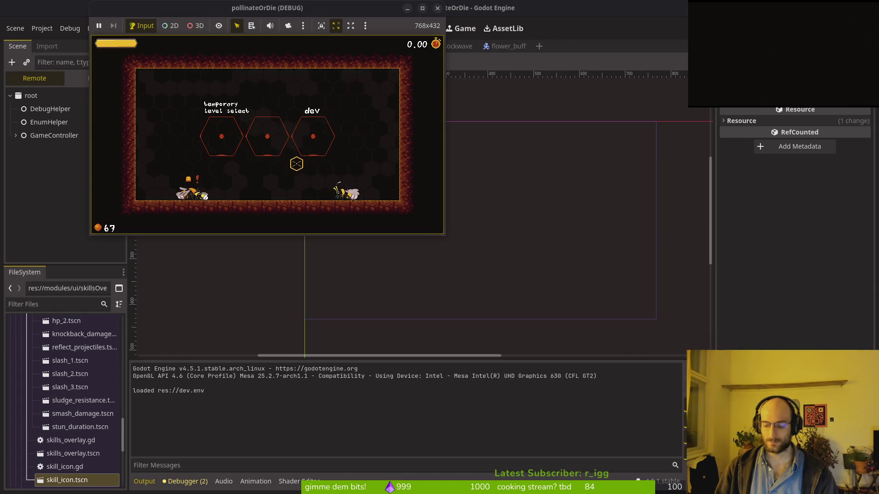
key(Tab)
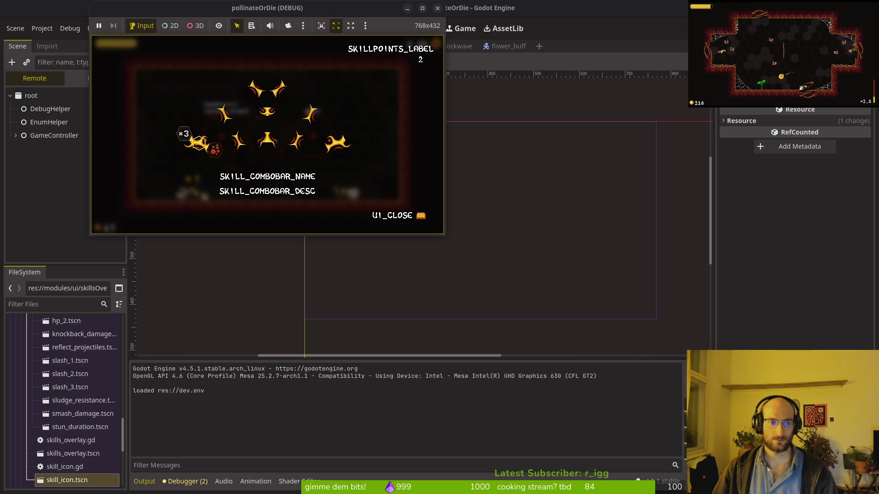
click(215, 149)
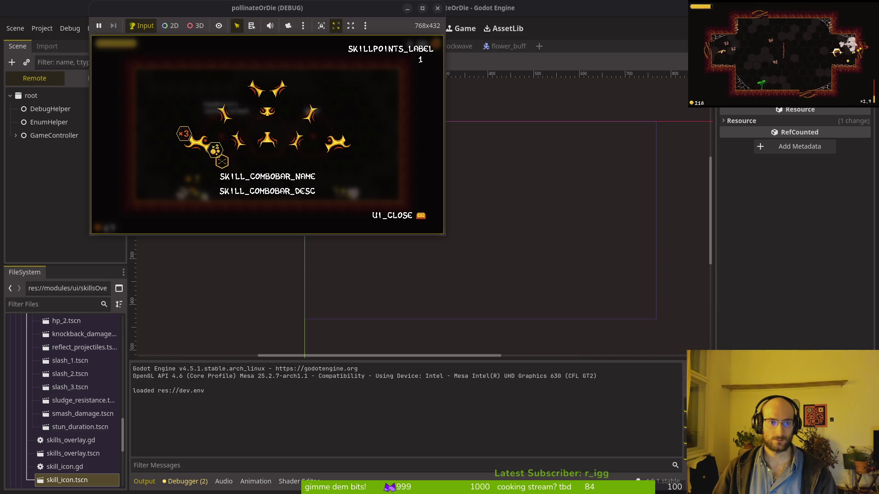
click(222, 161)
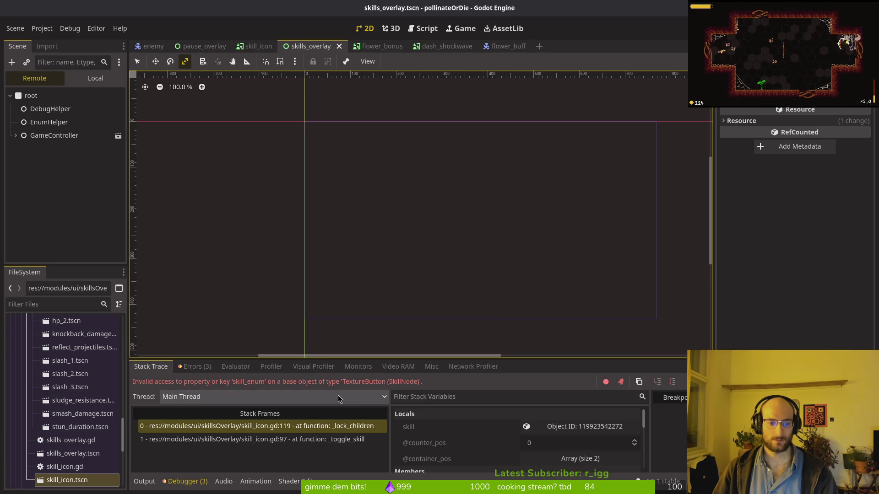
Step: Stop the debug session and read the skill_enum error's stack trace in the Errors list
key(alt+Tab)
key(F8)
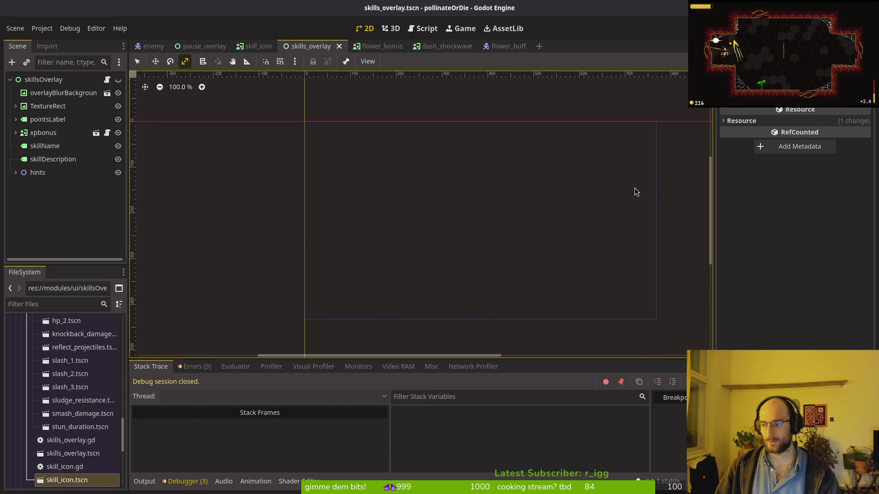
key(alt+Tab)
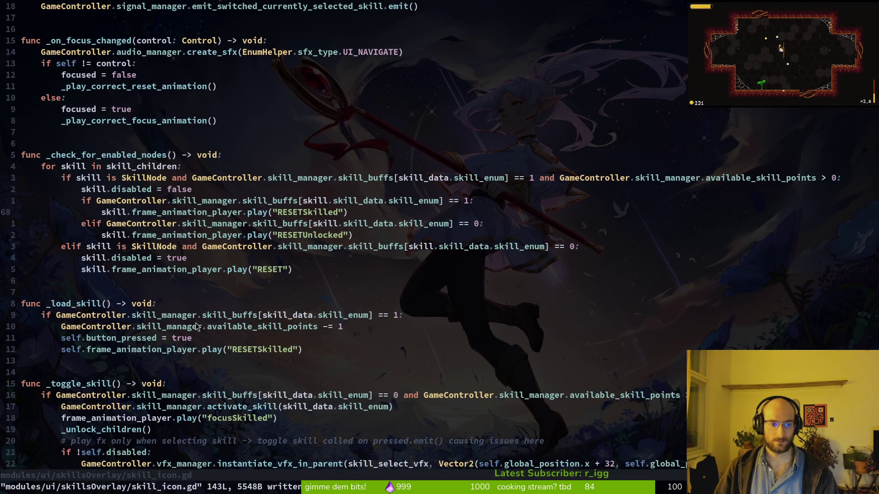
key(alt+Tab)
click(195, 368)
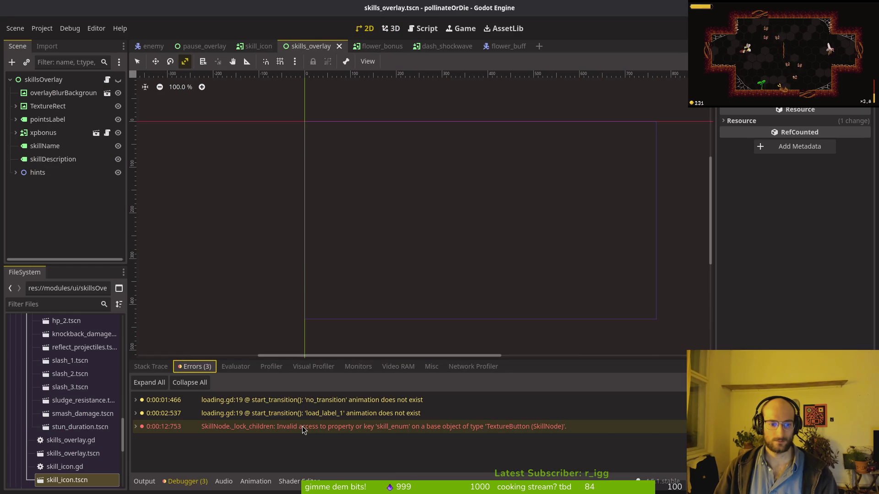
mouse_move(303, 430)
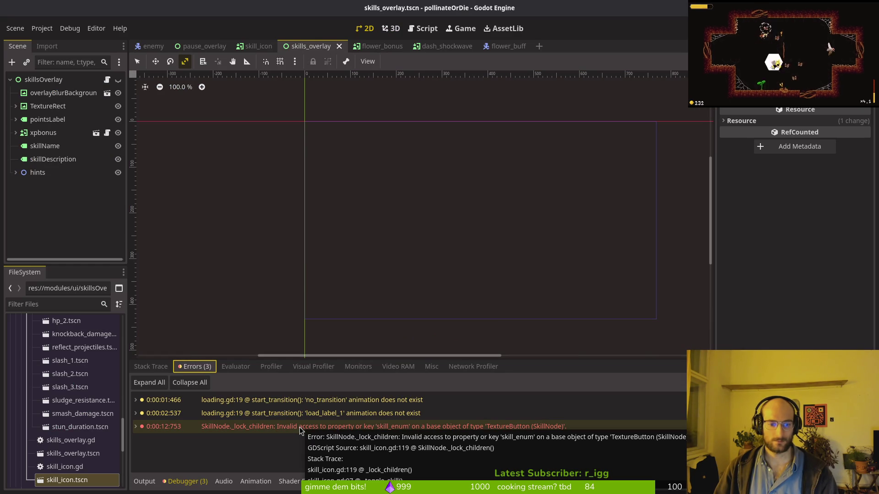
Step: Go to the _lock_children function in skill_icon.gd in Neovim
key(alt+Tab)
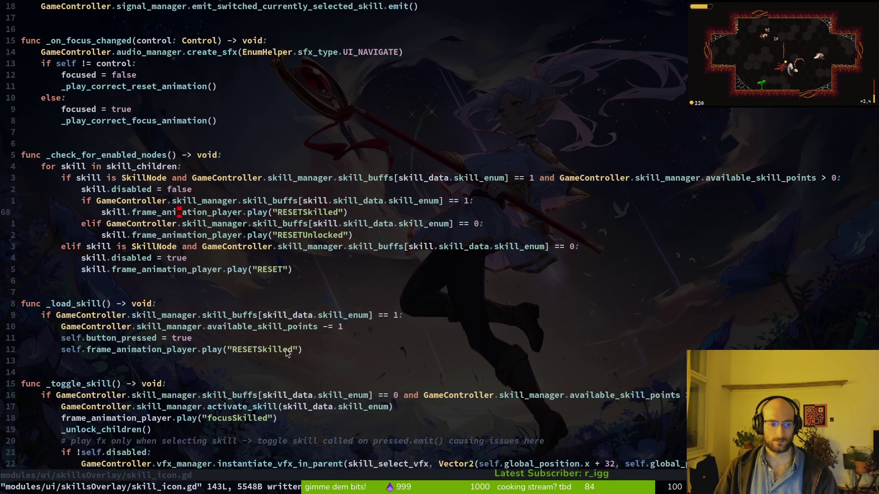
scroll(224, 329, down, 12)
click(212, 320)
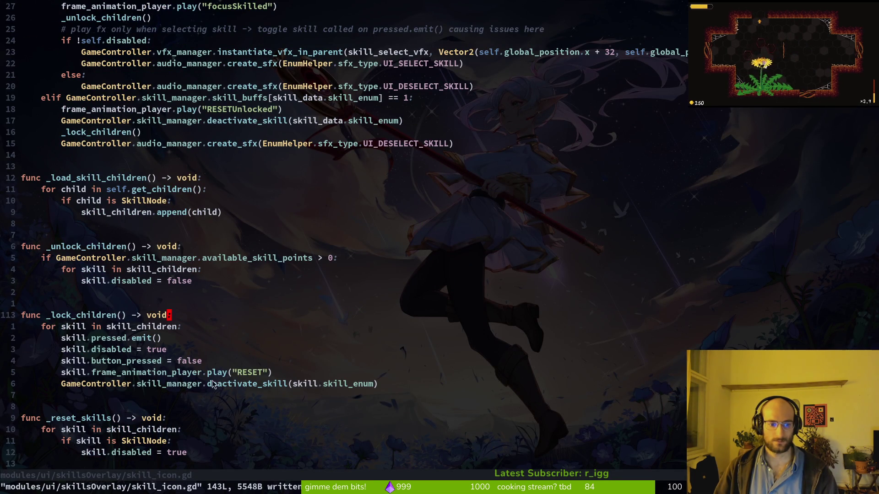
Step: Change the _lock_children lookup to read skill.skill_data and save skill_icon.gd
click(322, 387)
text(ill.skill_data.skill_)
key(Escape)
text(:write)
key(Return)
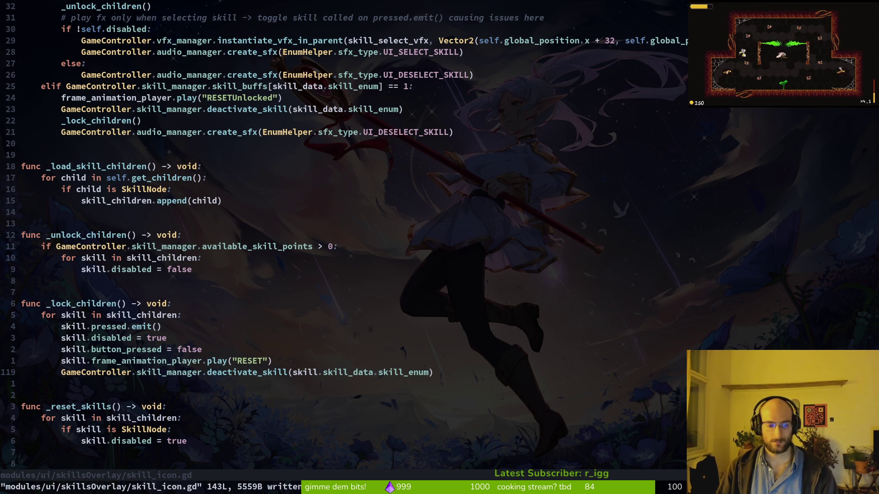
Step: Search for skill_enum and step back through its matches to line 65
text(/sk)
text(_enum)
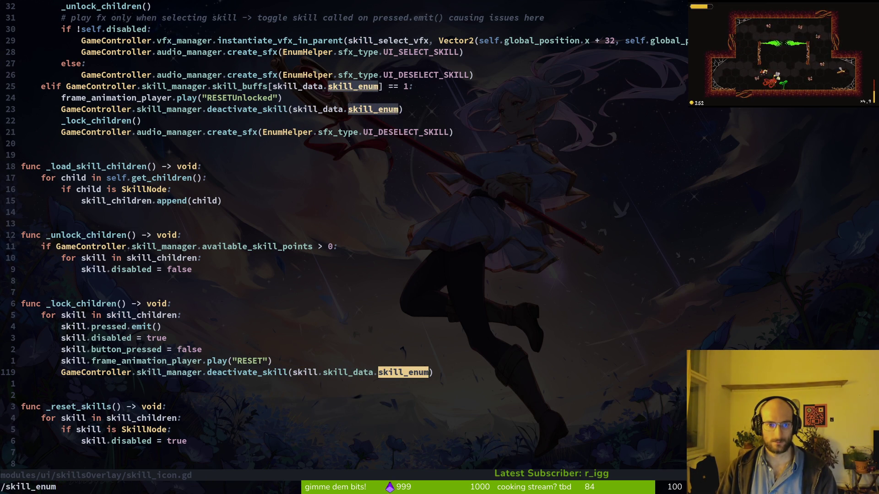
key(ctrl+t)
key(ctrl+t)
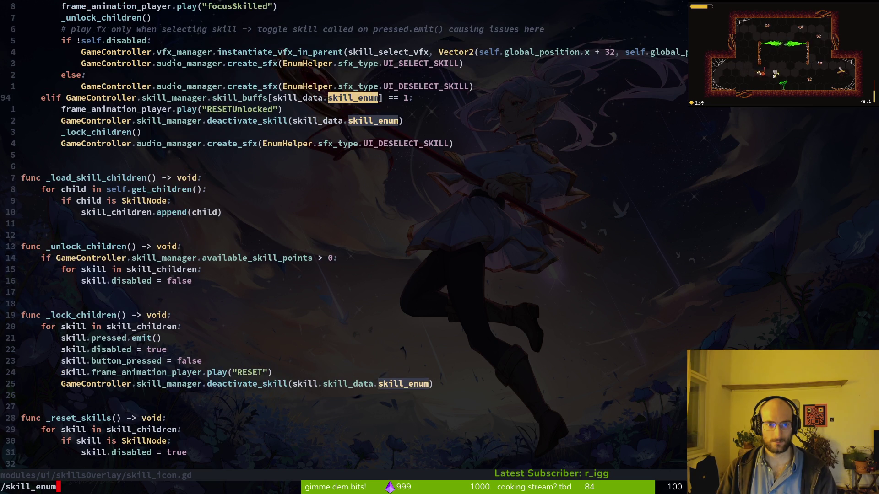
key(ctrl+t)
key(ctrl+t)
key(ctrl+t)
key(ctrl+t)
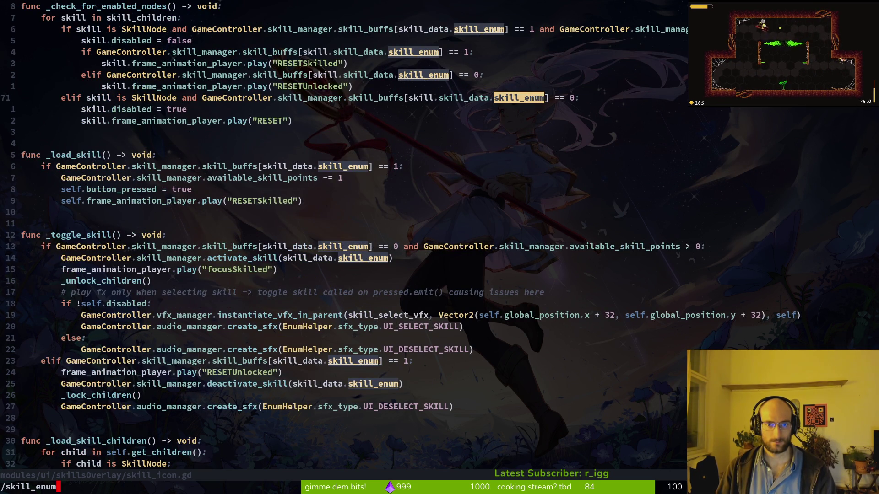
key(ctrl+t)
key(ctrl+t)
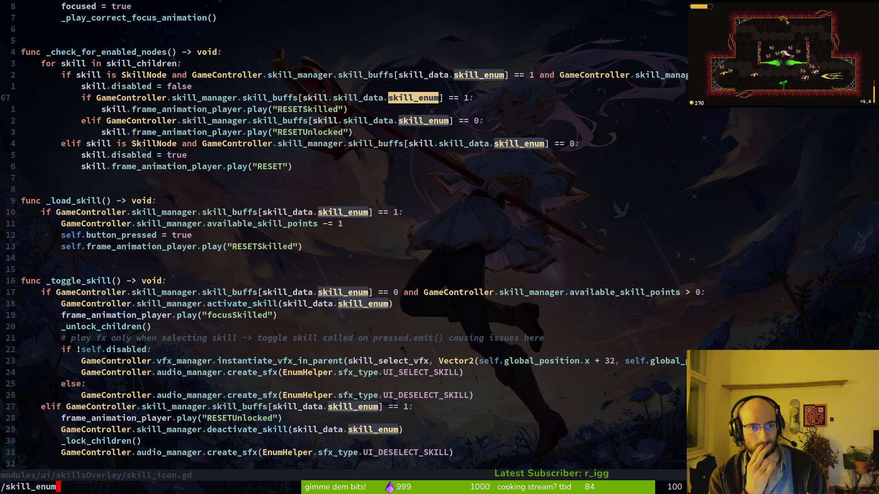
key(ctrl+t)
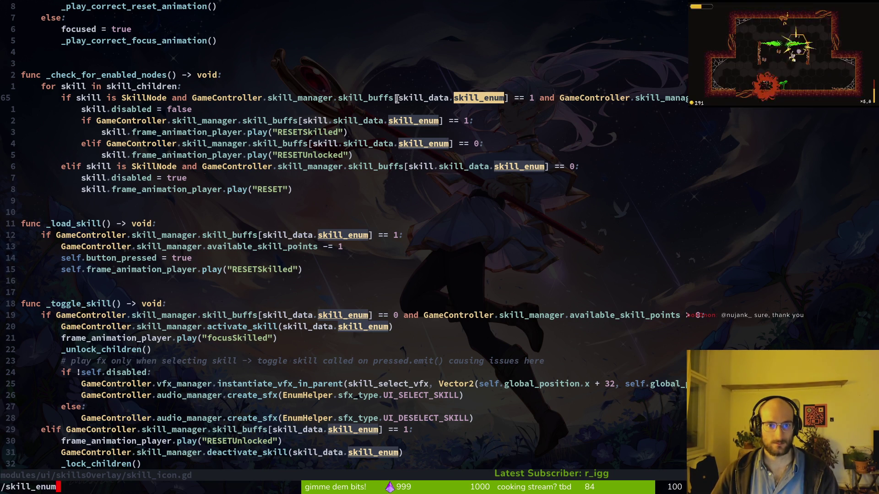
key(ctrl+o)
scroll(400, 292, down, 10)
scroll(394, 242, up, 20)
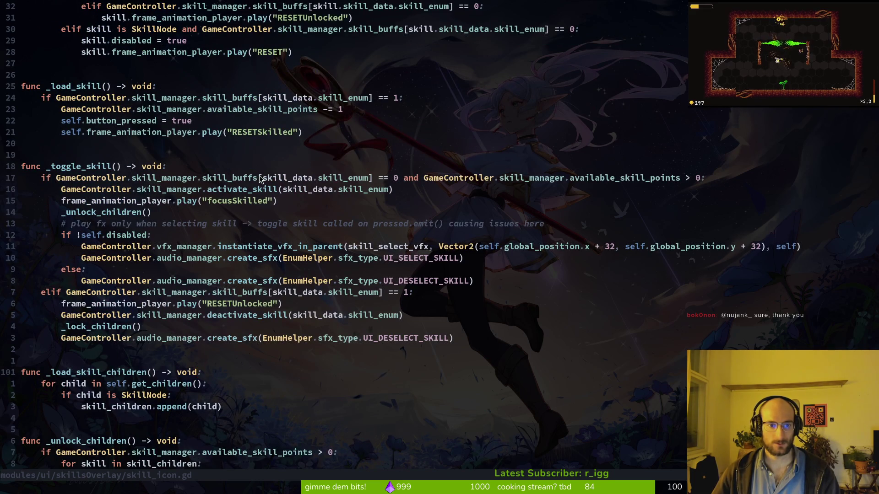
scroll(318, 204, up, 4)
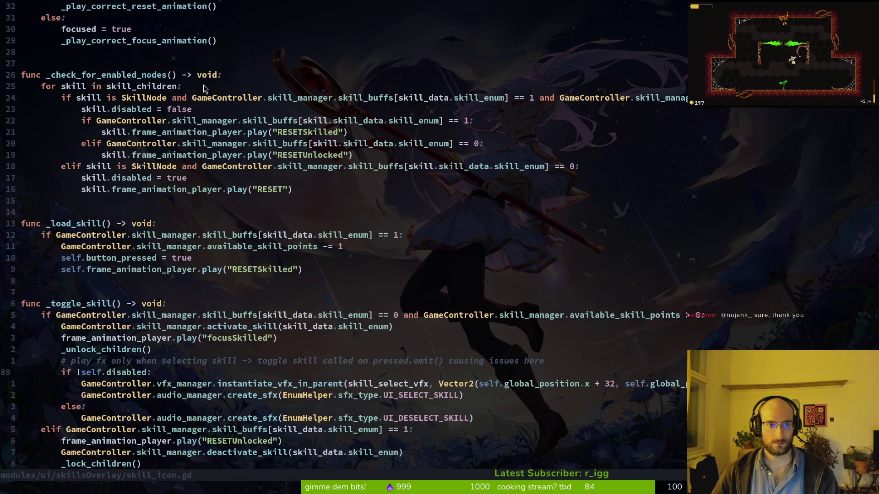
Step: Insert 'skill.' before skill_data on line 65 and save skill_icon.gd
click(401, 98)
text(iskill.)
key(Escape)
text(:w)
key(Return)
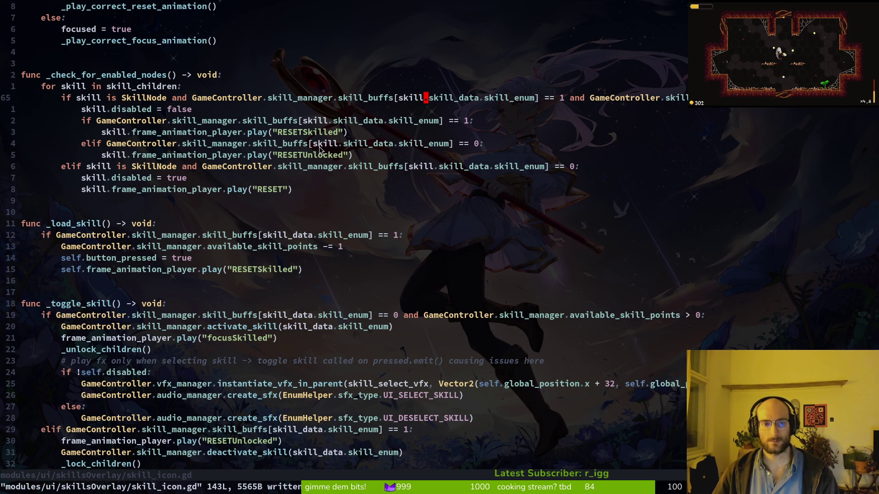
Step: Scroll back up through skill_icon.gd and bring Godot Engine to the front
scroll(321, 149, up, 4)
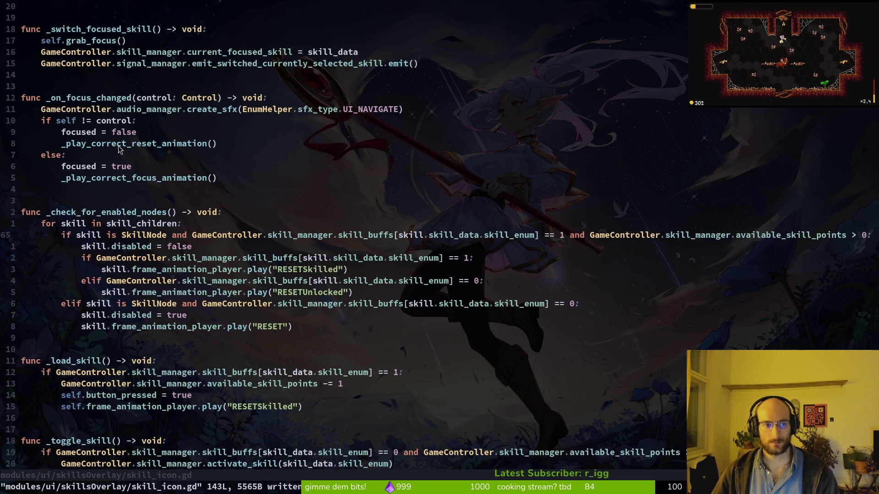
scroll(197, 150, up, 3)
scroll(254, 133, up, 2)
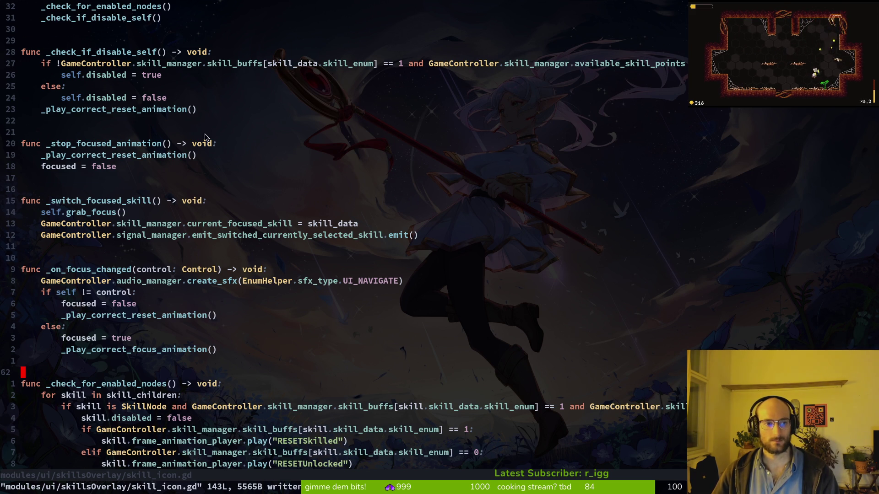
scroll(206, 136, up, 4)
scroll(238, 136, up, 6)
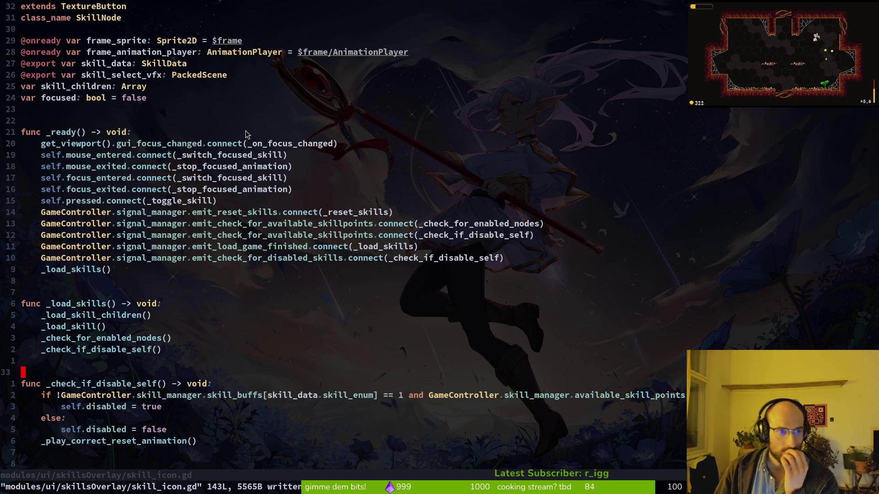
key(alt+Tab)
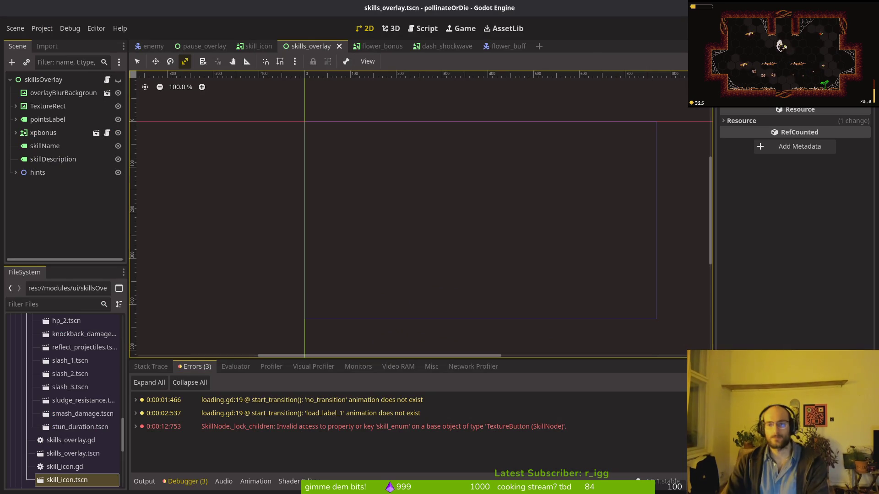
Step: Run the game from the main menu and open the skills overlay to check combobar
key(F5)
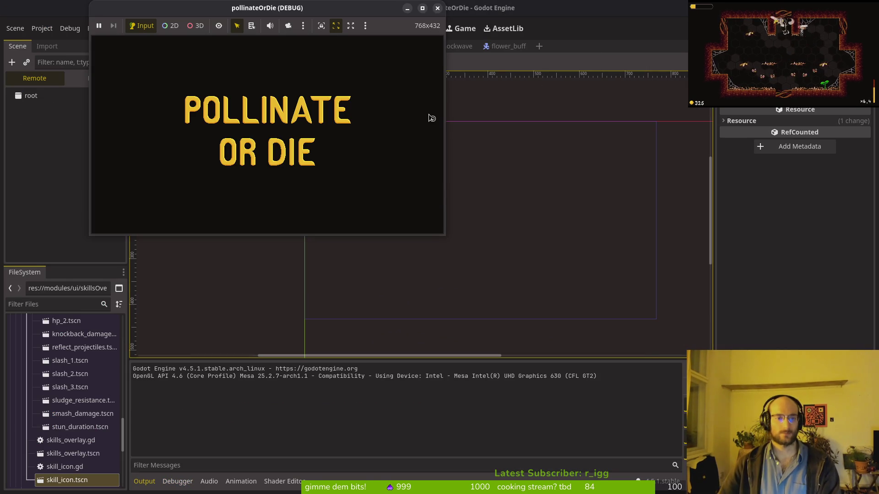
key(Return)
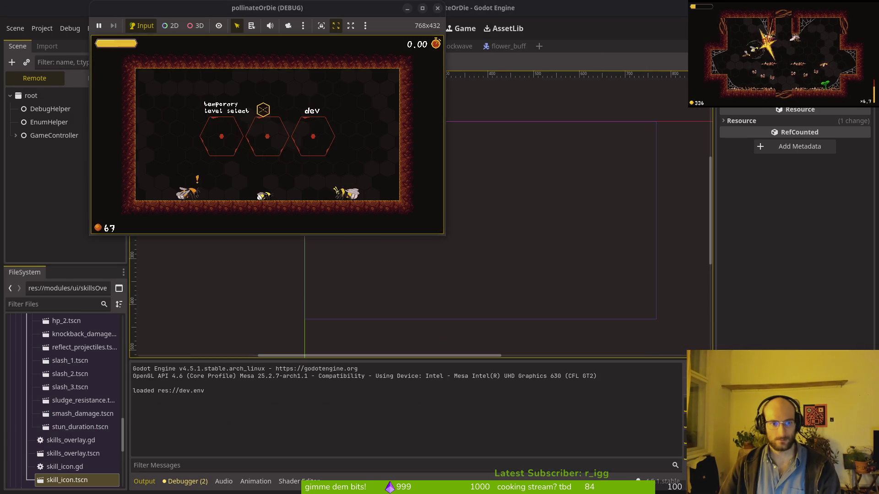
key(a)
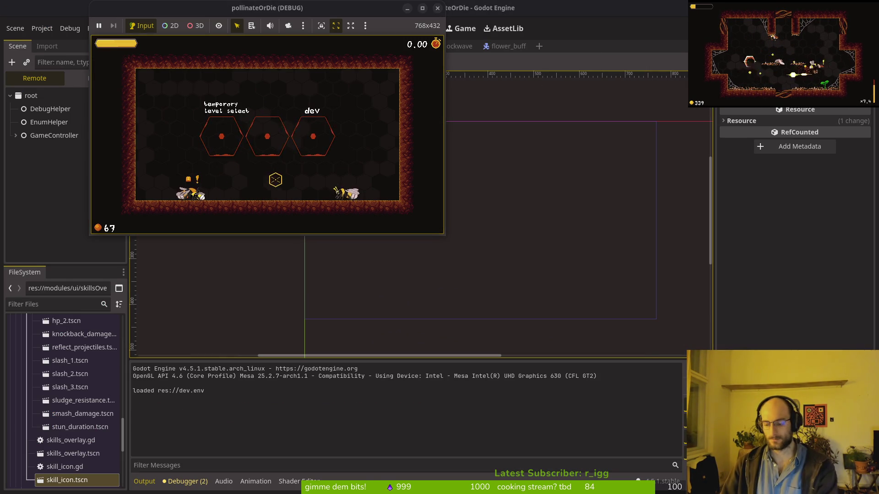
key(e)
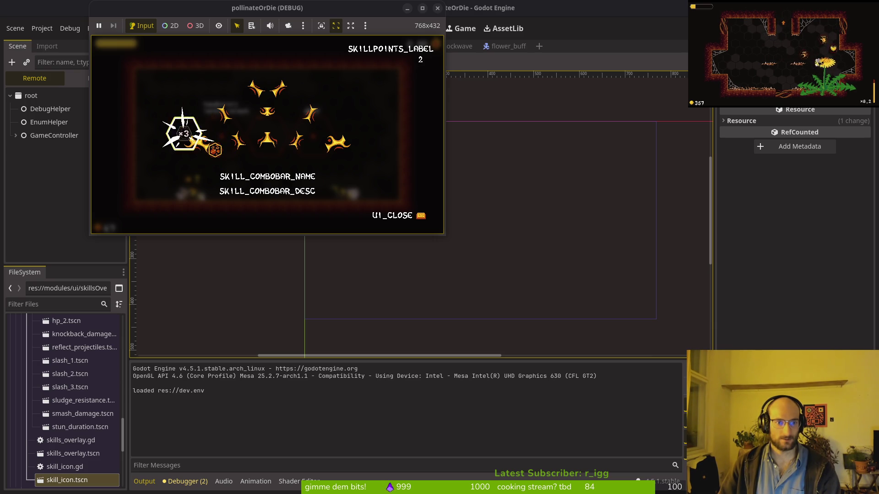
Step: Stop the running game and return to skill_icon.gd in Neovim
click(437, 8)
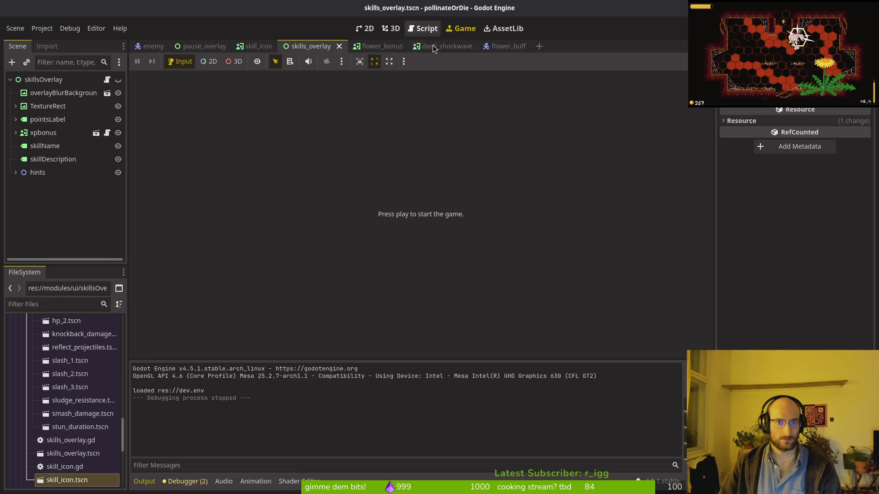
key(alt+Tab)
scroll(368, 265, down, 6)
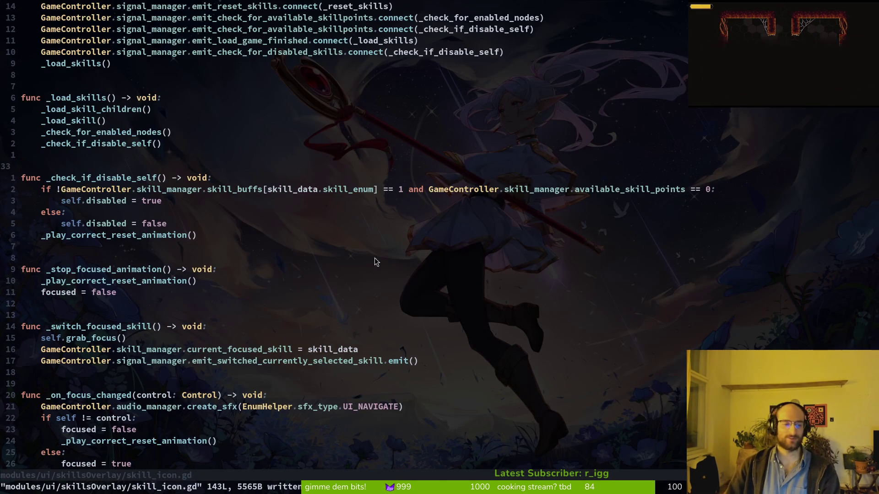
Step: Quit Neovim without saving using :qa! to get back to the shell
scroll(358, 236, down, 6)
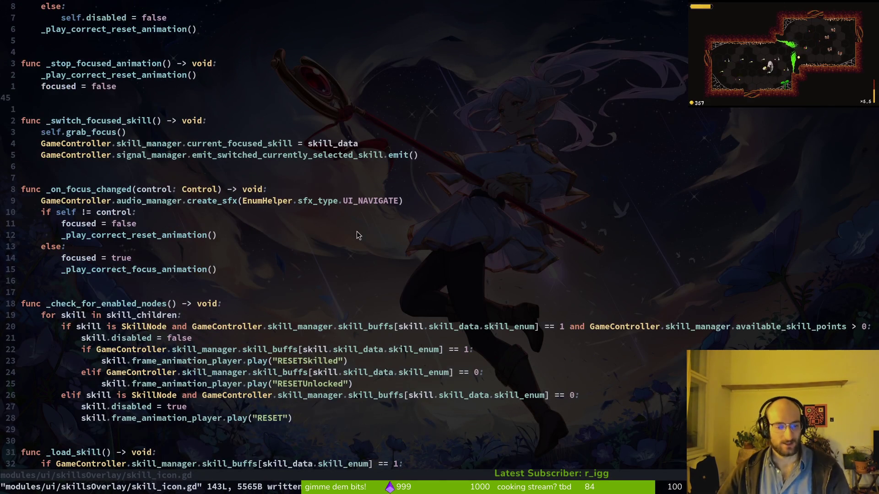
scroll(370, 221, down, 4)
text(:q)
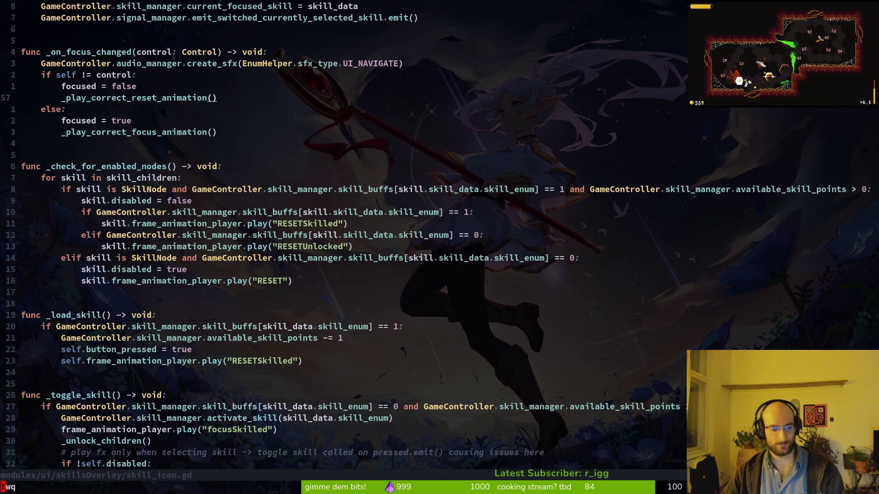
key(Return)
text(:qa!)
key(Return)
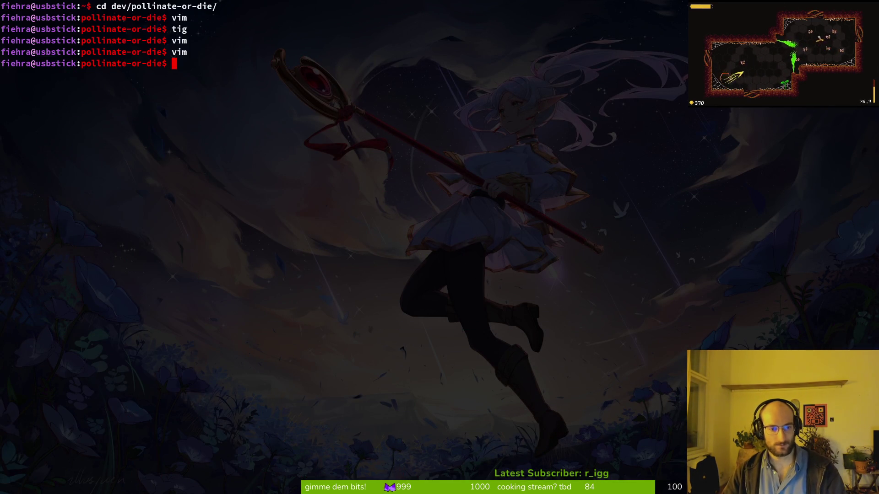
Step: Run tig and page through the unstaged skill_icon.gd diff full screen
text(tig)
key(Return)
key(Down)
key(Down)
key(Down)
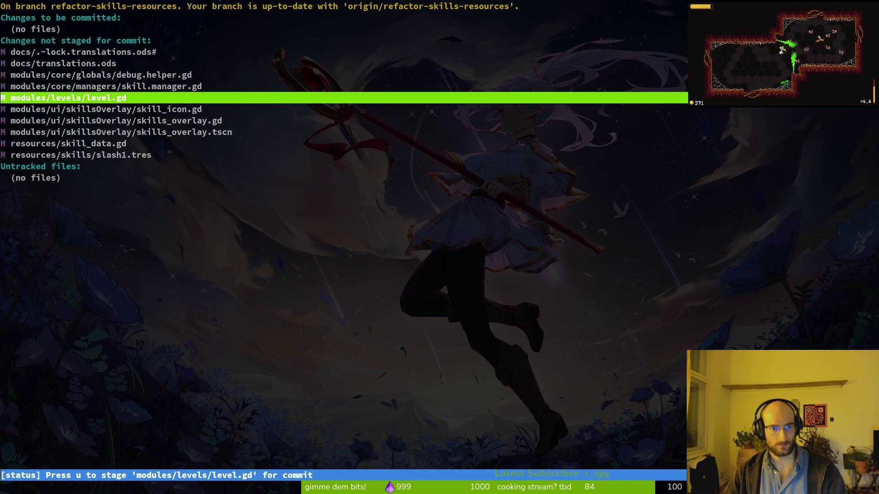
key(Return)
key(O)
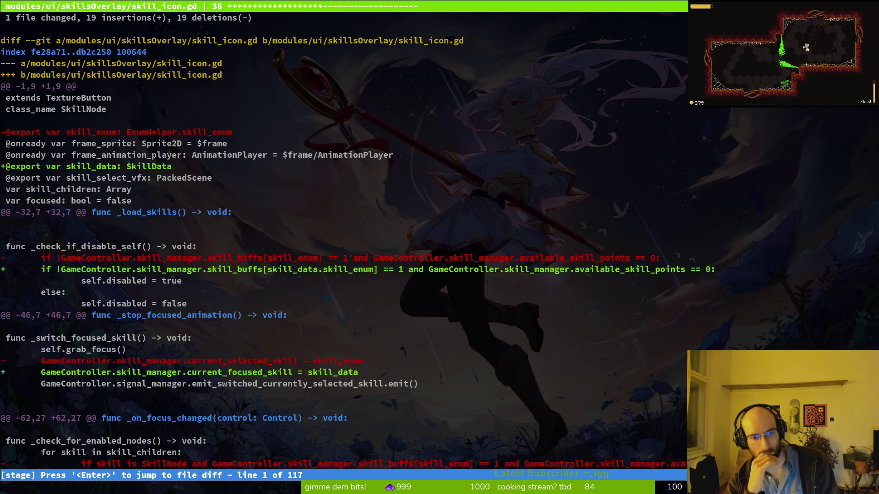
key(ctrl+d)
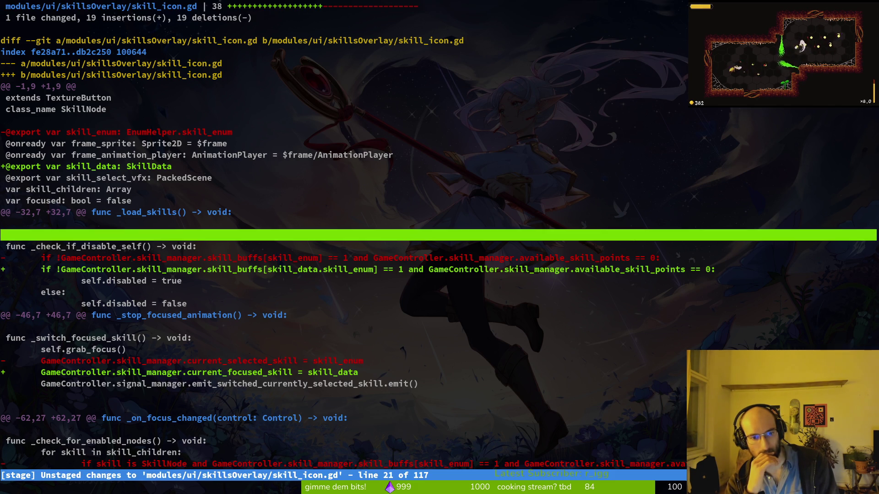
key(ctrl+d)
key(ctrl+d)
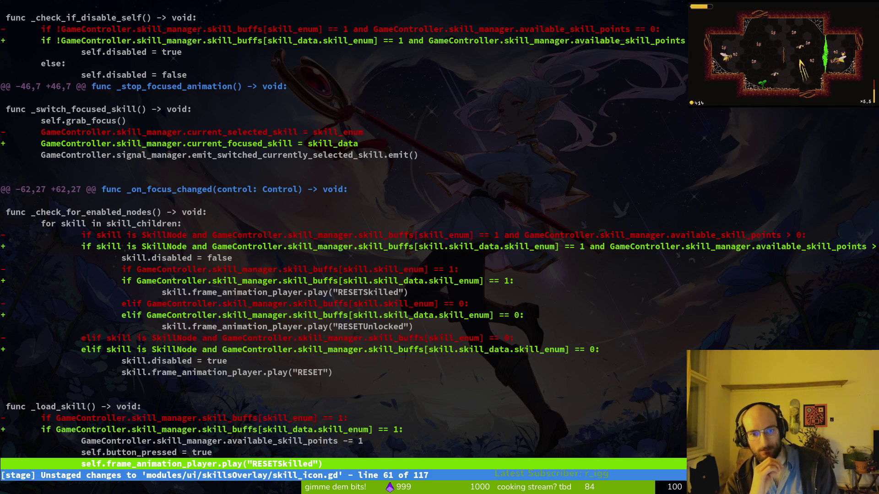
Step: Quit tig, relaunch vim on the project, and open skill_icon.gd with the fuzzy finder
text(Q)
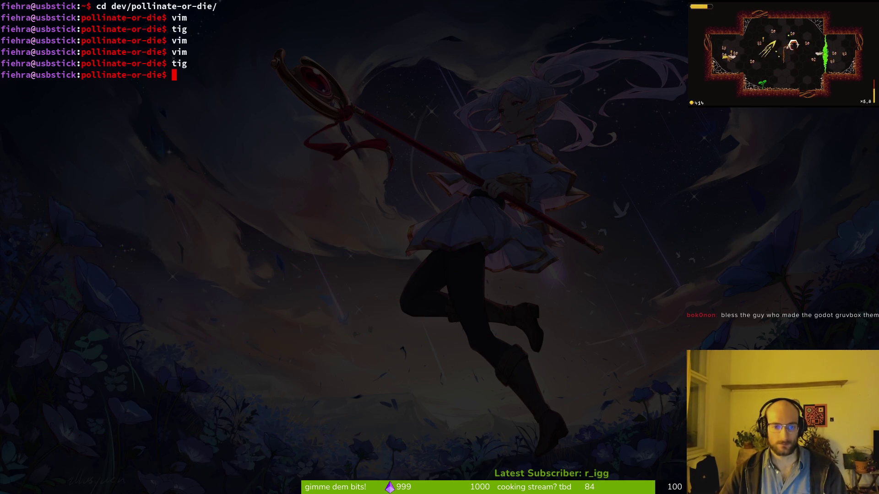
text(vim)
key(Return)
key(ctrl+p)
text(ski)
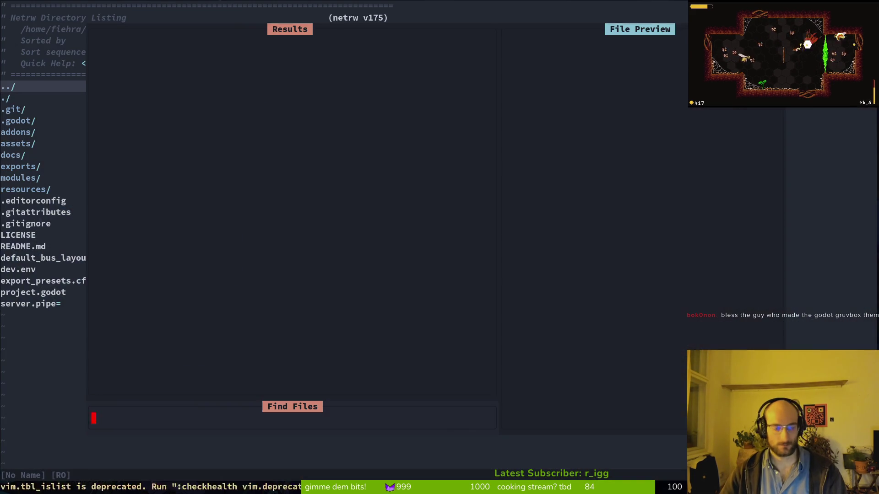
text(ll_ico)
key(Return)
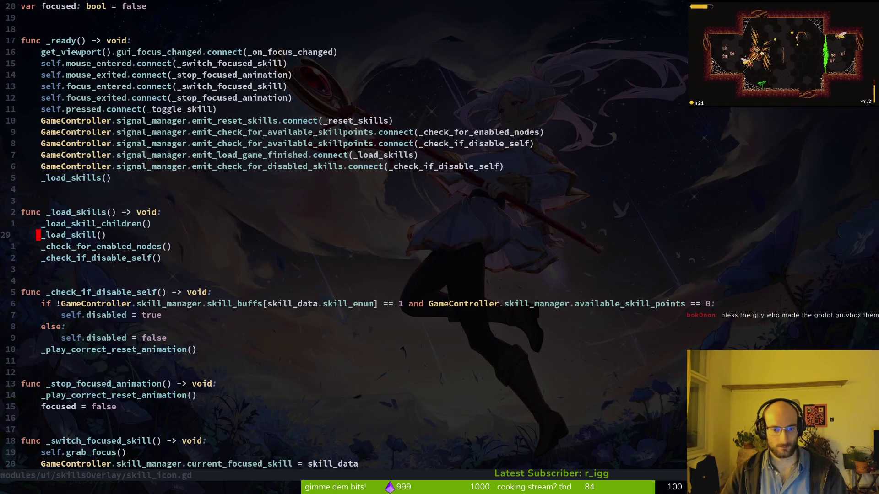
Step: Delete the stray '[skill.' text before skill_data on line 65
key(j)
key(j)
key(j)
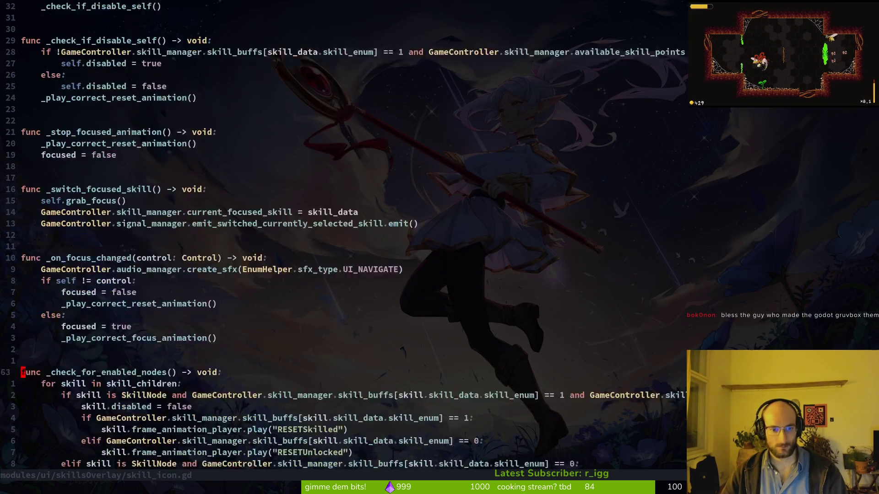
key(k)
key(k)
key(k)
key(l)
key(l)
key(l)
key(k)
key(k)
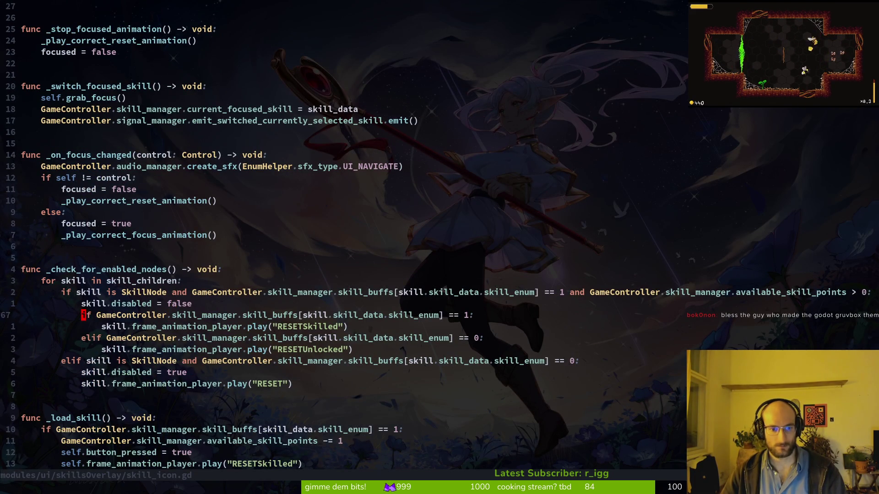
key(k)
key(w)
key(w)
key(w)
key(w)
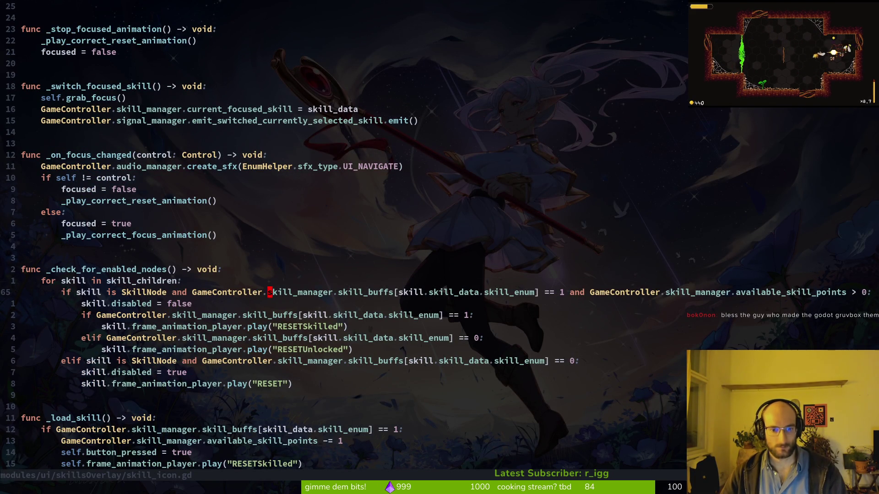
key(d)
key(w)
key(d)
key(w)
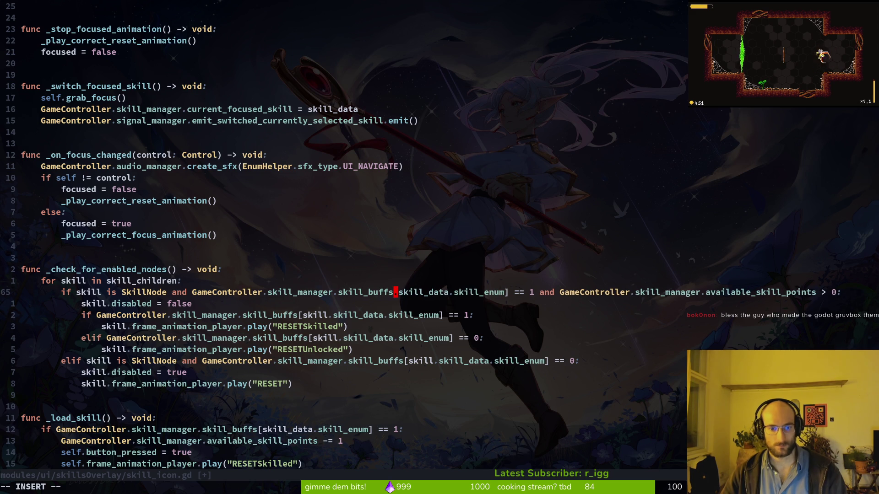
key(i)
Step: Restore the '[' bracket, save skill_icon.gd, and open a git status split beside the code
key(BackSpace)
text([)
key(Escape)
text(:w)
key(Return)
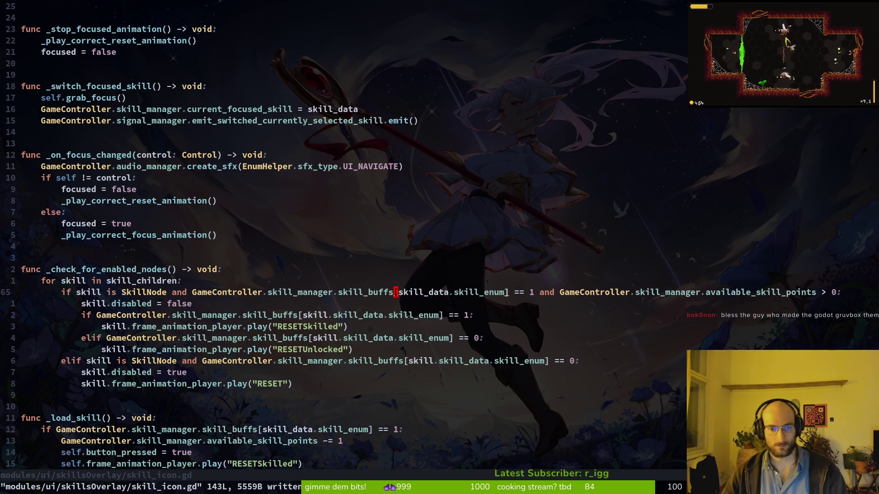
key(j)
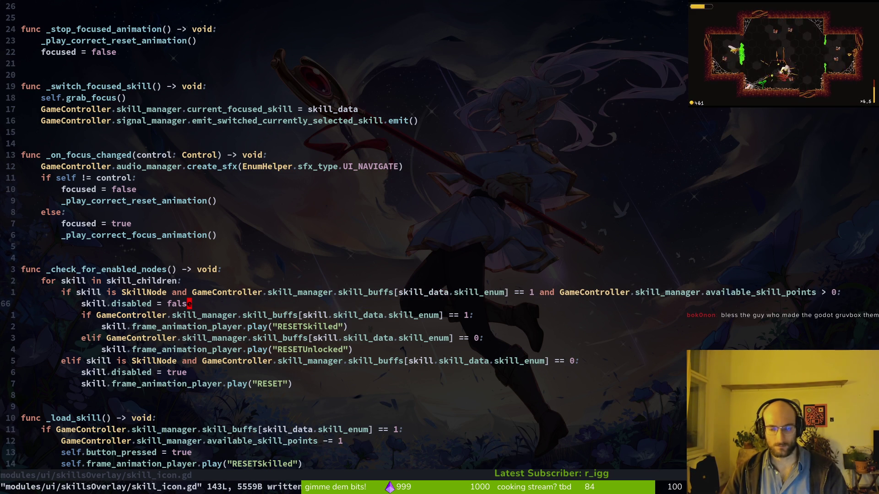
key(space)
Step: Review skill_icon.gd's diff in the side git status view, then close that split
key(g)
key(s)
key(j)
key(j)
key(j)
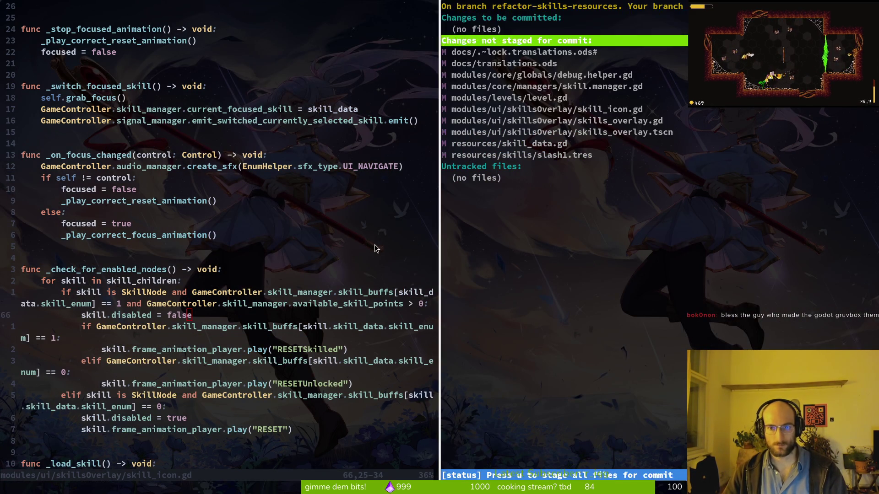
key(j)
key(j)
key(j)
key(Return)
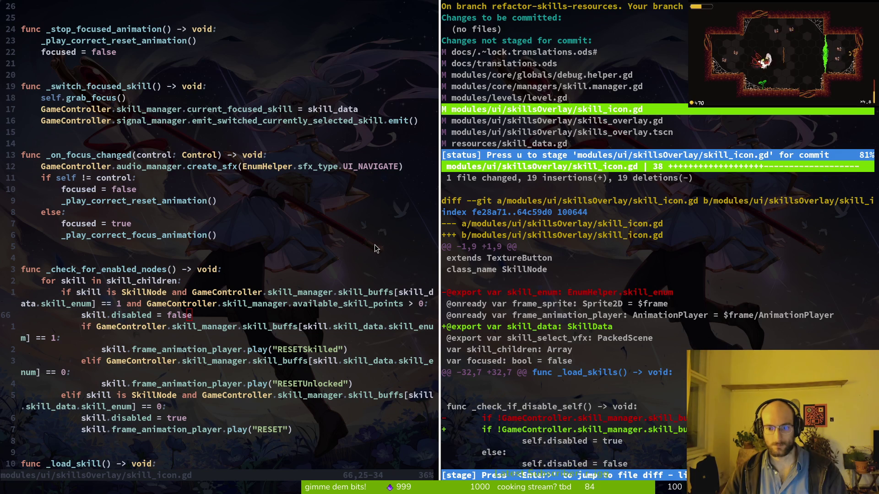
key(ctrl+d)
key(ctrl+d)
key(ctrl+d)
key(ctrl+d)
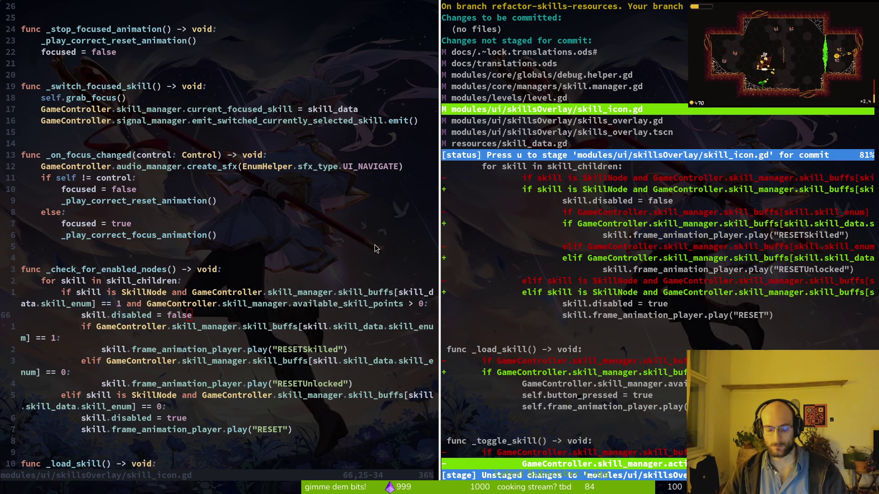
key(q)
key(q)
key(ctrl+d)
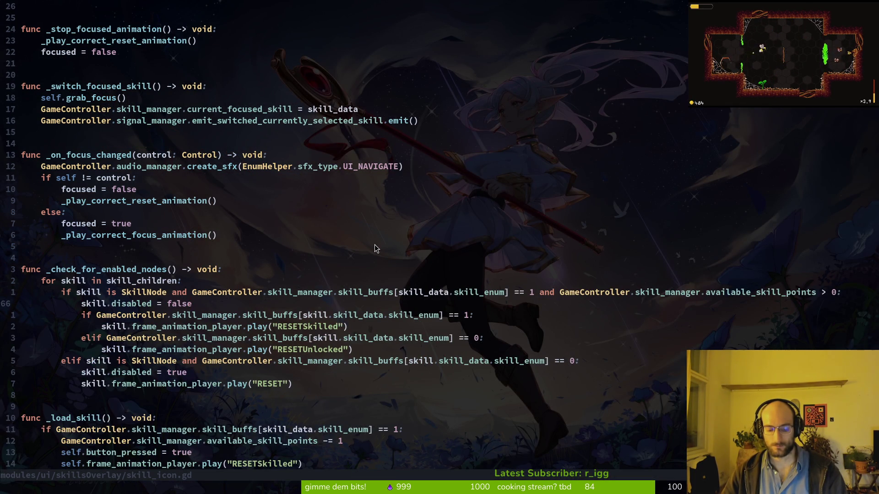
Step: Run tig in a bottom terminal pane and read skill_icon.gd's diff expanded to the pane
key(ctrl+shift+o)
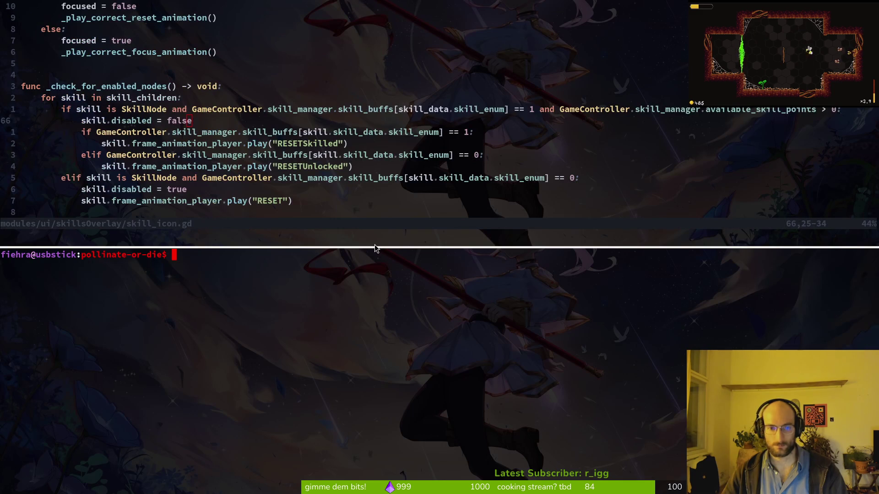
text(tig)
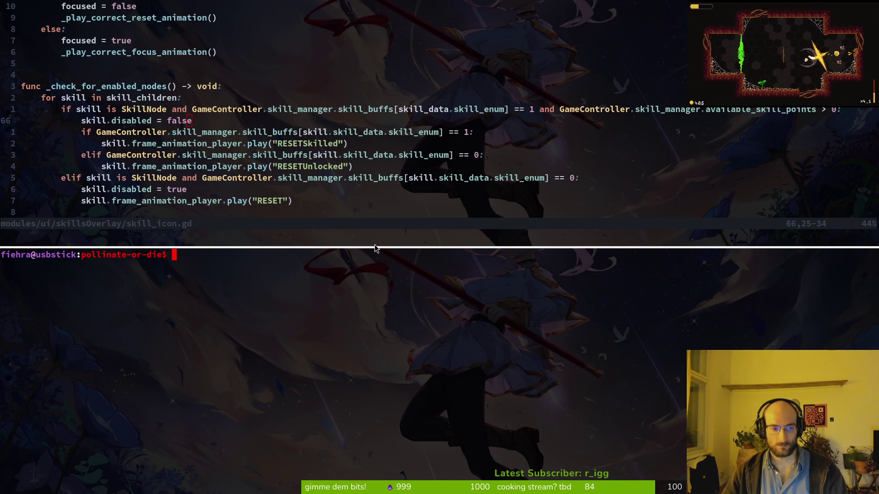
key(Return)
key(s)
key(j)
key(j)
key(j)
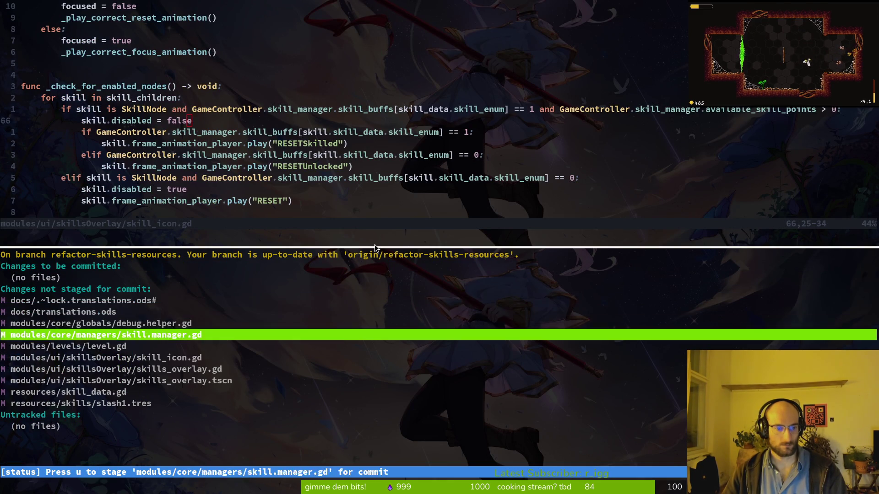
key(Return)
key(O)
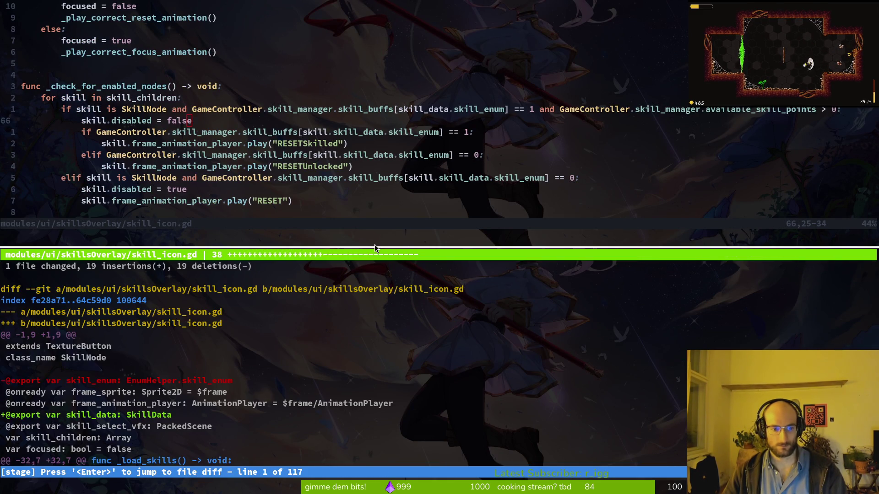
key(at)
key(at)
key(at)
key(at)
key(ctrl+d)
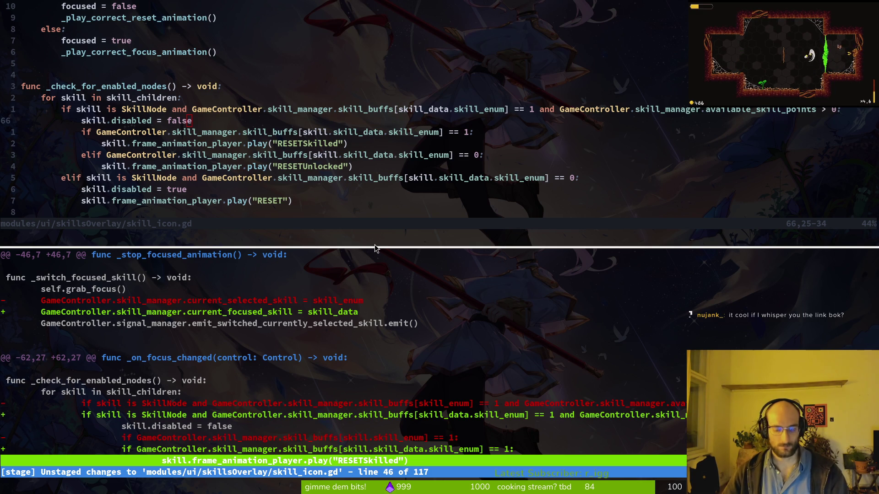
key(j)
key(j)
key(j)
Step: Make line 71 index skill_buffs with skill_data.skill_enum and save skill_icon.gd
key(j)
key(j)
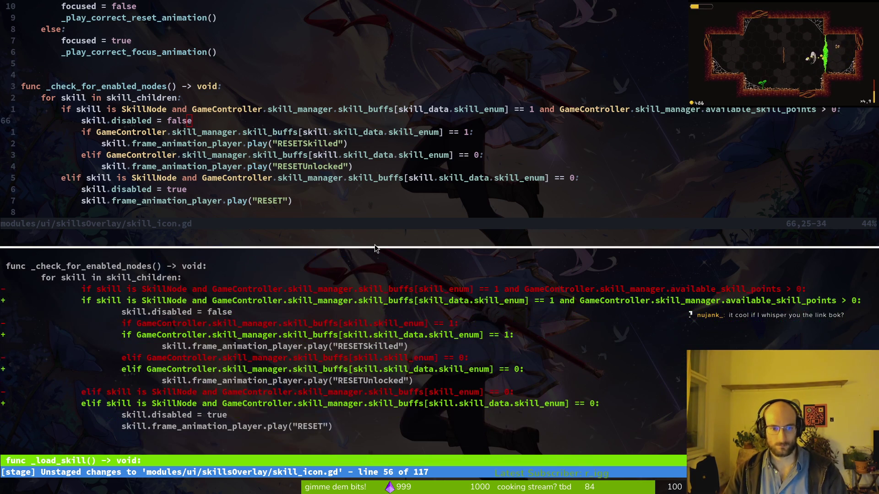
click(213, 52)
key(j)
key(j)
key(j)
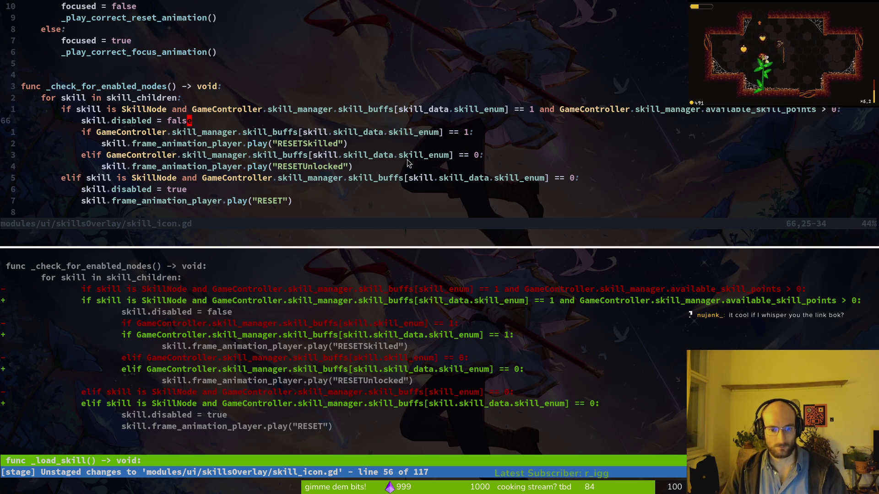
key(j)
key(j)
key(j)
key(j)
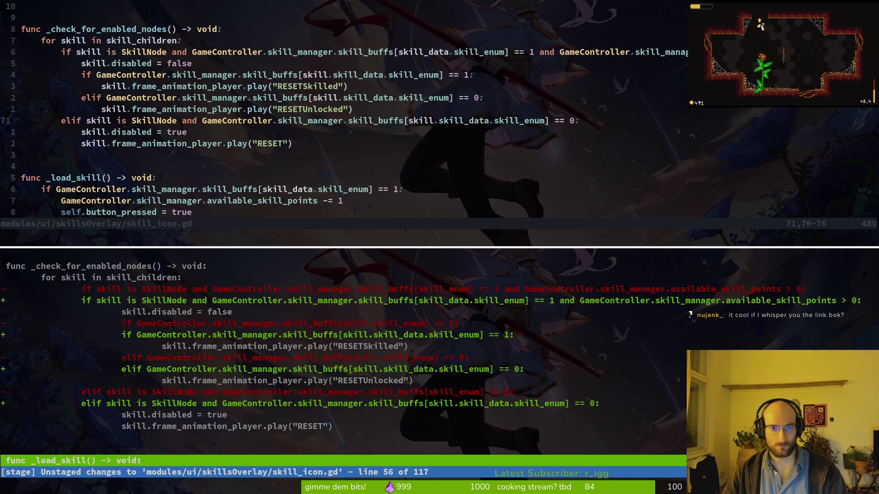
key(s)
key(Escape)
key(d)
key(f)
key(period)
text(i)
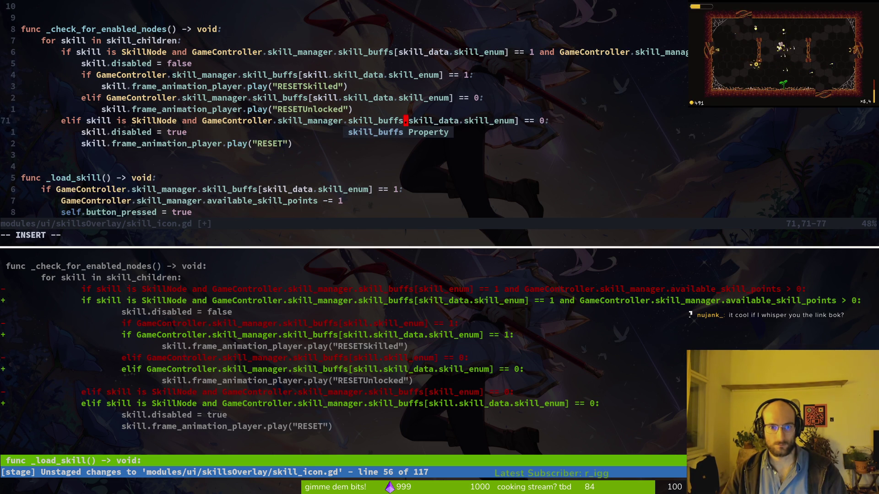
text([)
key(Escape)
text(:write)
key(Return)
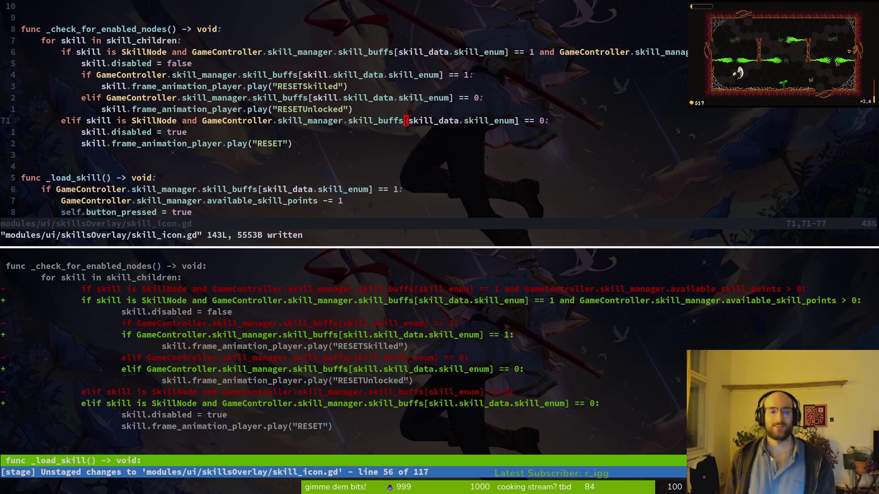
key(alt+Tab)
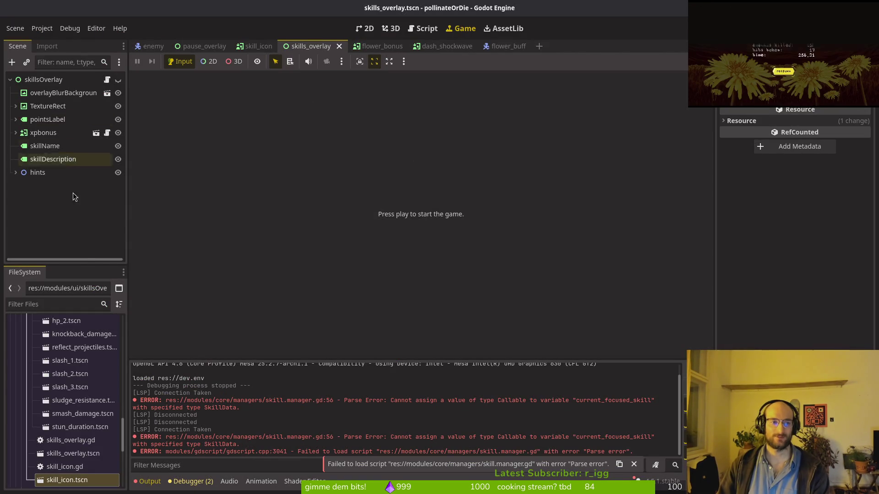
Step: Read tig's skill_icon.gd diff to its last line, then quit tig and clear the shell prompt
key(alt+Tab)
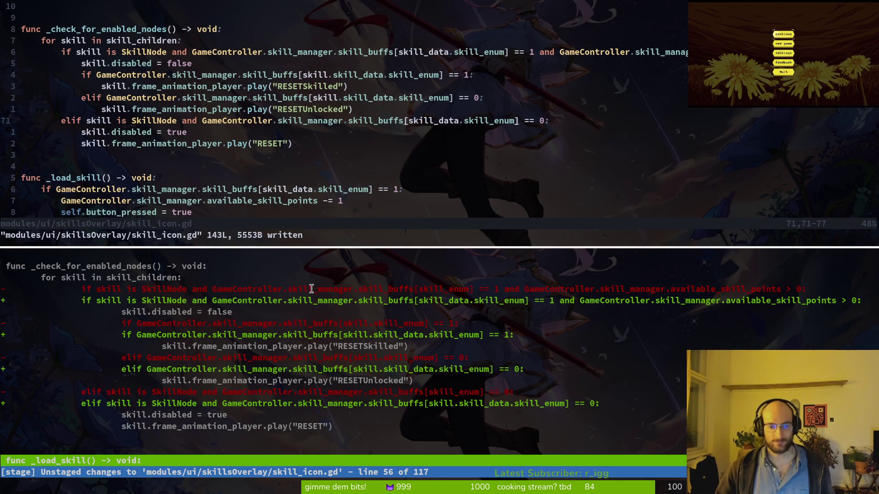
key(j)
key(j)
key(j)
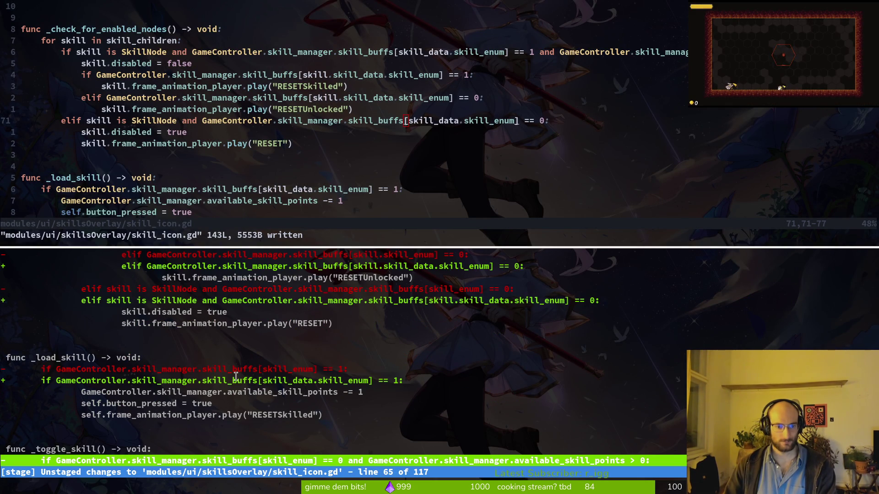
key(j)
key(j)
key(j)
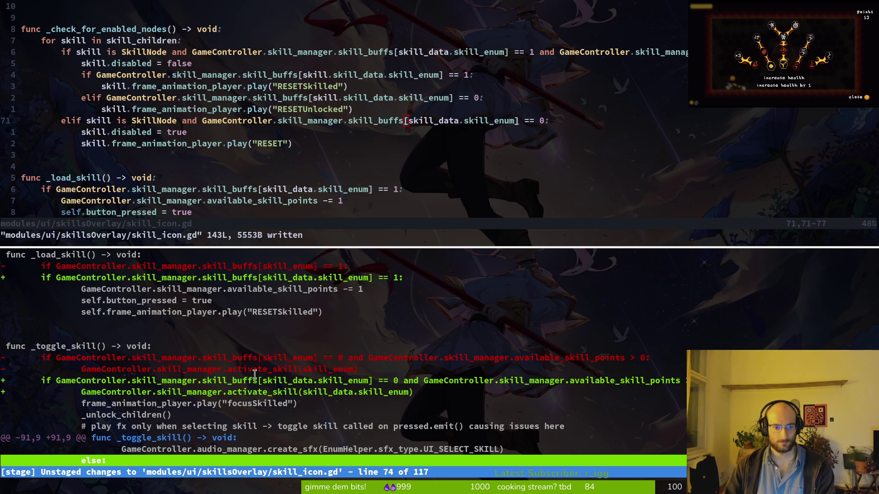
scroll(254, 376, down, 3)
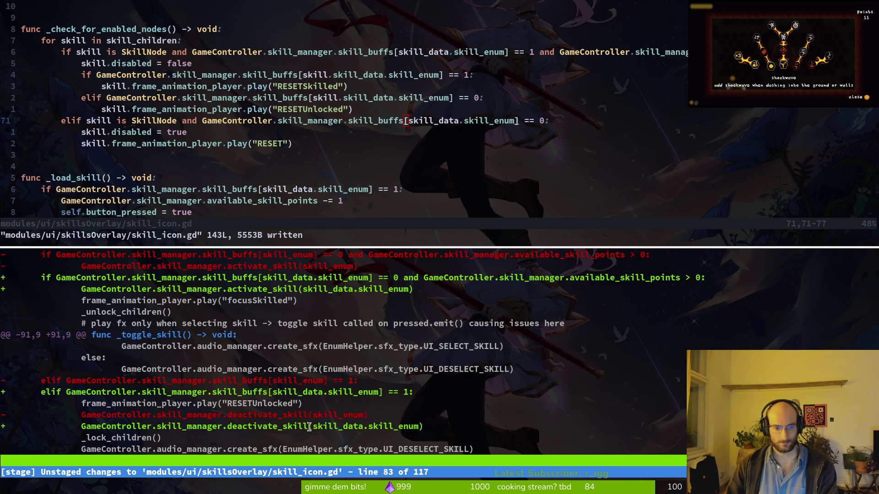
scroll(328, 415, down, 3)
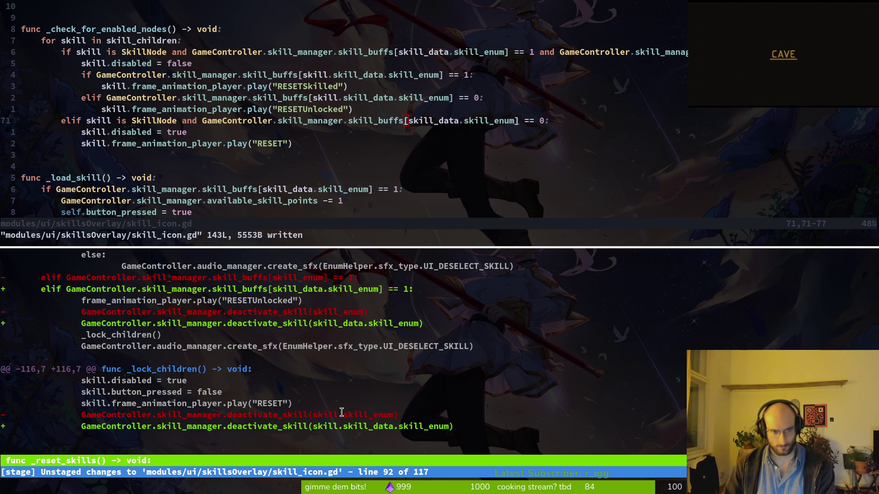
scroll(266, 362, up, 2)
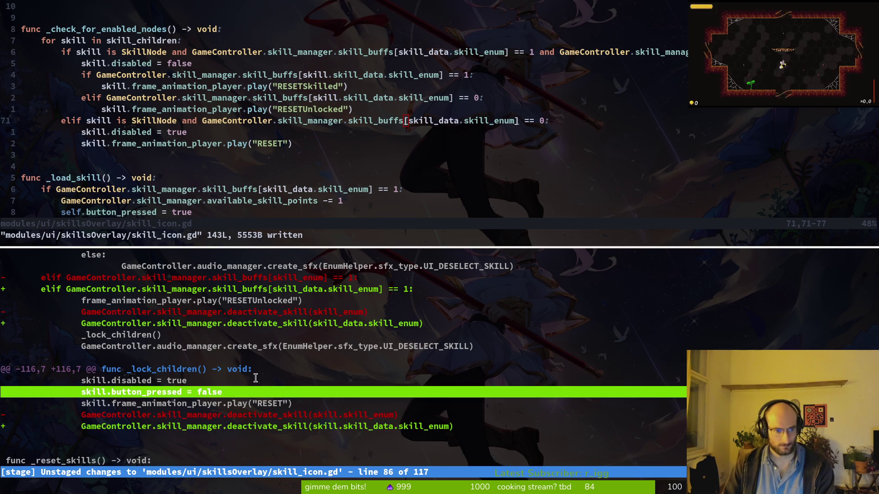
scroll(259, 380, down, 1)
scroll(277, 374, down, 3)
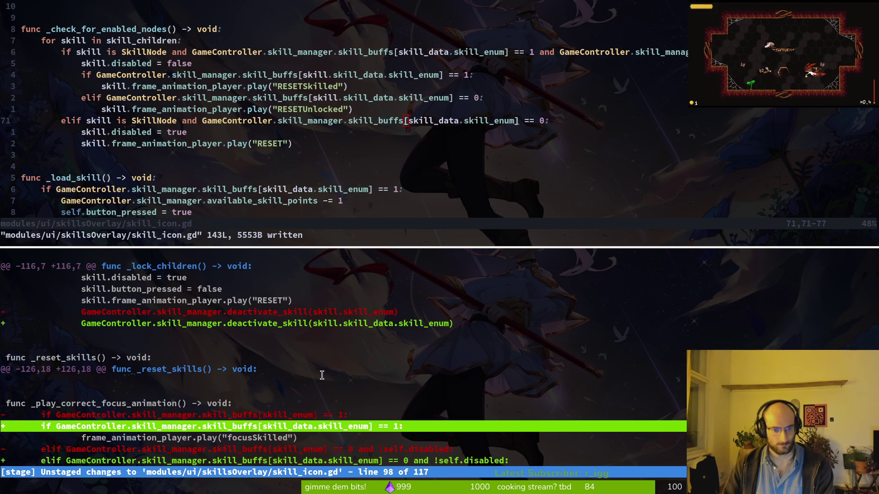
scroll(327, 364, down, 1)
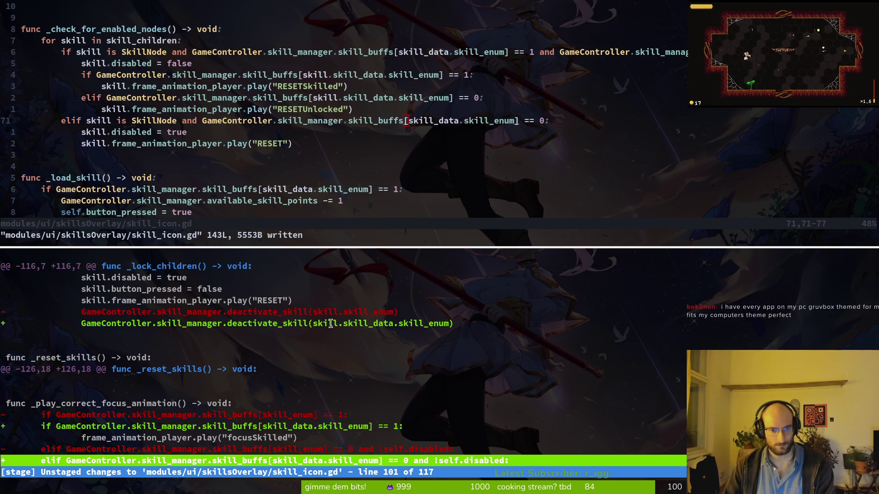
scroll(369, 315, down, 4)
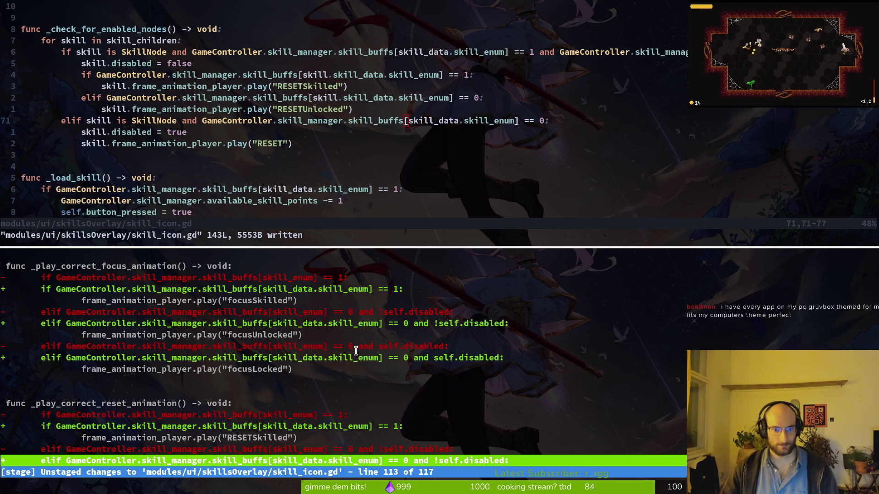
scroll(369, 352, down, 2)
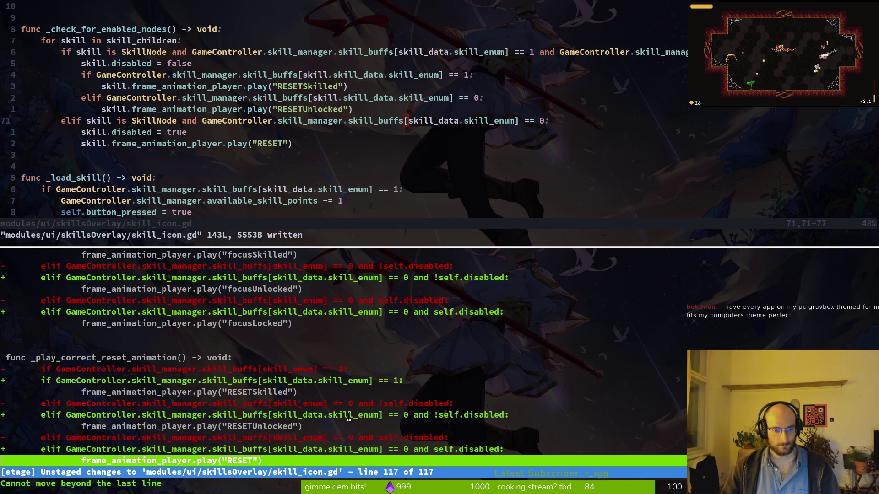
key(q)
key(ctrl+c)
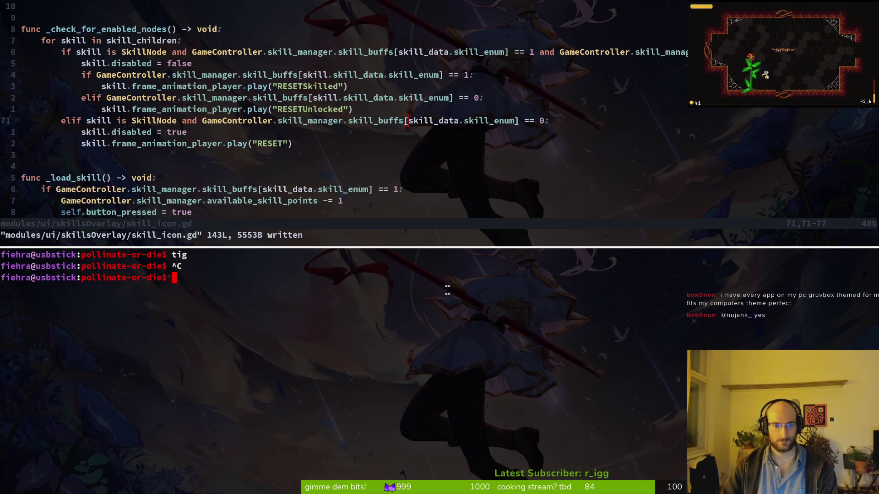
Step: Rerun the game in Godot to see the skill.manager.gd:56 parse error, then open Neovim's file finder
key(alt+Tab)
key(F5)
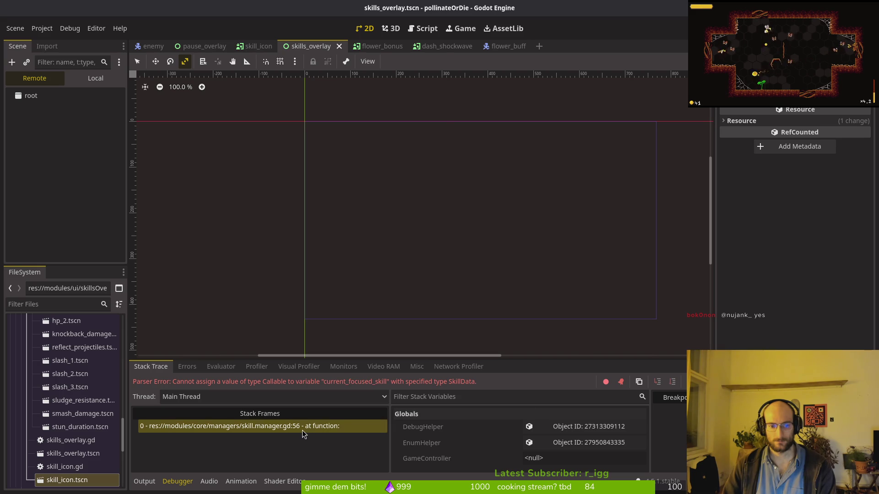
key(alt+Tab)
key(ctrl+p)
Step: Open skill.manager.gd full-width and jump to line 55
text(skillma)
key(Return)
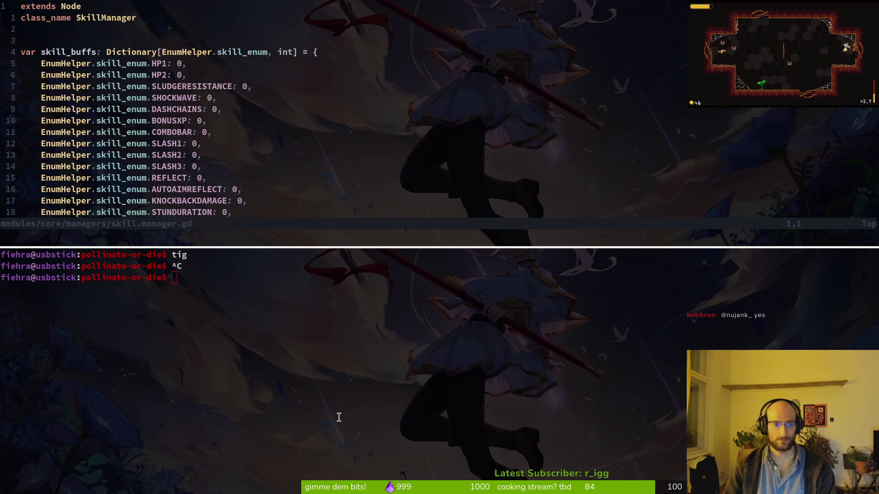
key(ctrl+d)
text(:5)
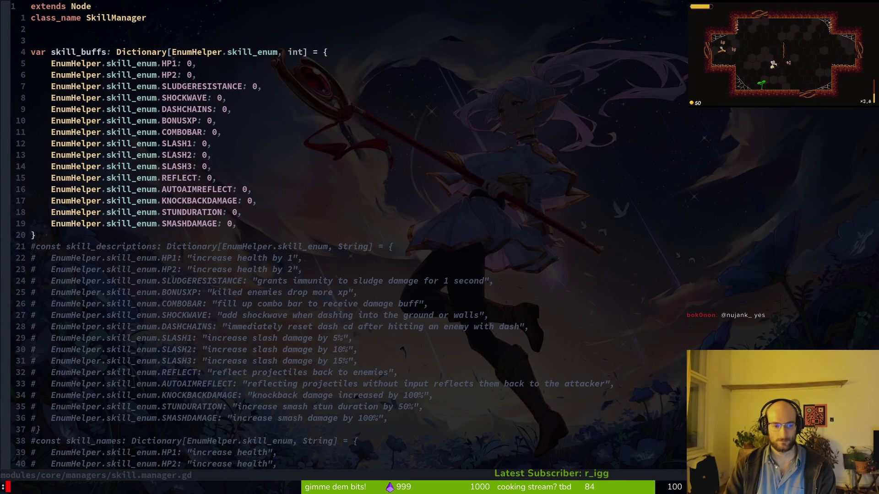
text(5)
key(Return)
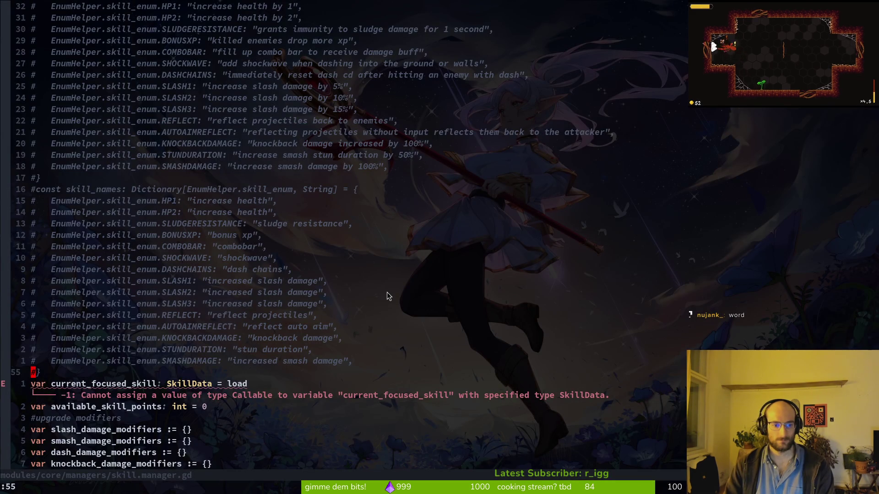
Step: Drop the load assignment from current_focused_skill on line 56, save, and run the game into the hub
key(j)
key(d)
key(d)
key(u)
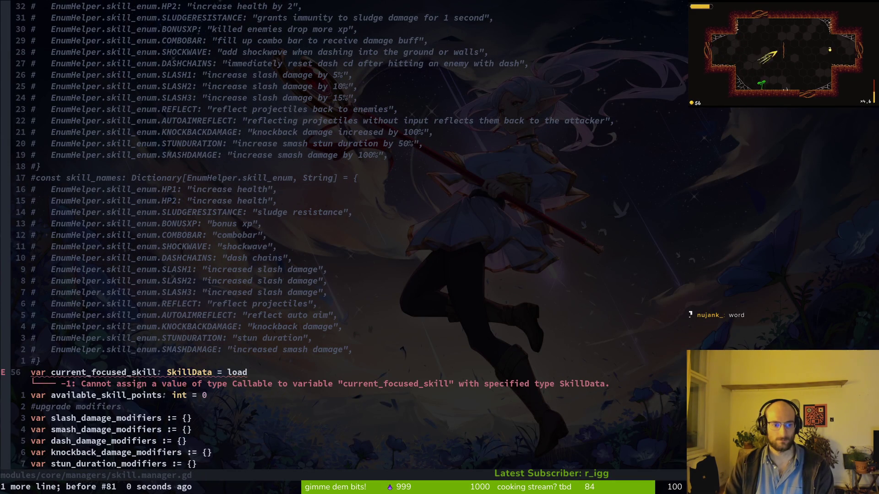
key(c)
key(i)
key(w)
key(BackSpace)
key(BackSpace)
key(BackSpace)
key(Escape)
text(:w)
key(Return)
key(F5)
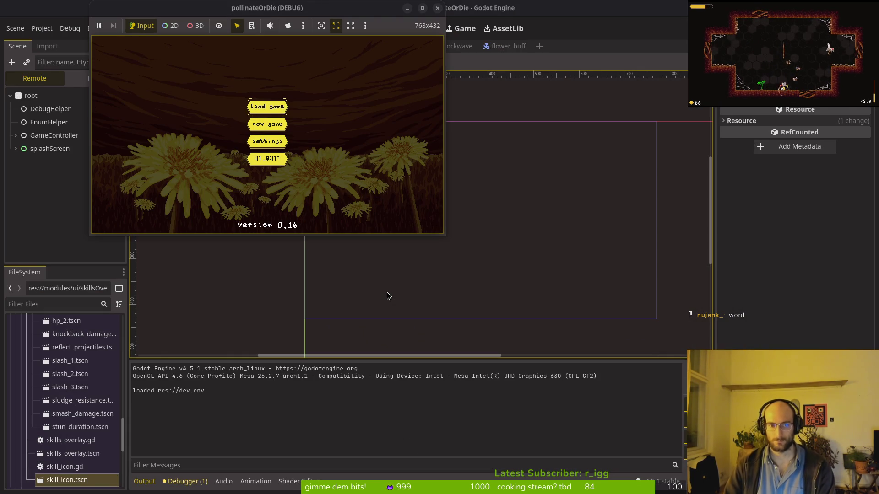
key(Return)
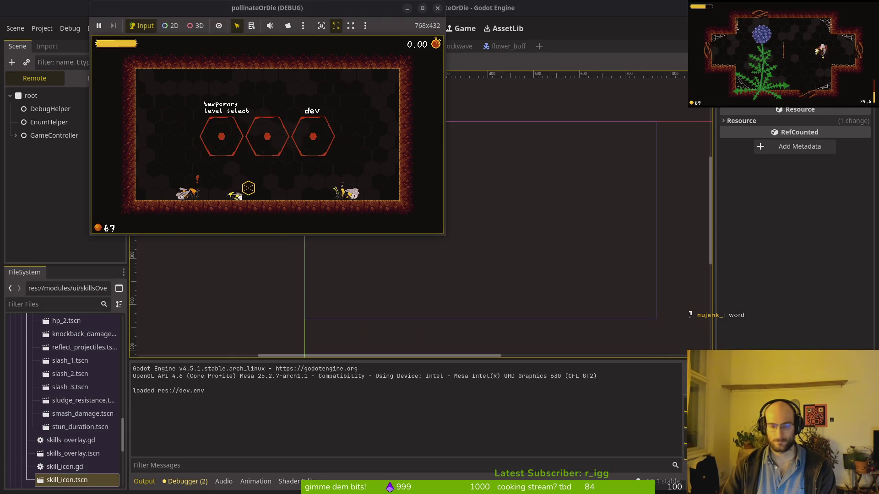
Step: In the running game's skills overlay, refund the combobar skill twice and rebuy it, then close the game
key(Tab)
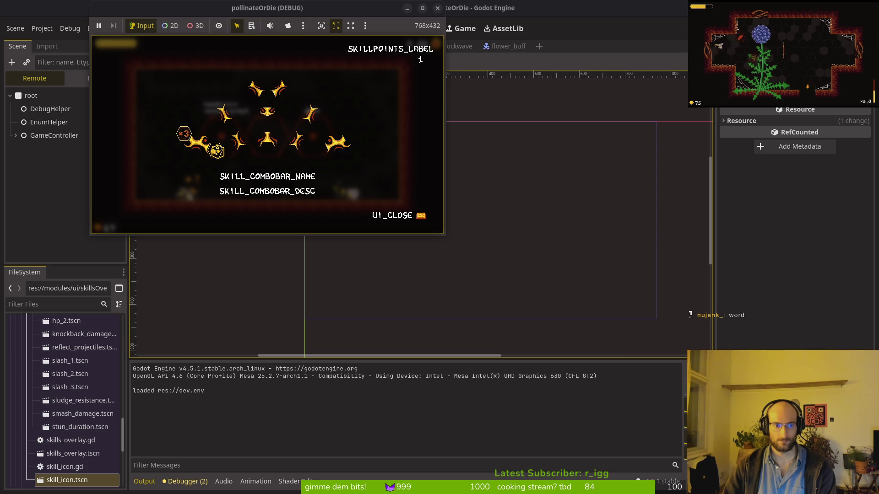
right_click(216, 150)
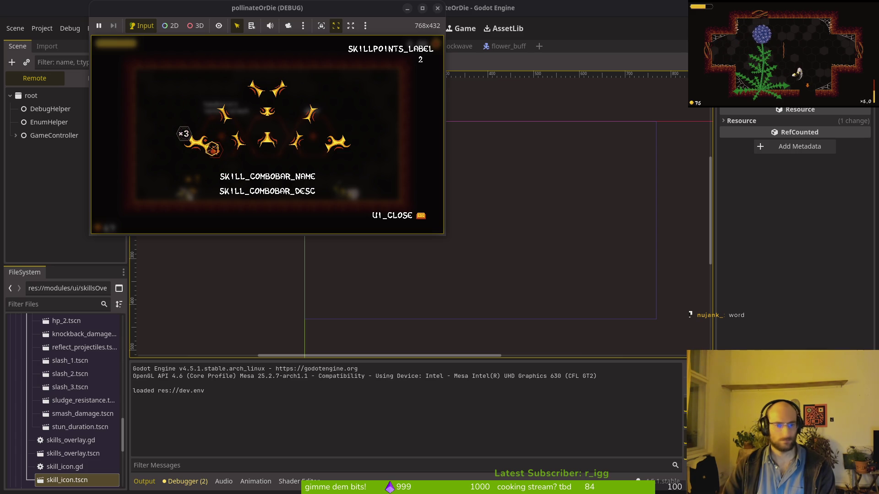
right_click(215, 149)
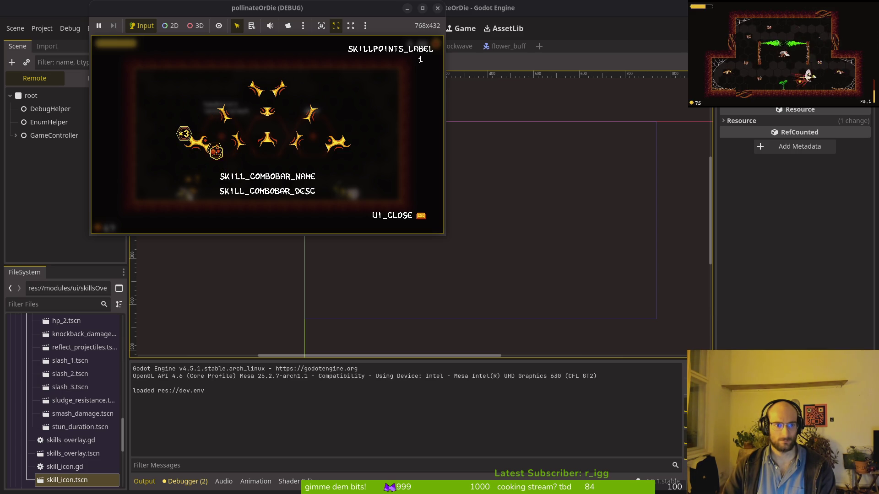
click(217, 151)
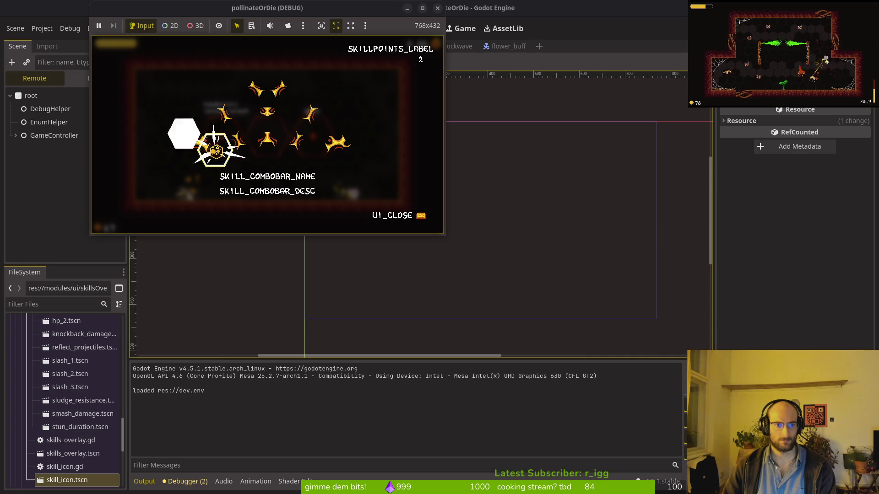
click(438, 10)
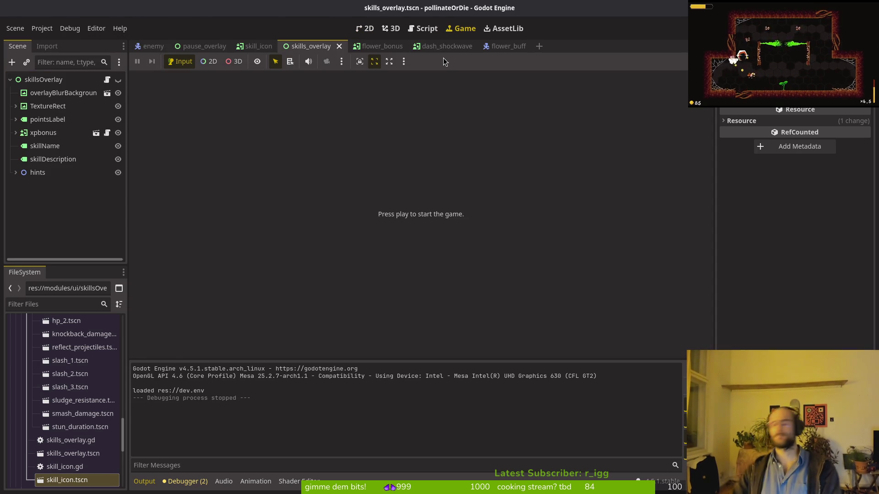
key(alt+Tab)
scroll(305, 303, down, 12)
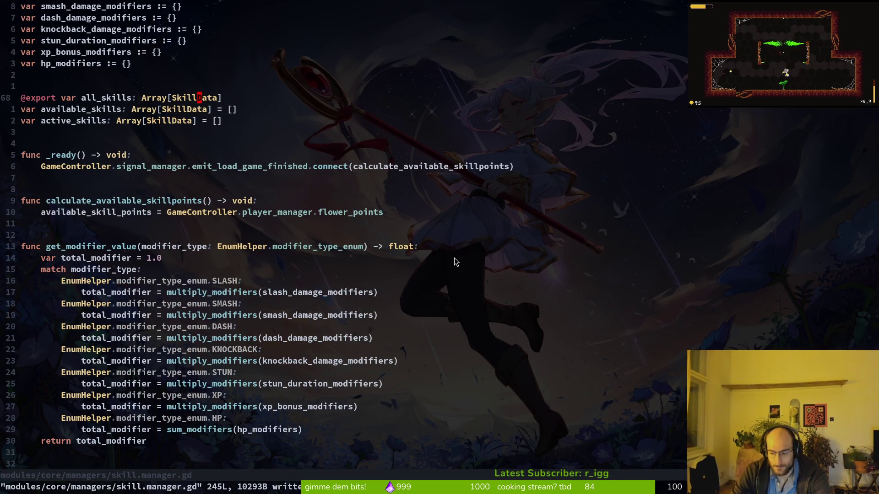
key(space)
key(f)
key(f)
text(skilico)
key(Return)
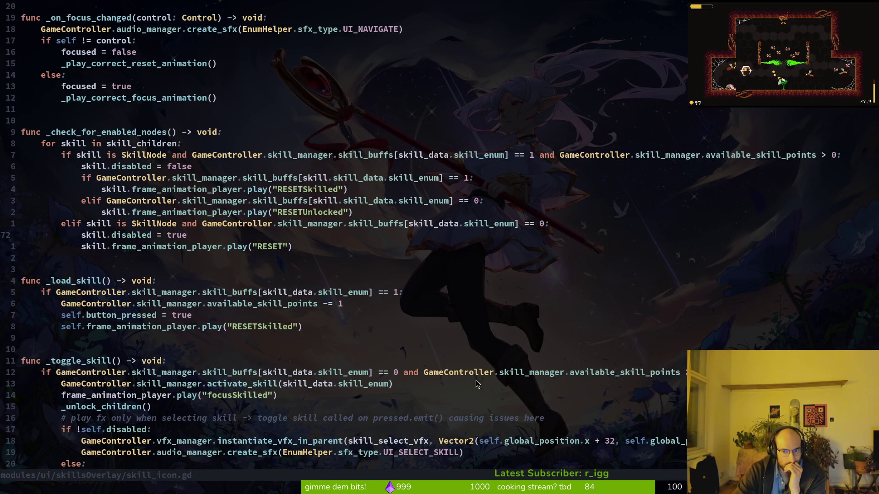
scroll(317, 379, down, 6)
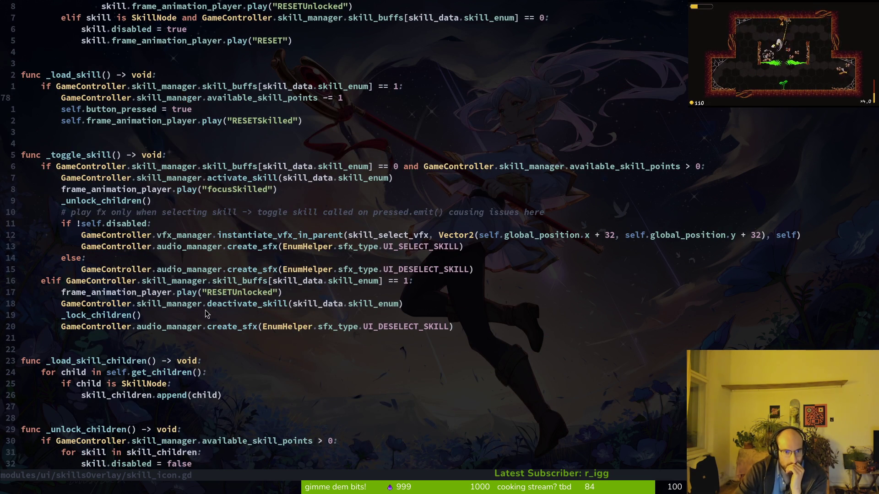
key(alt+Tab)
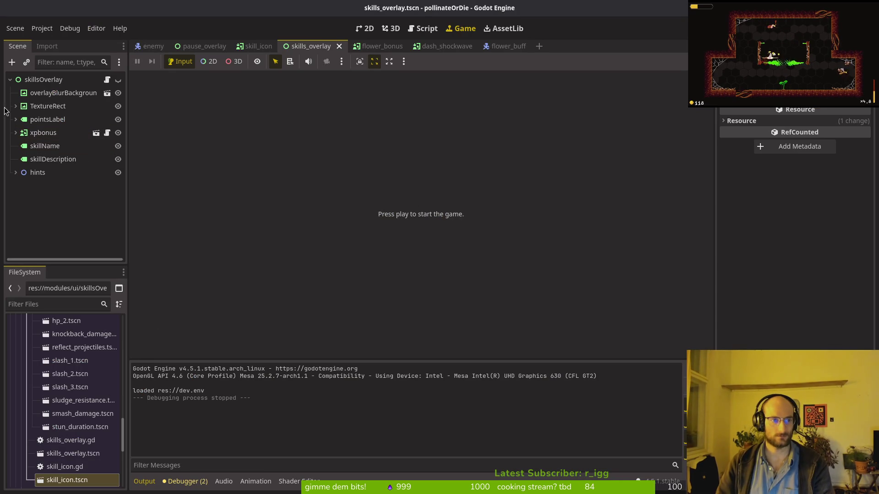
Step: Expand xpbonus in the scene tree and select its combobar child node
click(16, 133)
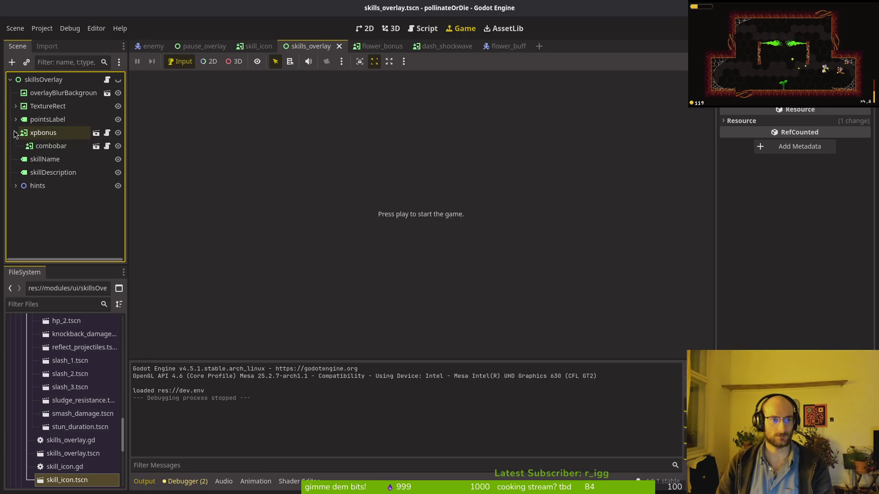
click(40, 137)
click(40, 136)
key(Escape)
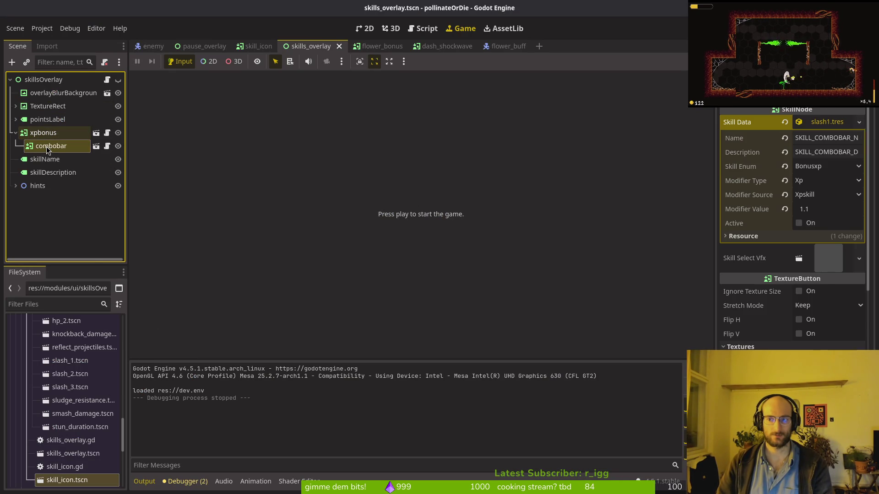
click(40, 134)
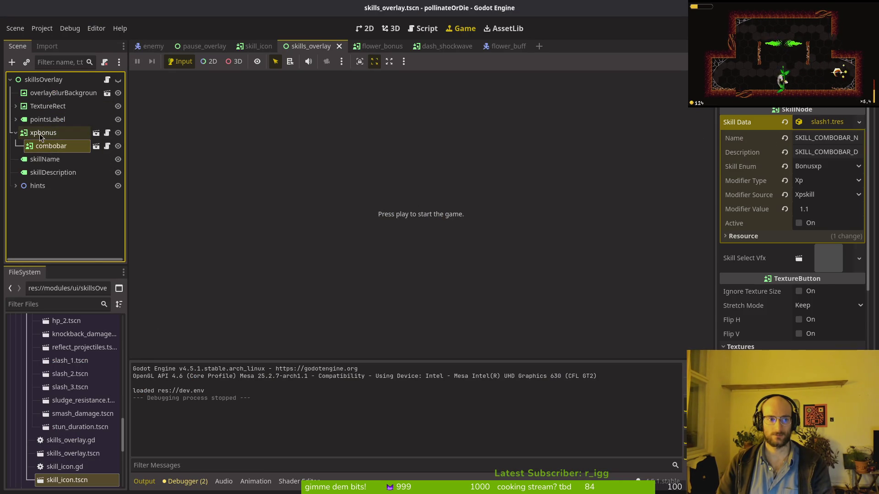
click(39, 133)
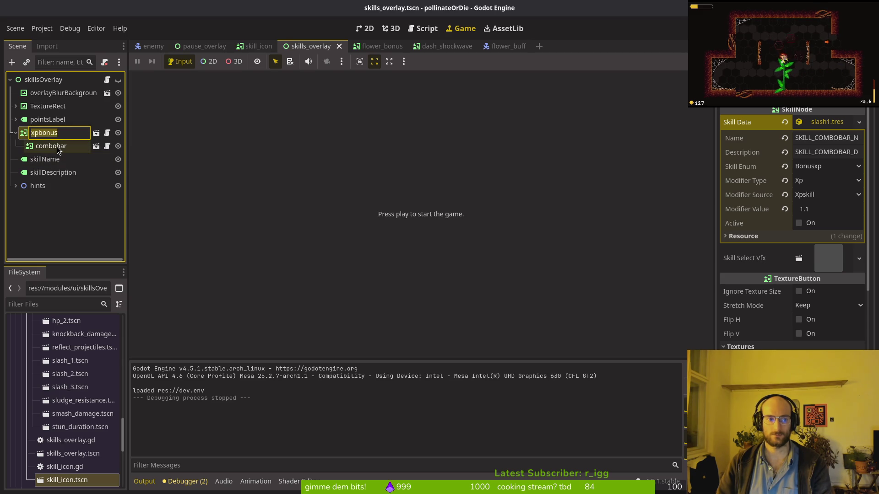
click(56, 147)
click(51, 132)
click(52, 131)
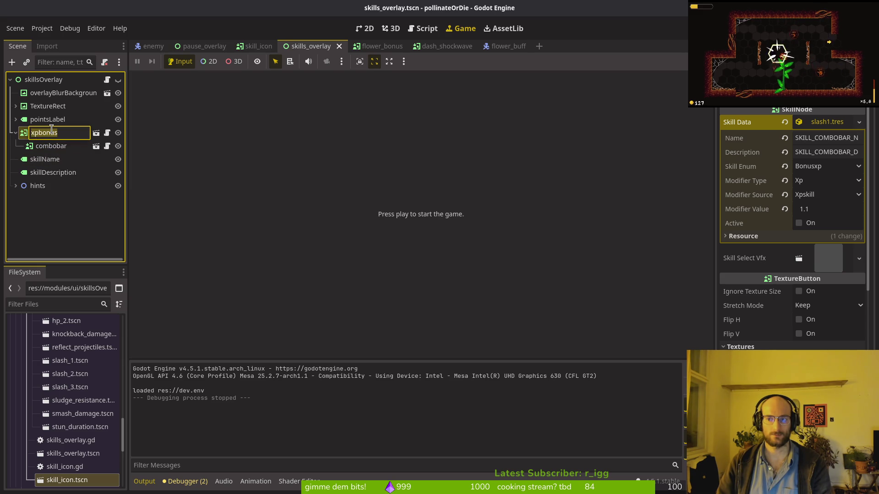
click(53, 147)
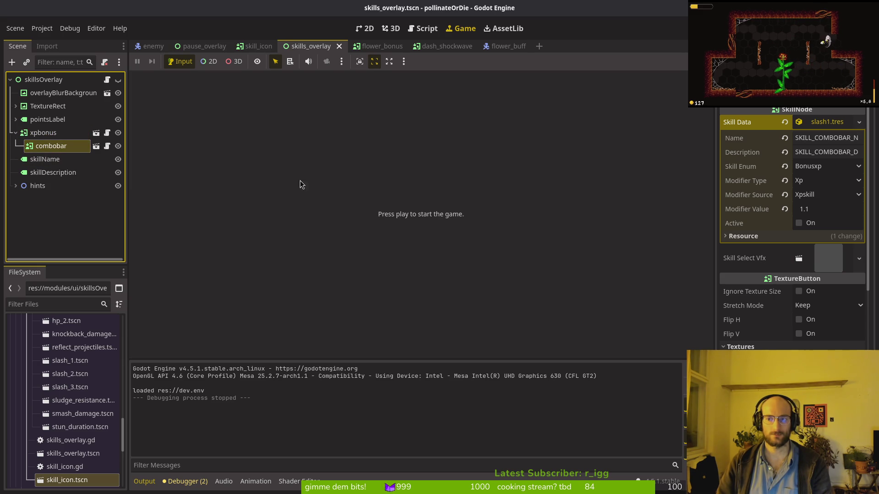
Step: Set combobar's Skill Enum to Combobar, Modifier Type to Alldamage and Modifier Source to None
click(826, 166)
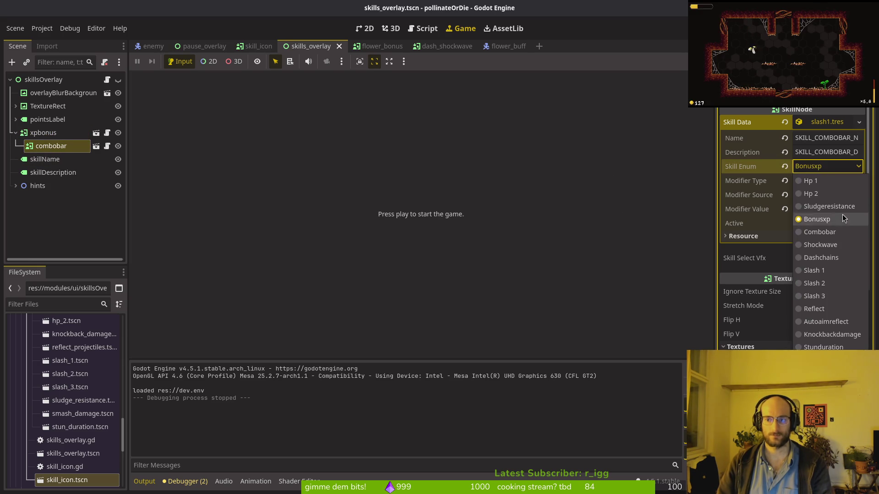
click(824, 212)
click(831, 181)
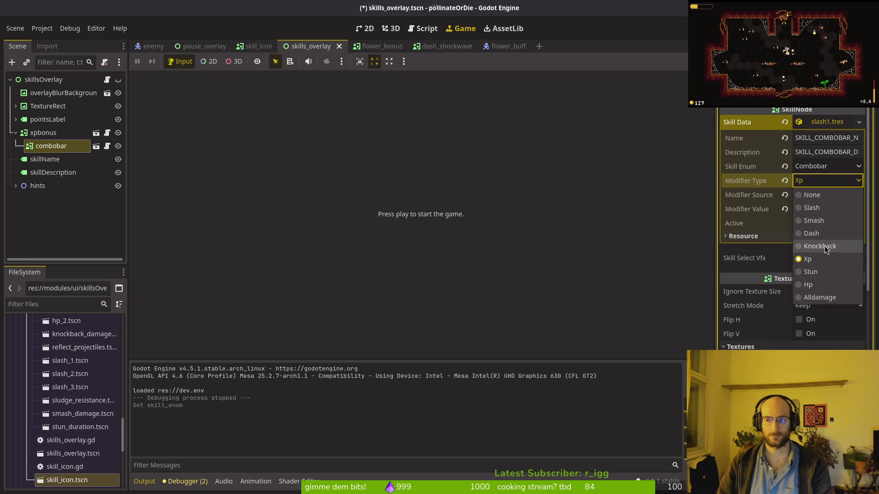
click(827, 185)
click(826, 185)
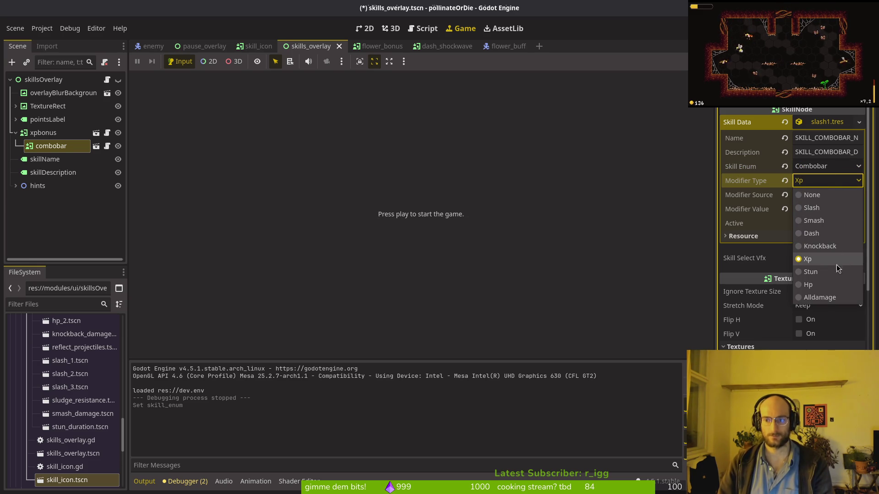
click(831, 298)
click(820, 195)
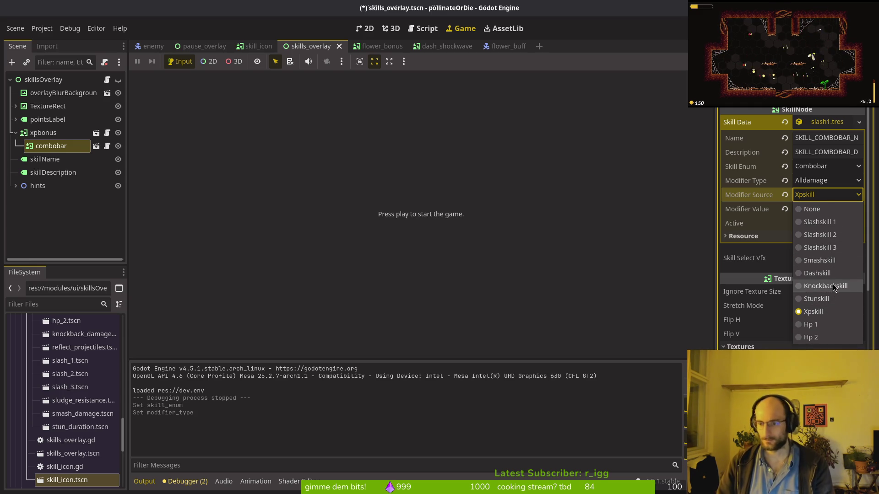
click(827, 206)
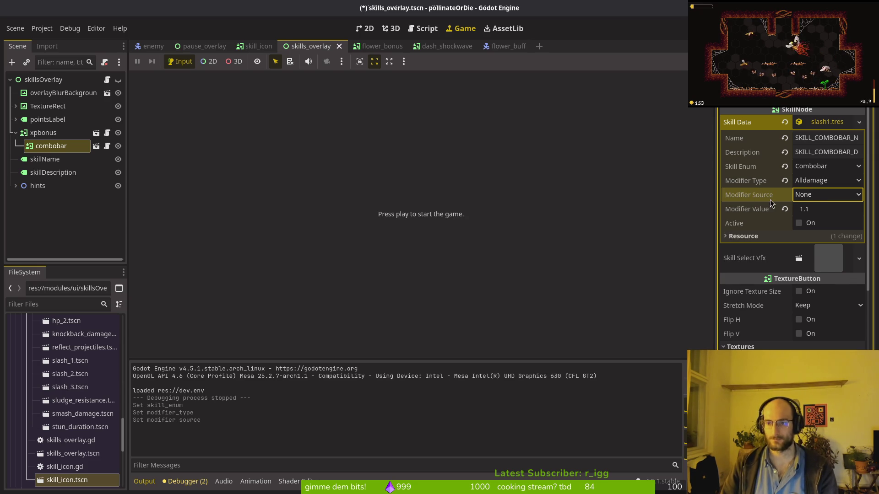
click(803, 196)
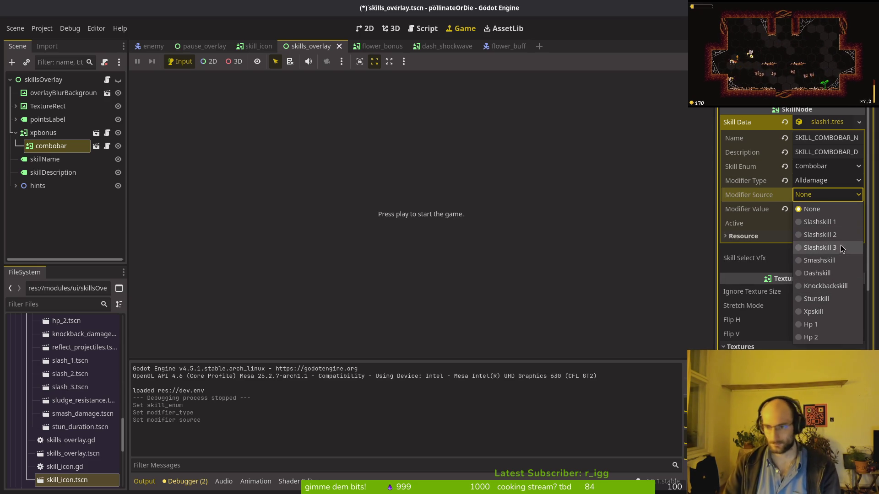
click(824, 211)
key(alt+Tab)
Step: Look over skill_modifier_source_enum in enum.helper.gd, then browse skill.manager.gd
key(space)
key(f)
key(f)
text(enum)
key(Return)
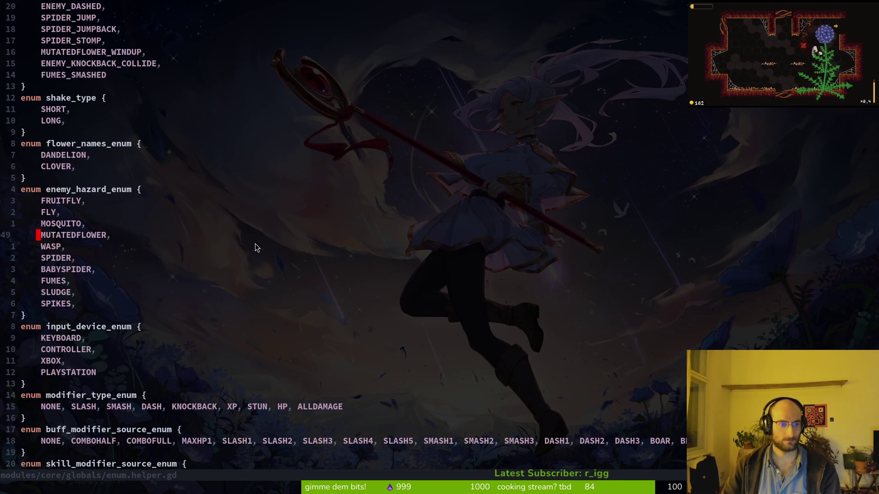
key(ctrl+d)
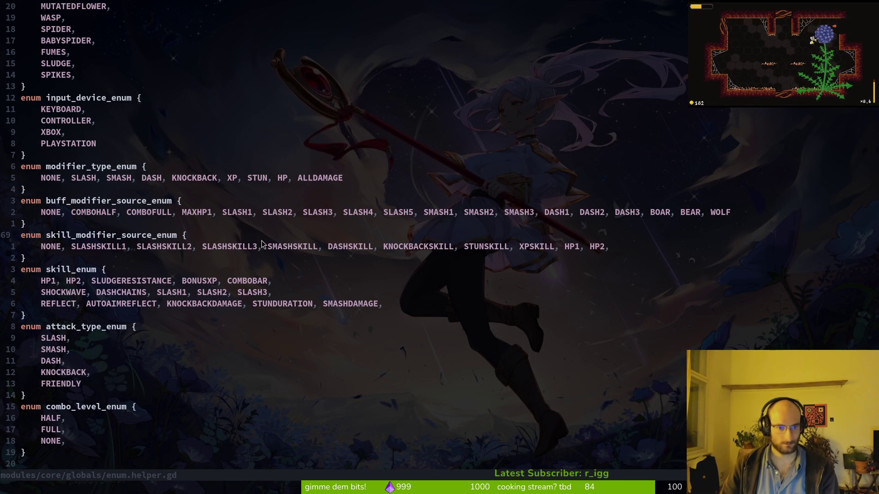
click(615, 250)
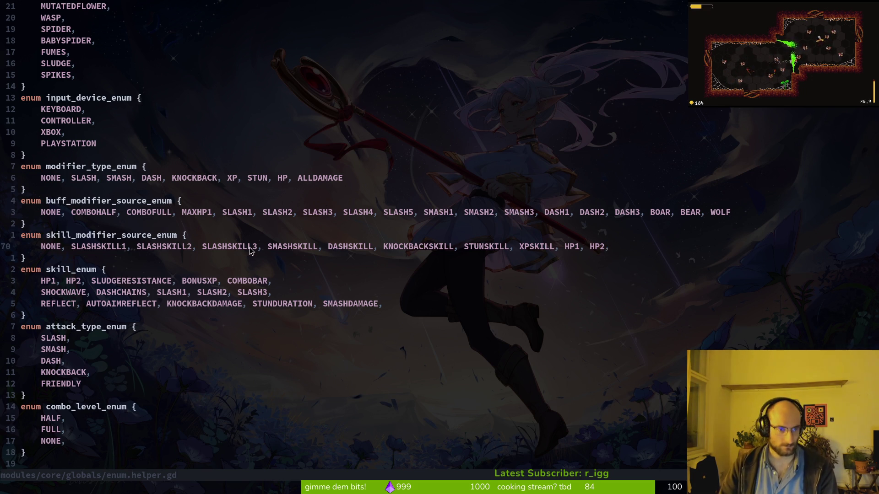
key(ctrl+d)
key(ctrl+p)
text(skilm)
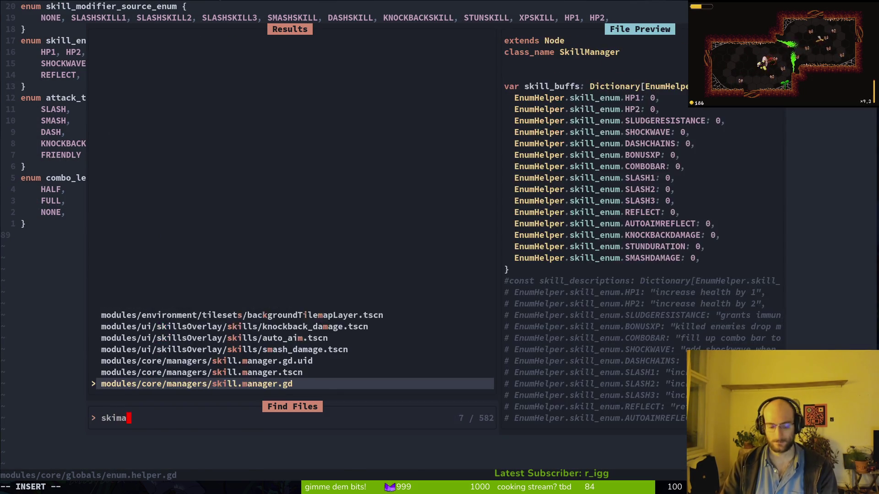
key(Return)
key(ctrl+d)
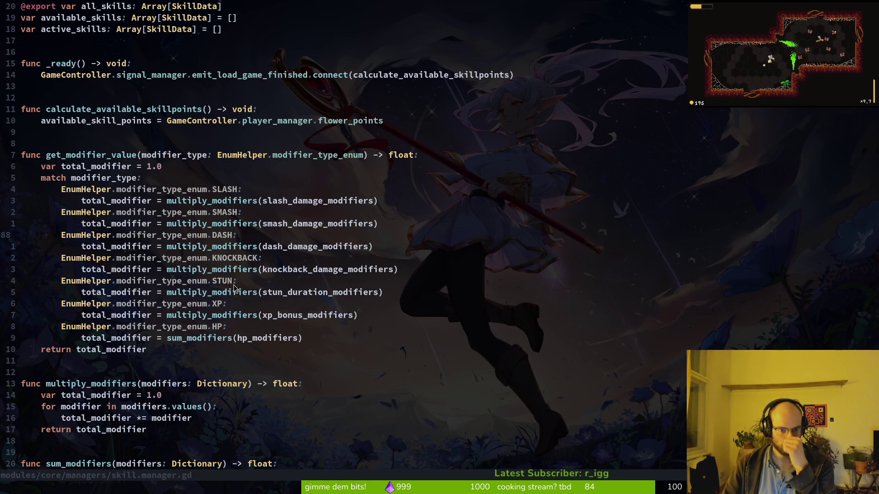
Step: Open buff.manager.gd and scroll through its commented-out ALLDAMAGE code
key(ctrl+p)
text(buffman)
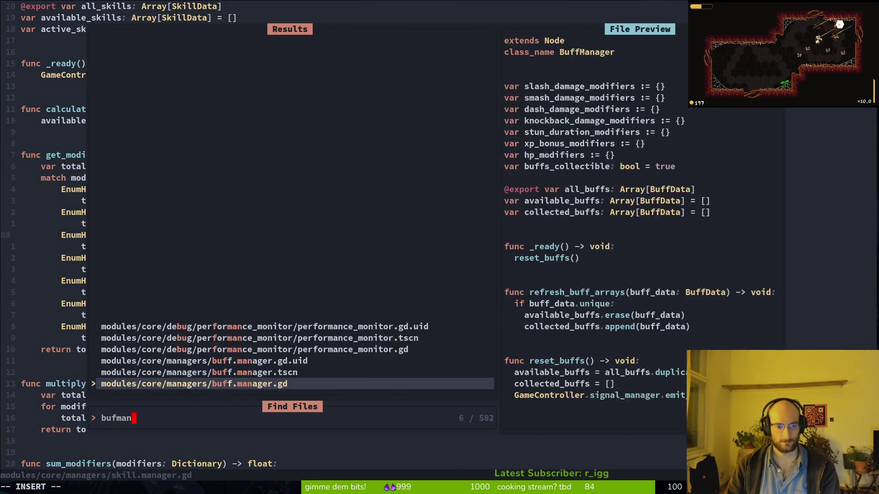
key(Return)
scroll(223, 274, down, 11)
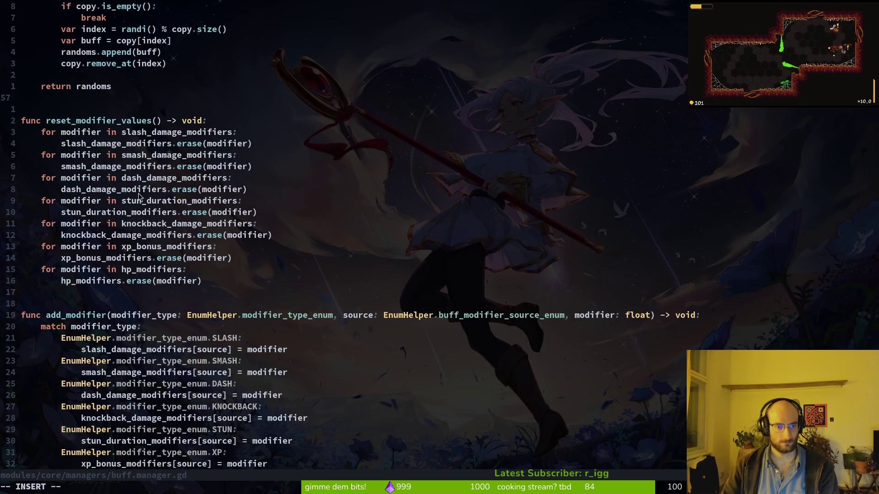
scroll(251, 292, down, 4)
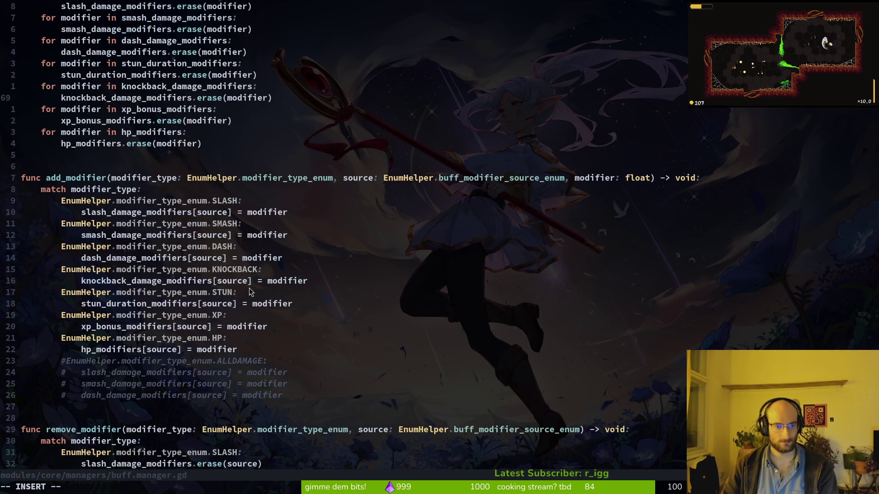
scroll(154, 200, down, 4)
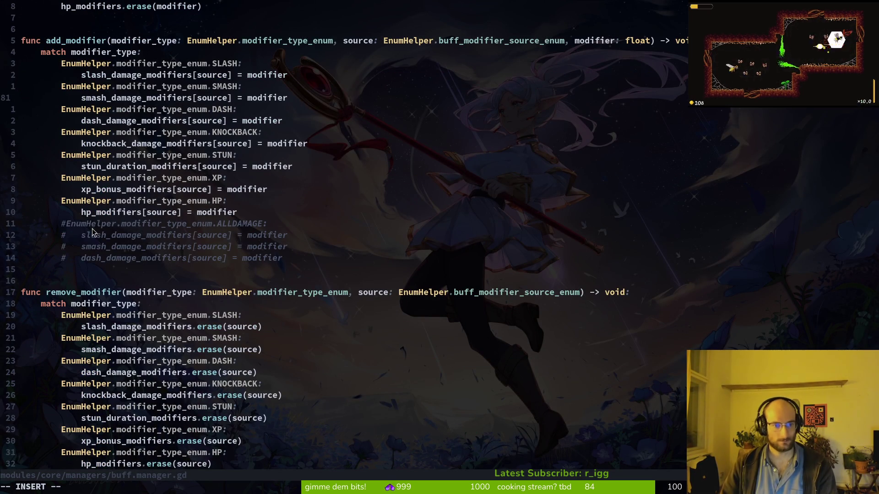
drag(177, 236, 277, 260)
click(175, 235)
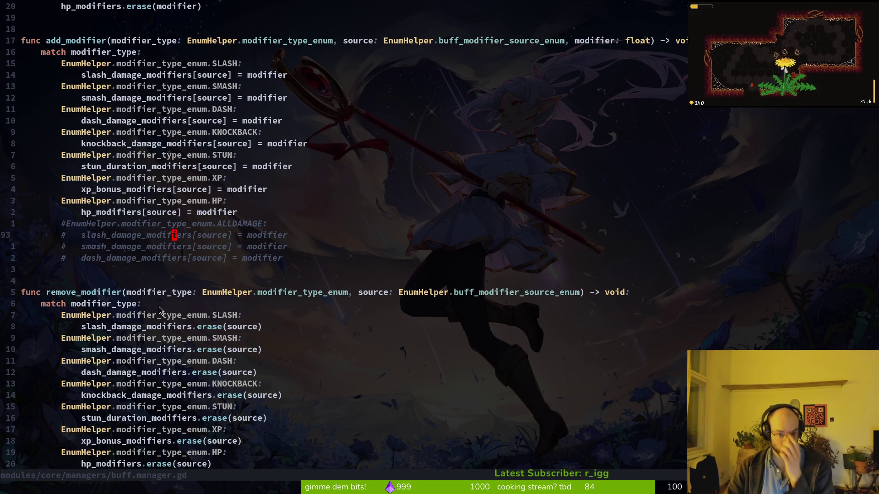
scroll(217, 285, down, 2)
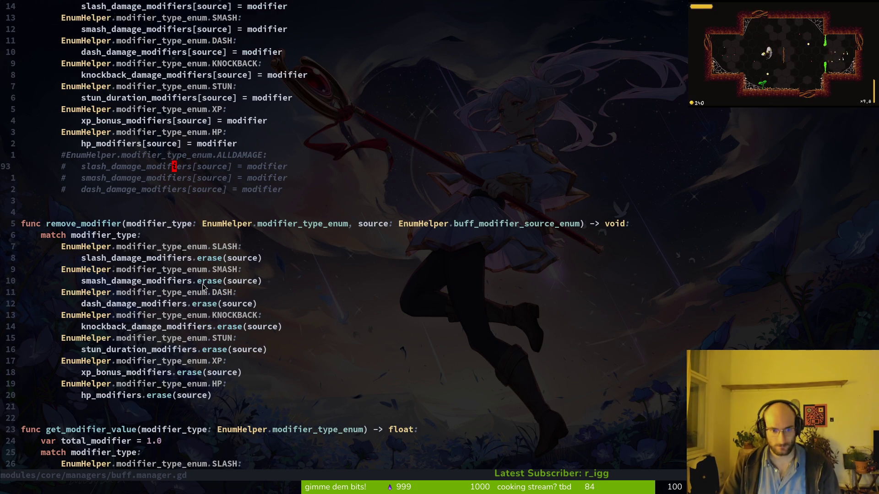
scroll(315, 282, down, 4)
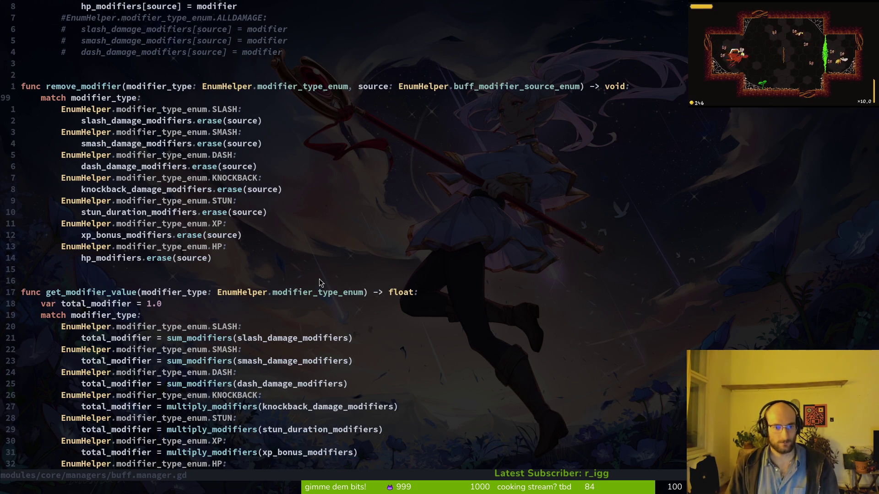
scroll(412, 256, down, 11)
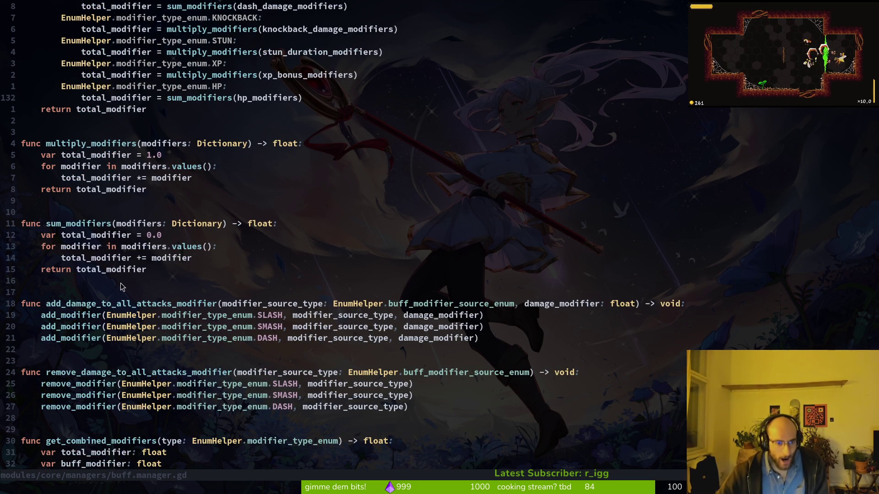
Step: Grep for add_damage_to_all_attacks_modifier callers and preview the combo_bar.gd hit at line 65
click(112, 306)
key(space)
key(f)
key(w)
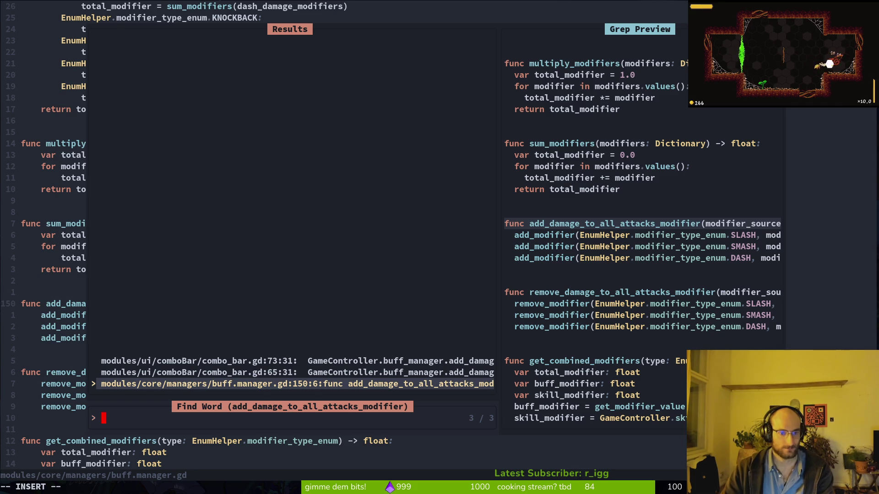
click(202, 372)
key(Up)
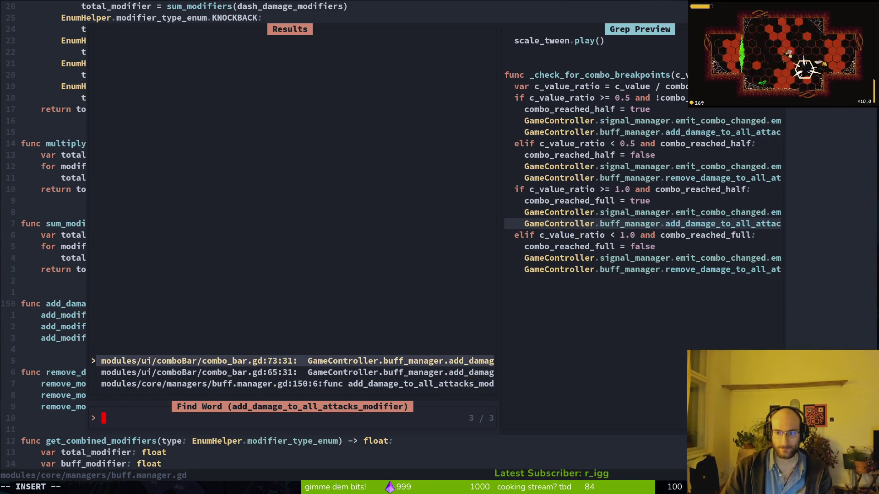
key(Down)
key(Escape)
key(Escape)
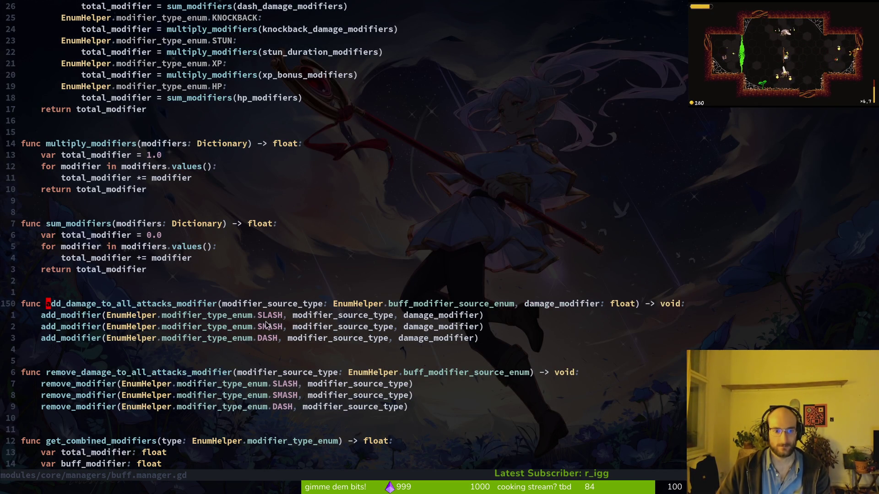
key(ctrl+o)
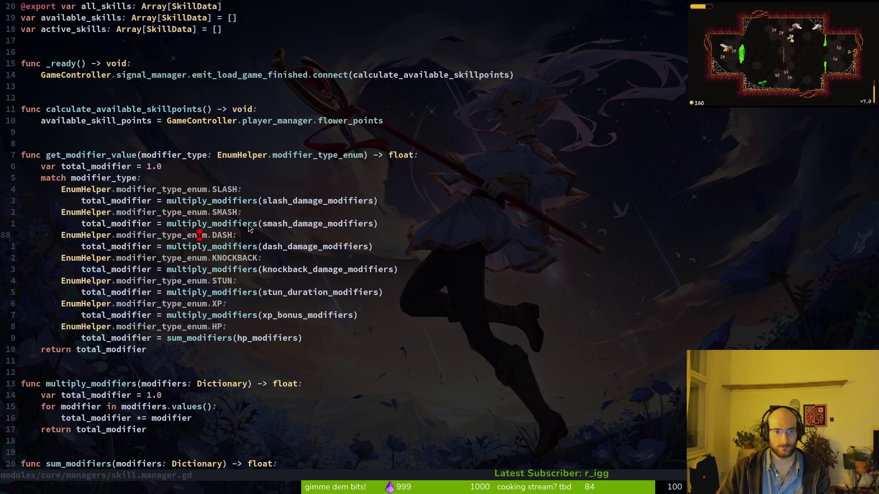
key(ctrl+i)
key(alt+Tab)
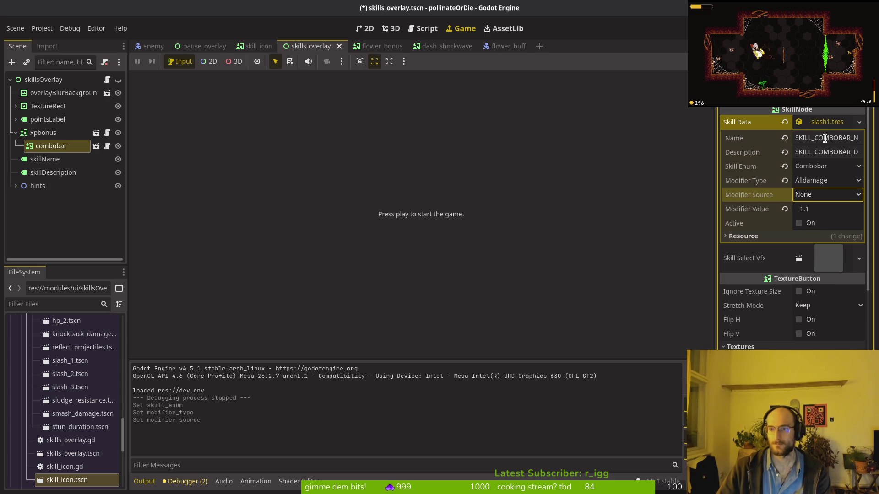
Step: Confirm combobar's Skill Enum is still Combobar and briefly search Neovim for a skill file
click(831, 168)
click(832, 167)
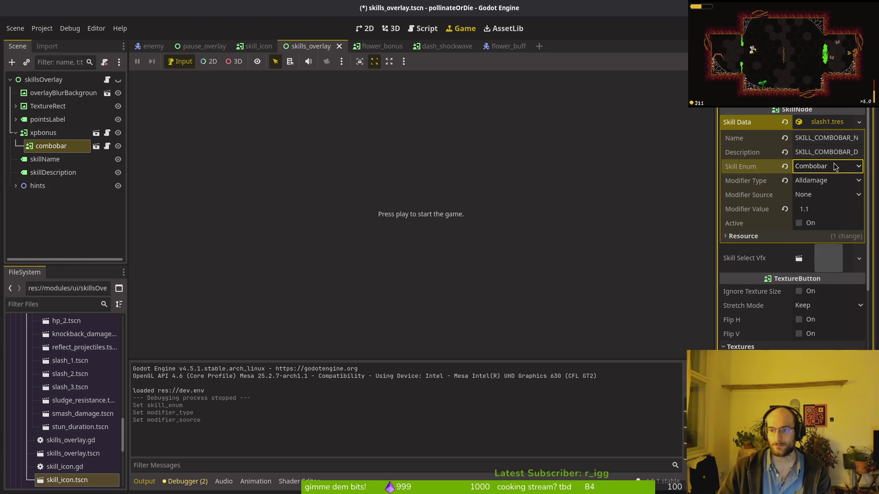
key(alt+Tab)
key(space)
key(f)
key(f)
text(skiene)
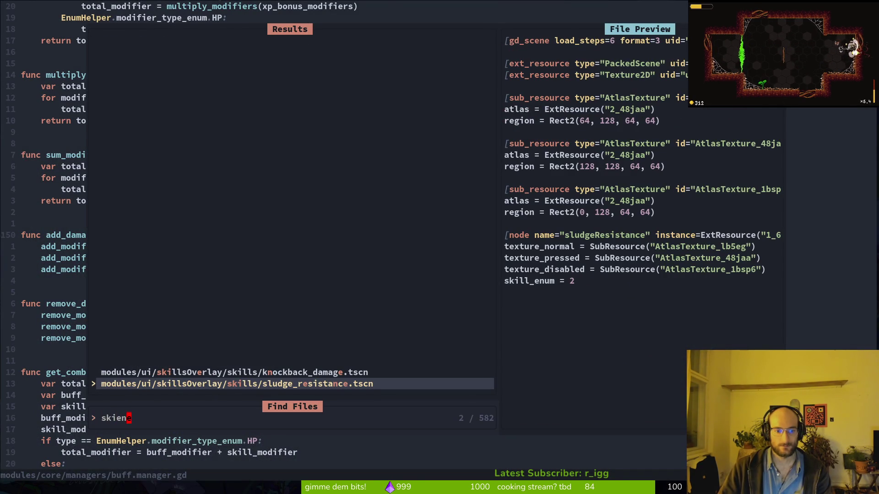
key(Escape)
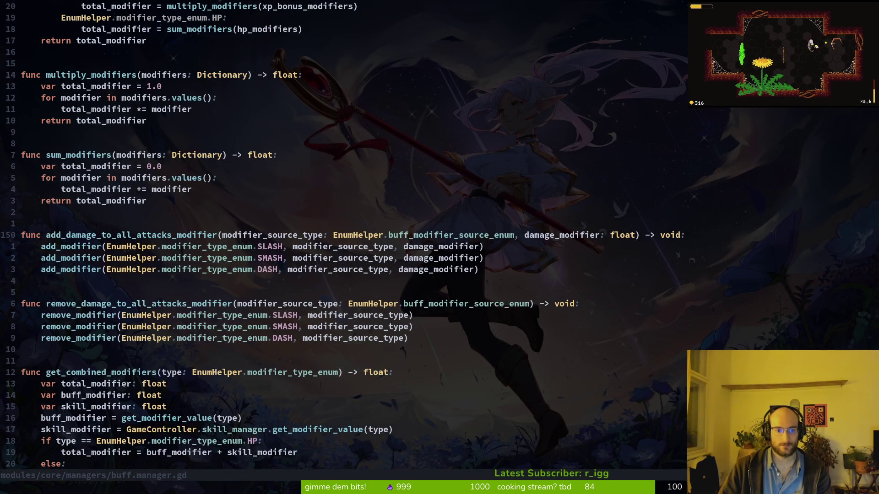
key(j)
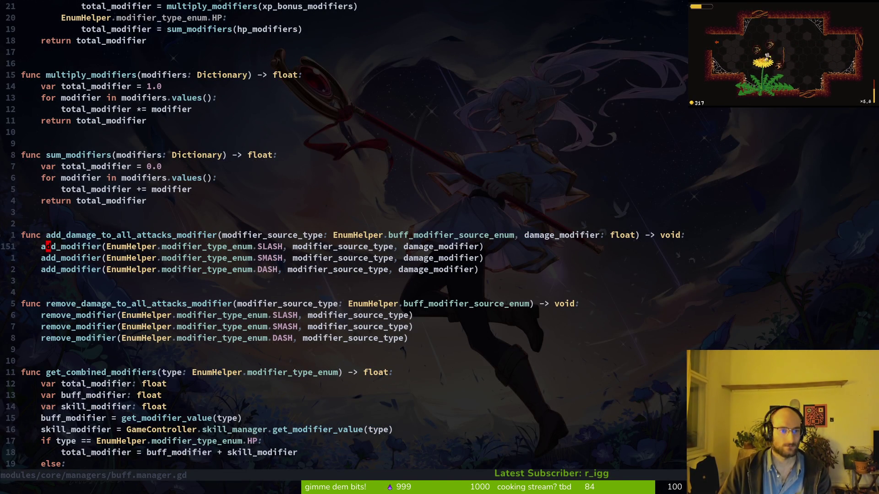
key(alt+Tab)
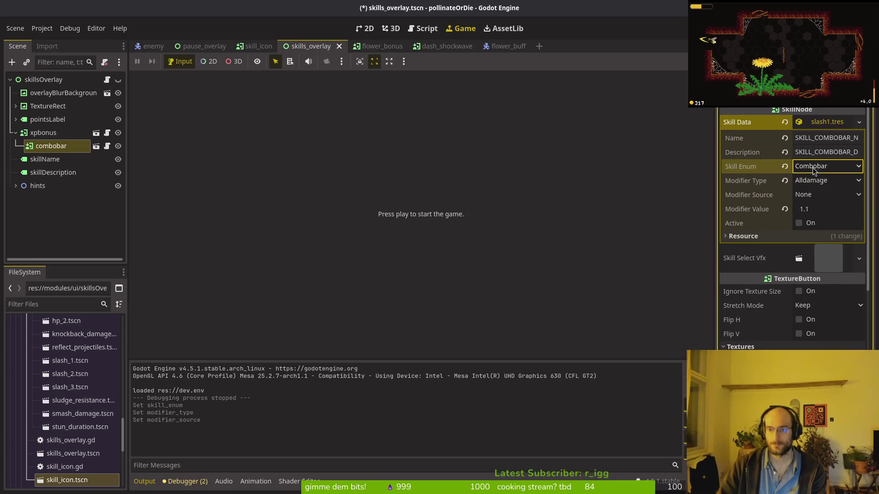
Step: Confirm Modifier Source is still None, then open enum.helper.gd in Neovim
click(812, 192)
click(814, 195)
key(alt+Tab)
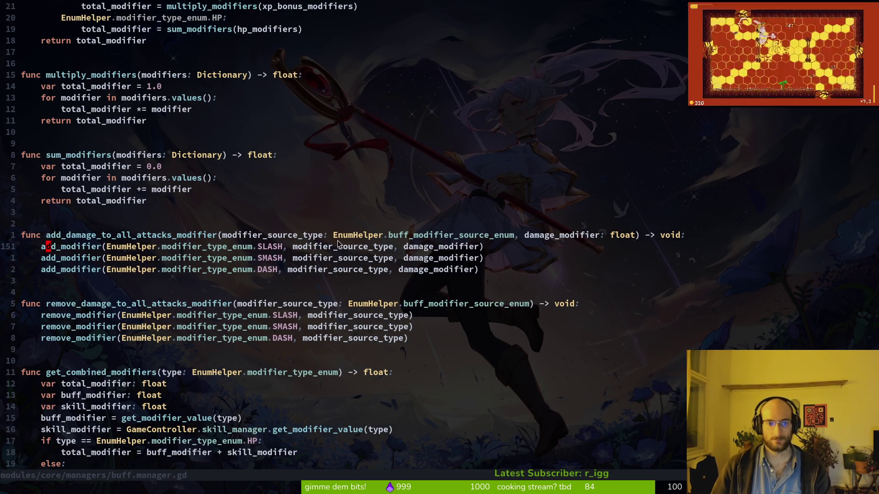
key(alt+Tab)
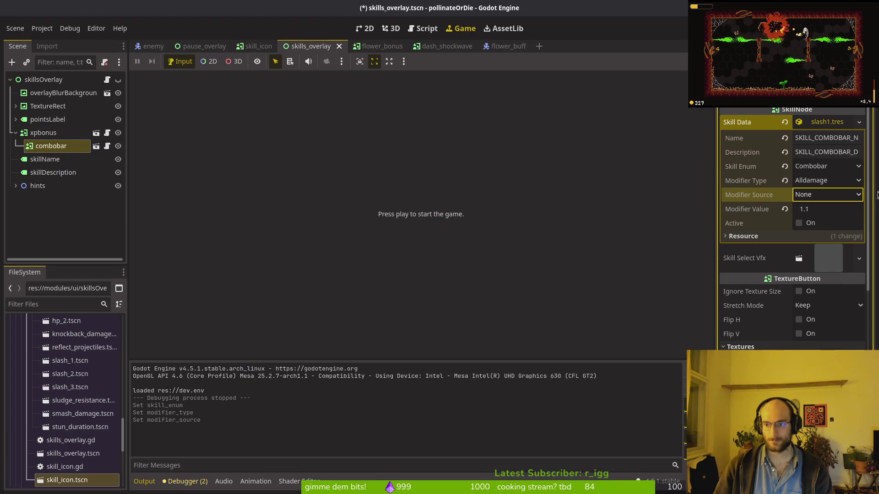
key(alt+Tab)
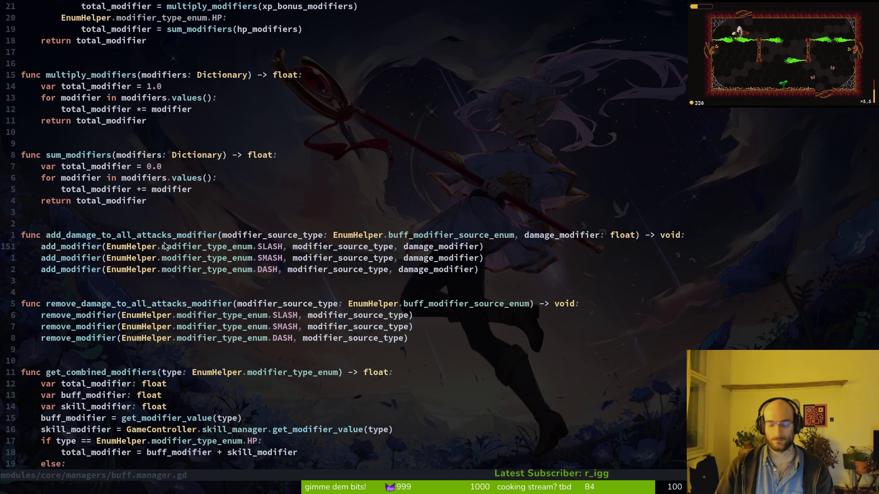
key(space)
key(f)
key(f)
text(enum)
key(Return)
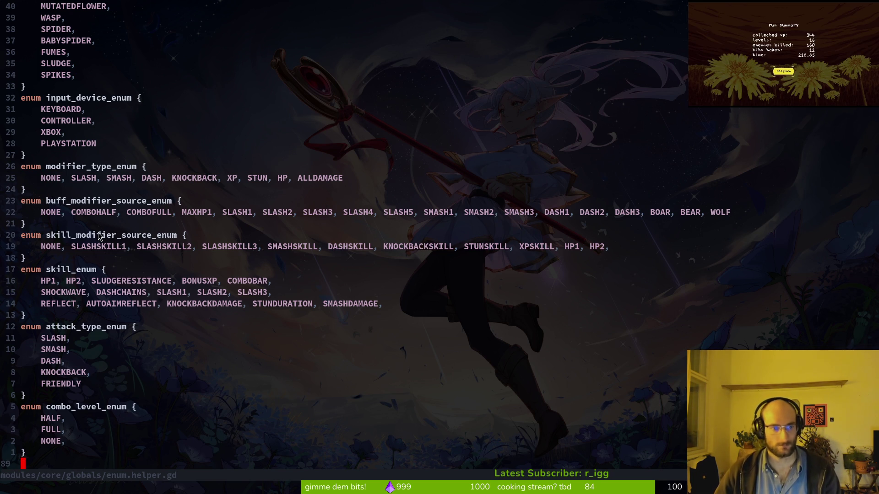
Step: Highlight the SLASHSKILL1 through HP2 values, then begin a grep for skill_modifier_source_enum
drag(24, 238, 224, 266)
key(Escape)
click(298, 248)
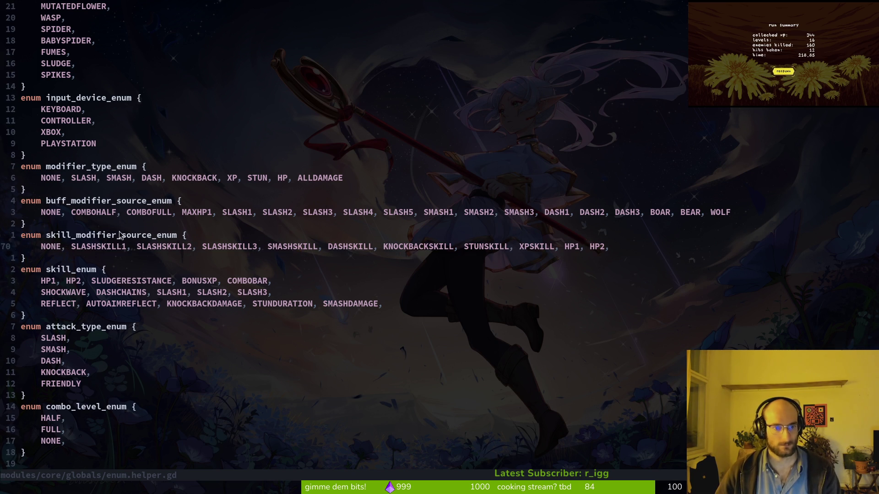
mouse_move(72, 248)
mouse_down()
mouse_move(118, 258)
mouse_move(255, 247)
mouse_move(610, 251)
mouse_up()
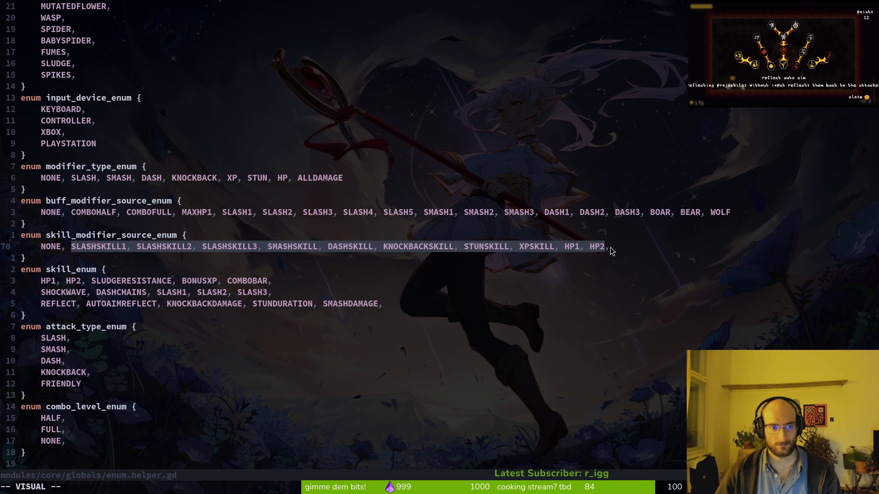
key(Escape)
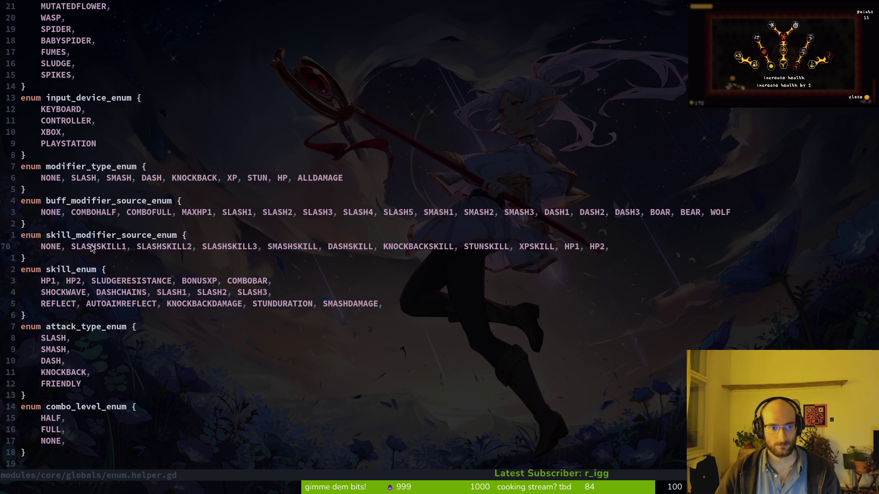
double_click(87, 235)
key(space)
Step: Grep skill_modifier_source_enum and open skill.manager.gd at line 225 to review add/remove_modifier
key(f)
key(w)
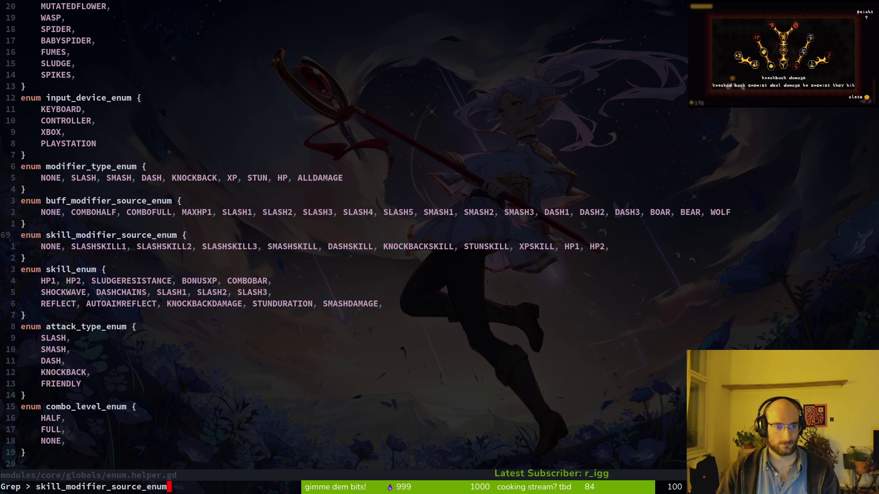
key(Return)
key(Up)
key(Up)
key(Up)
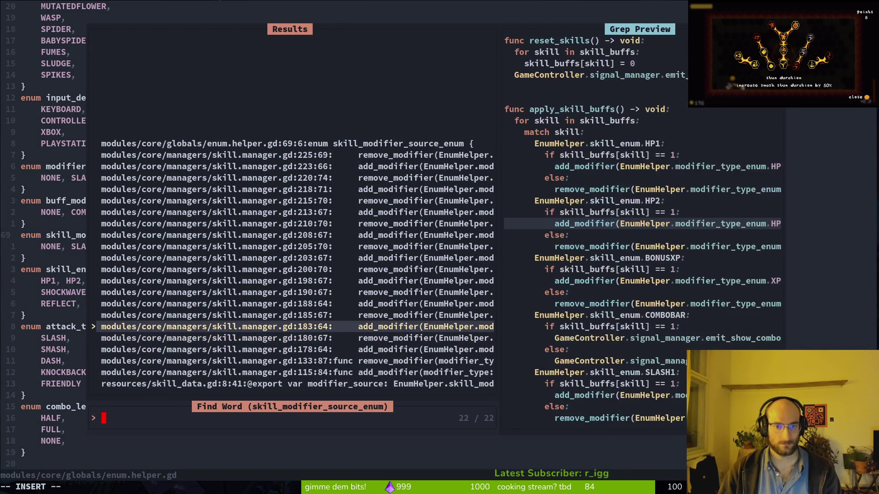
key(Up)
key(Up)
key(Up)
key(Return)
key(ctrl+d)
key(ctrl+u)
key(ctrl+u)
key(ctrl+u)
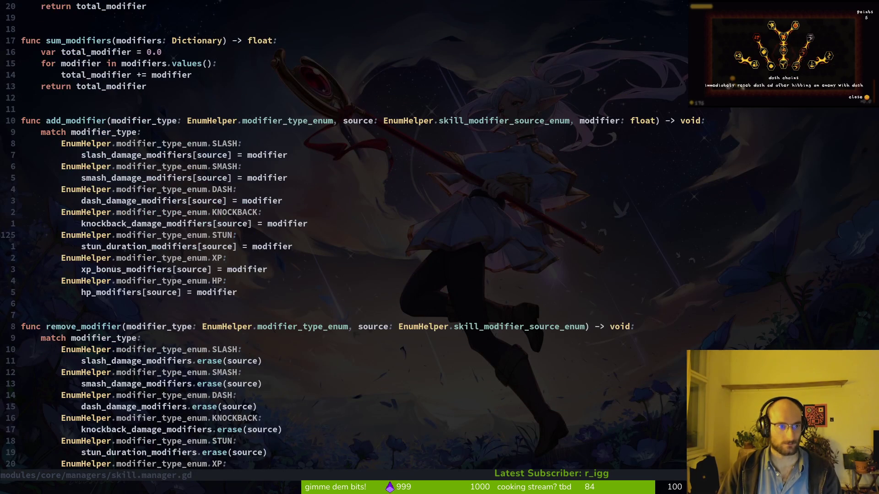
key(ctrl+u)
key(ctrl+u)
key(ctrl+u)
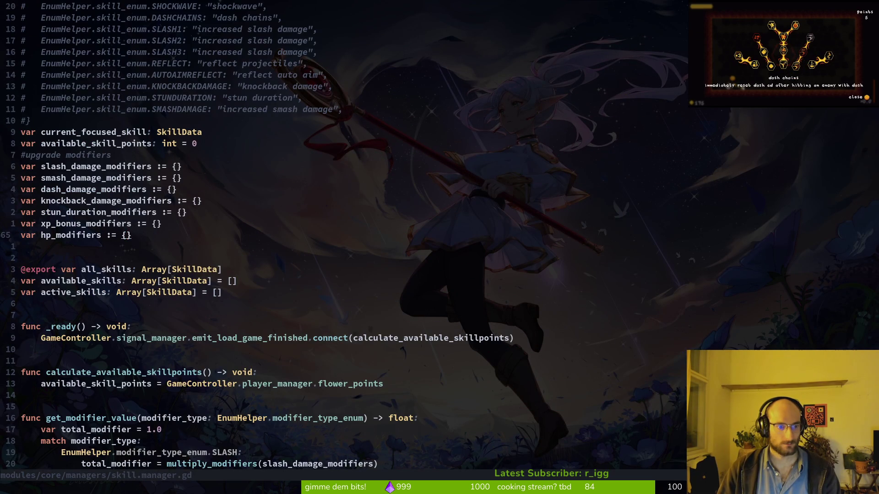
key(ctrl+d)
key(ctrl+d)
key(ctrl+d)
key(ctrl+d)
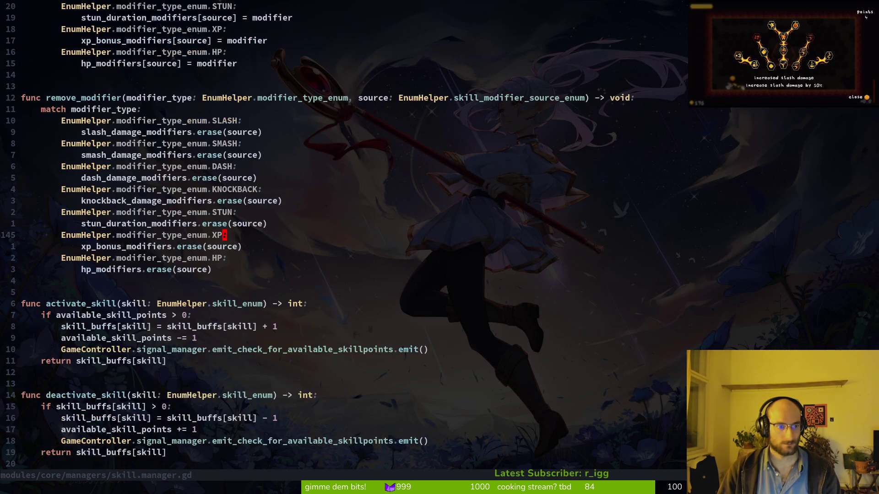
key(ctrl+d)
key(ctrl+d)
Step: Grep apply_skill_buffs, preview its skills_overlay.gd call, and read the function definition
key(k)
key(k)
key(k)
key(b)
key(b)
key(b)
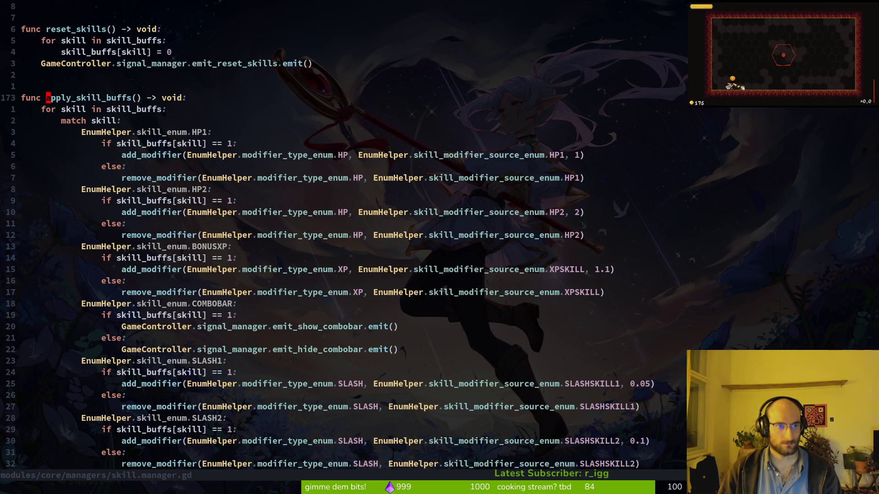
key(space)
key(f)
key(w)
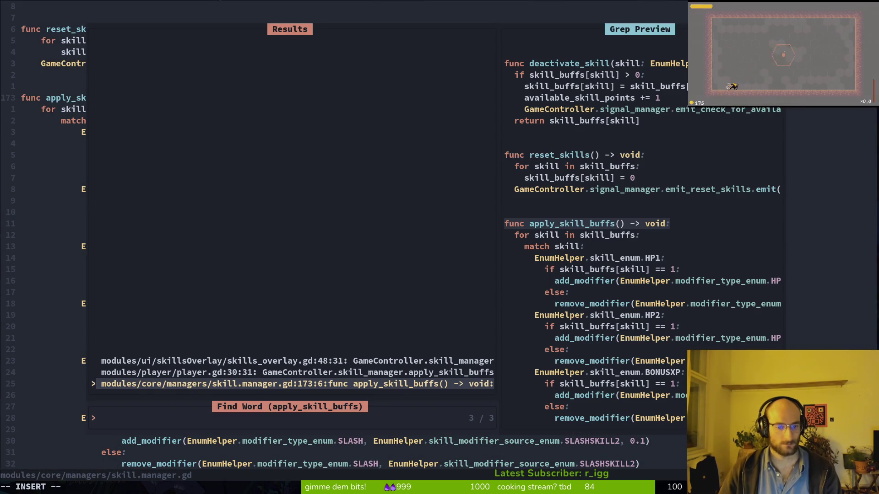
key(ctrl+p)
key(ctrl+p)
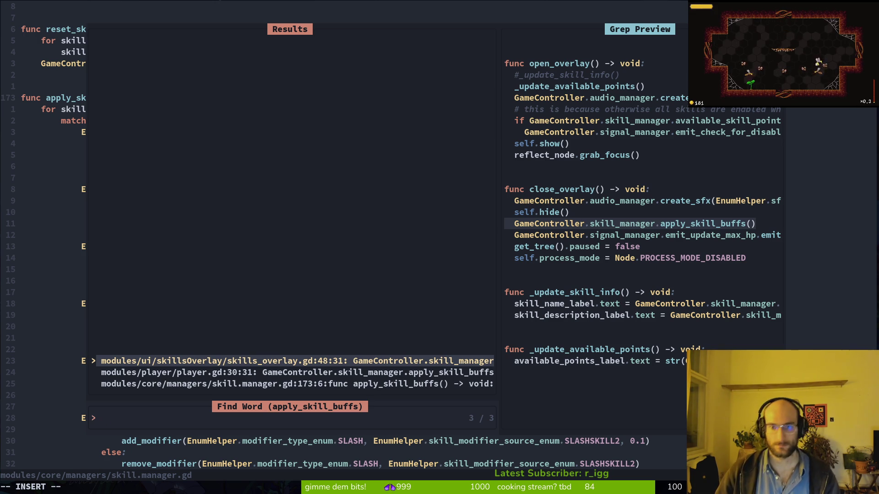
key(ctrl+n)
key(ctrl+n)
key(Return)
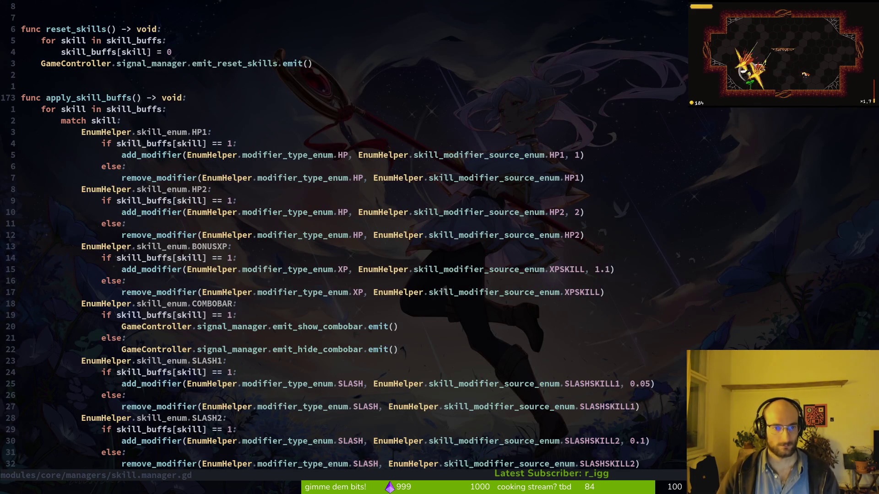
scroll(366, 348, down, 6)
scroll(461, 274, down, 5)
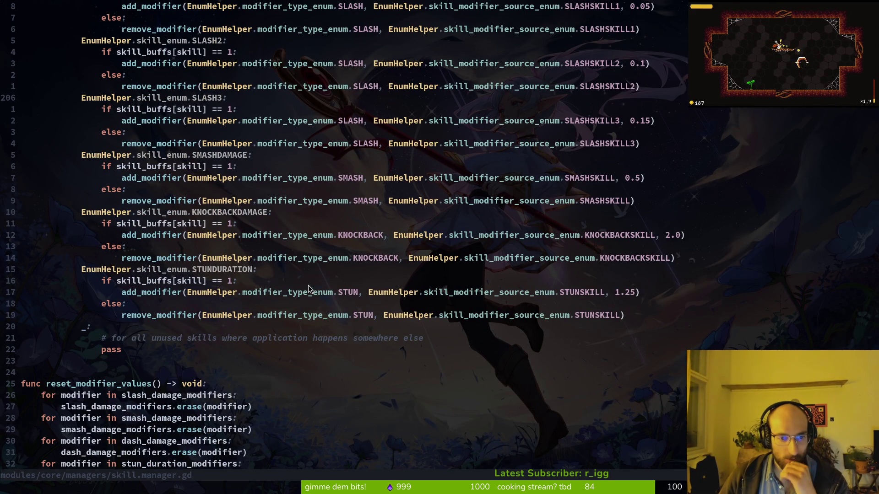
scroll(305, 286, down, 3)
scroll(299, 281, up, 2)
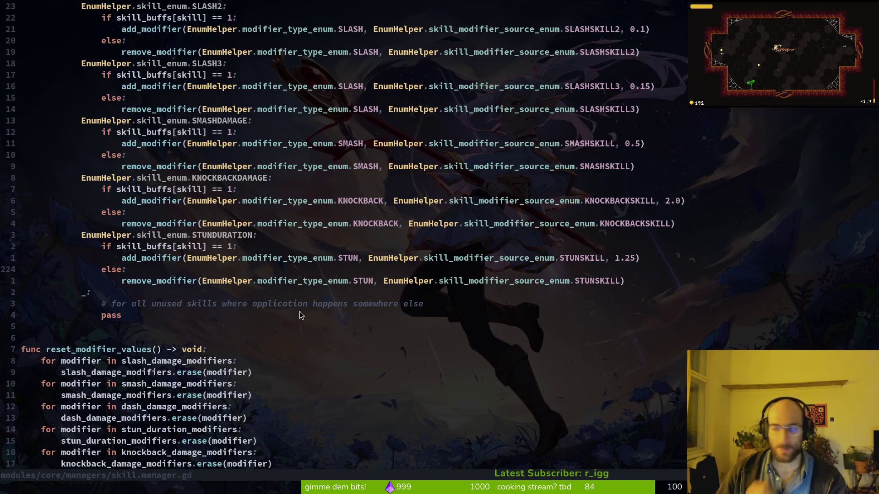
scroll(437, 271, up, 9)
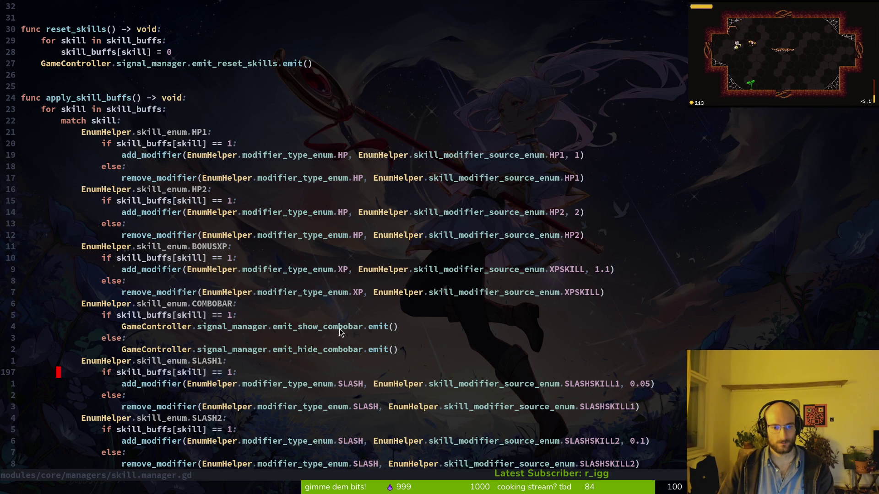
key(ctrl+6)
key(ctrl+6)
key(alt+Tab)
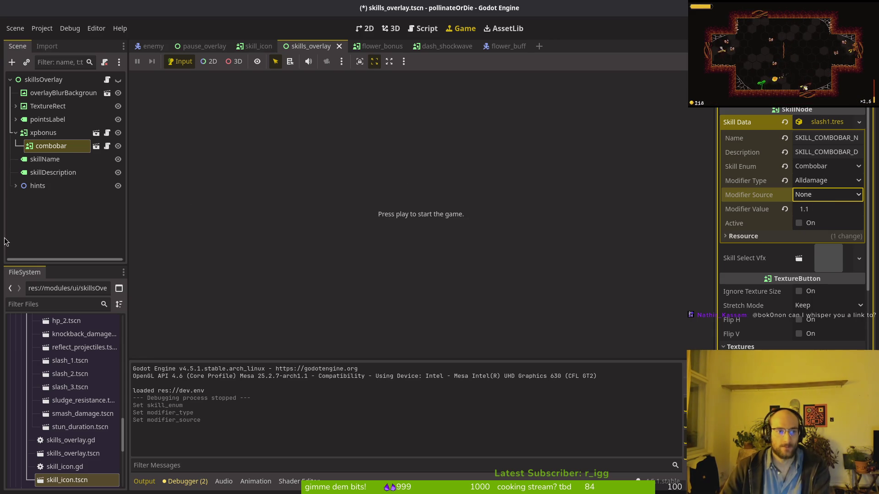
key(alt+Tab)
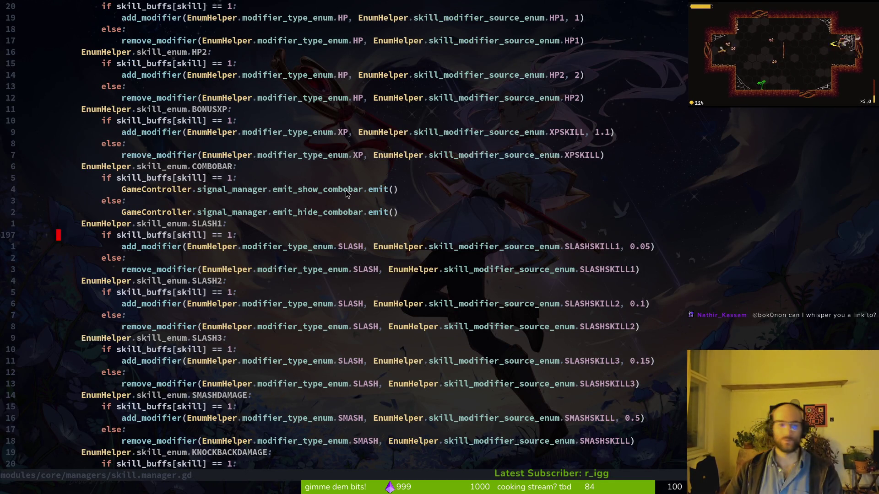
scroll(349, 249, up, 10)
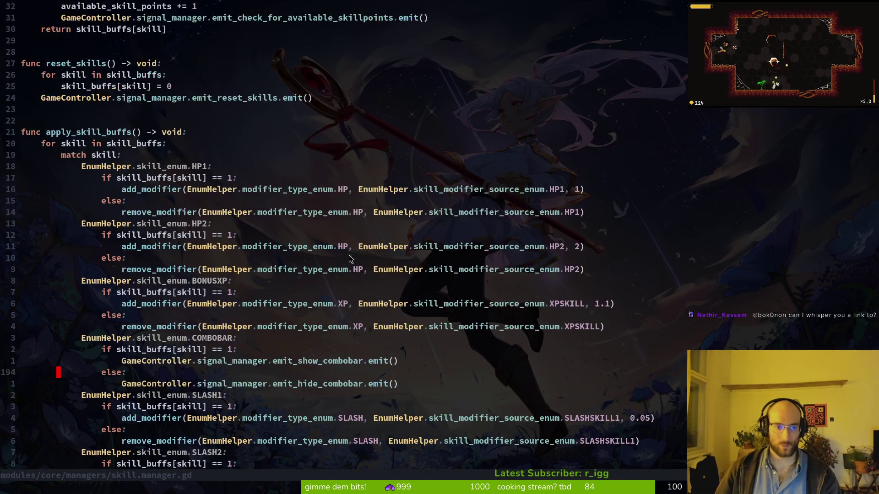
key(alt+Tab)
key(alt+Tab)
Step: Write skill.manager.gd, then overwrite translationsCSV.csv as Text CSV from Calc and close Calc
text(:w)
key(Return)
key(alt+Tab)
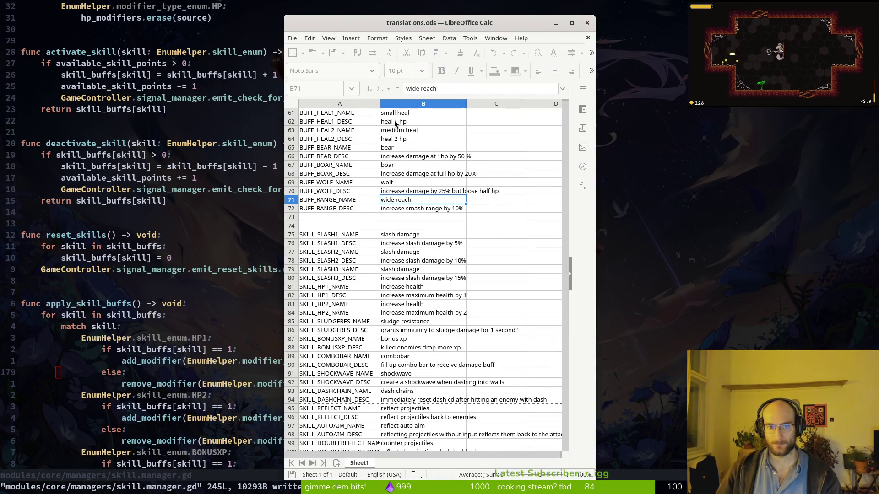
click(293, 38)
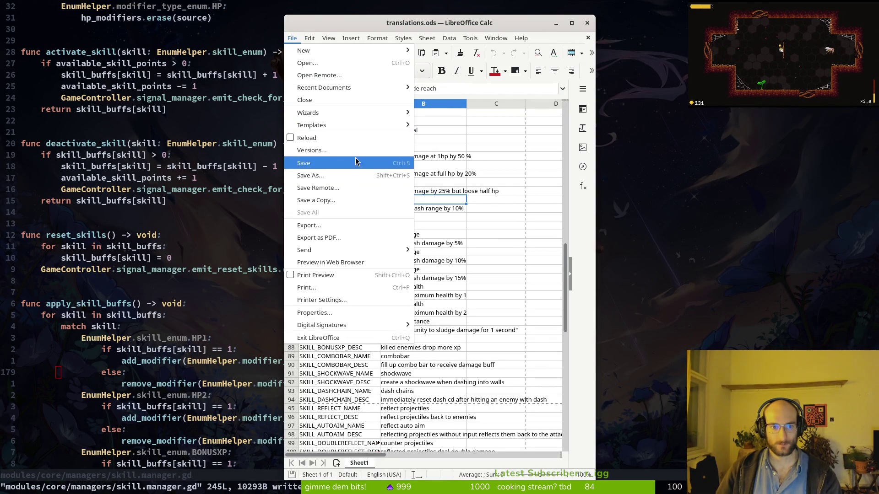
click(356, 175)
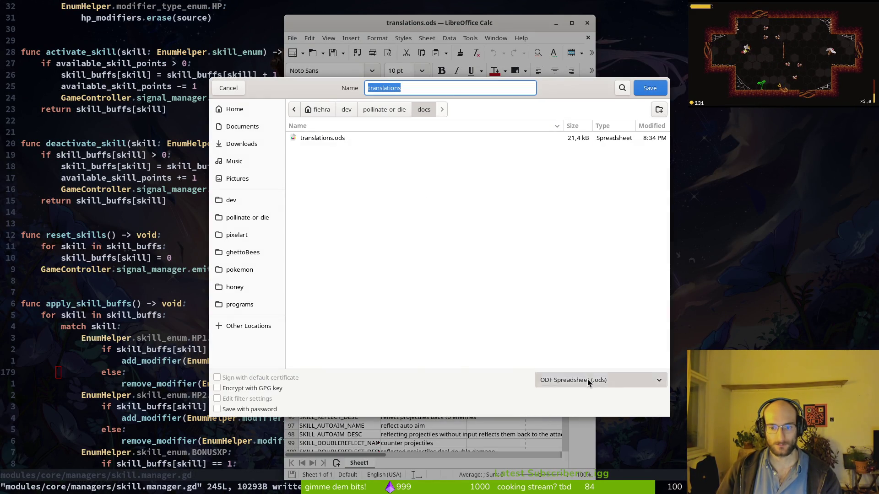
click(587, 379)
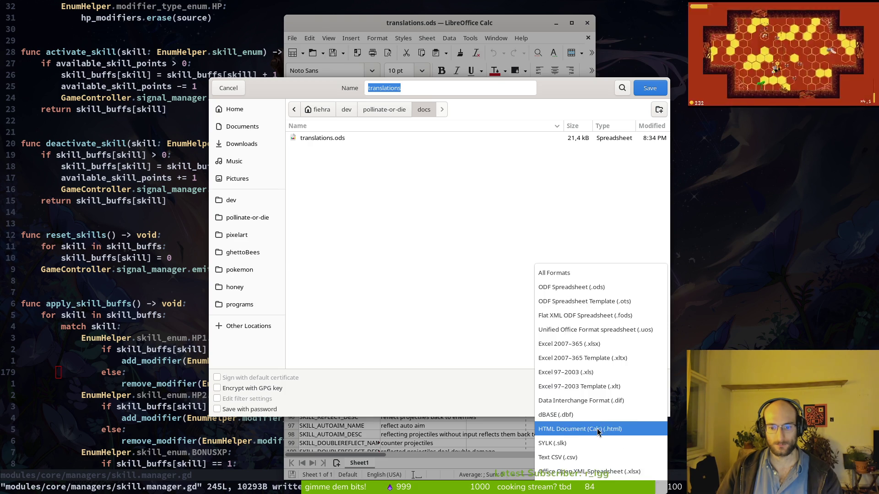
click(575, 458)
click(328, 138)
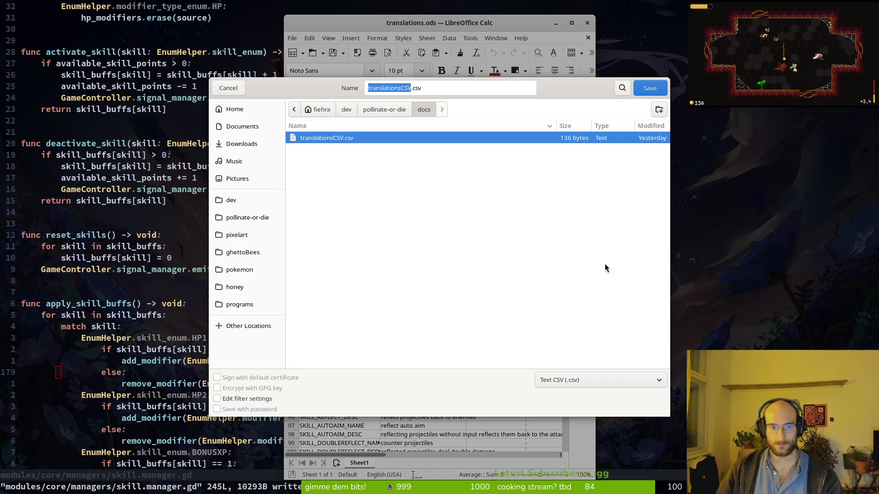
click(650, 87)
click(479, 286)
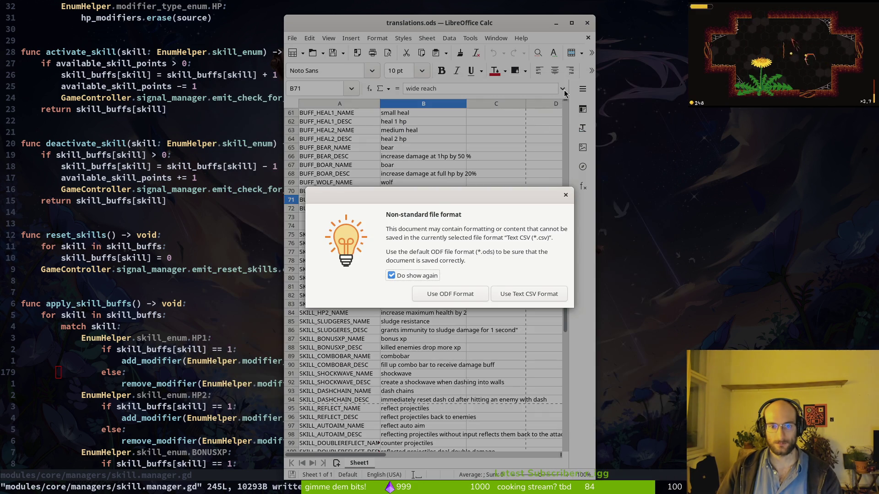
click(521, 300)
click(522, 316)
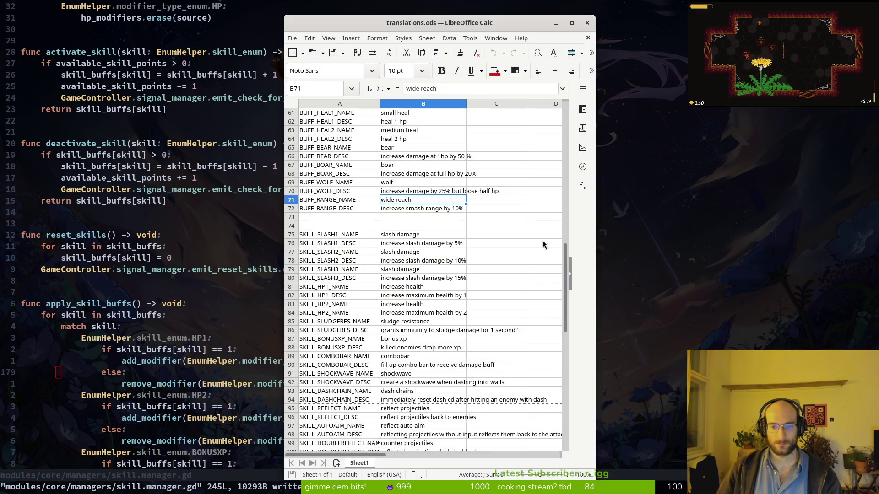
click(586, 25)
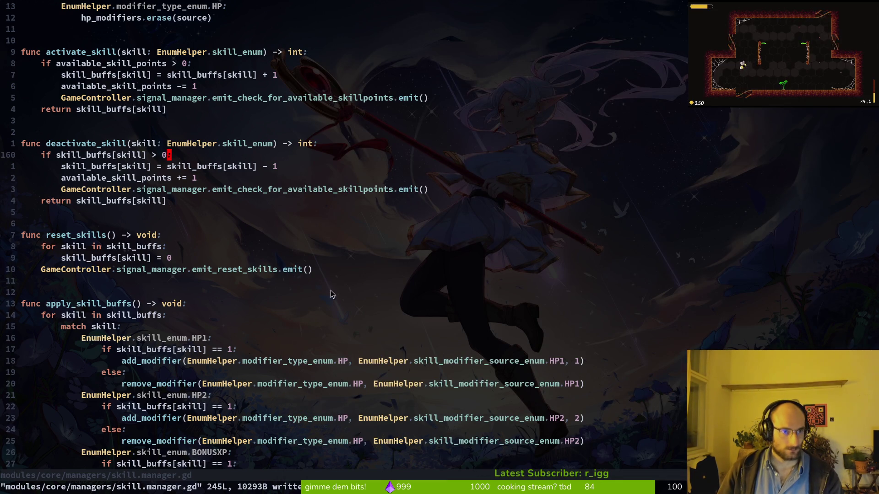
Step: Run the game, unlock and refund the combobar skill in the overlay, then stop with F8
key(alt+Tab)
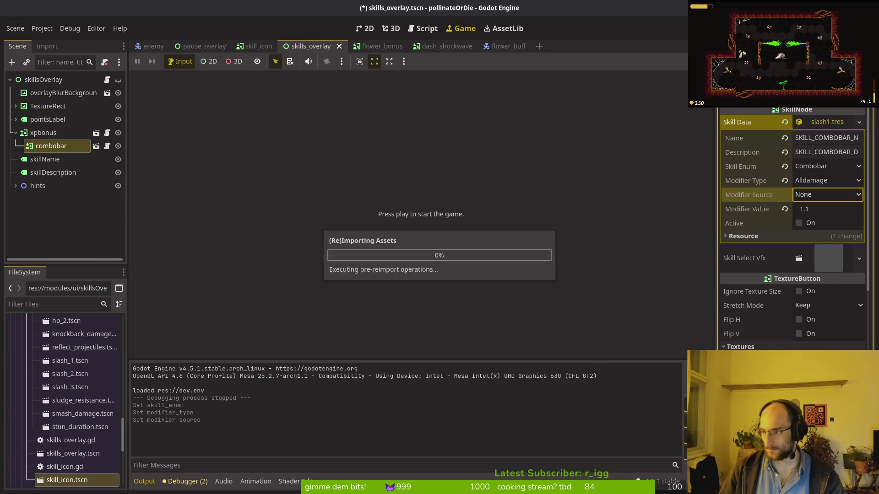
key(F5)
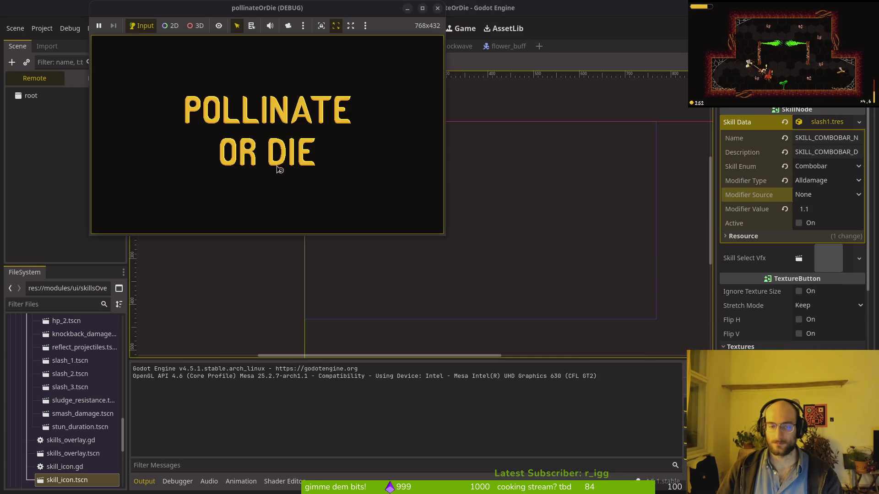
click(265, 127)
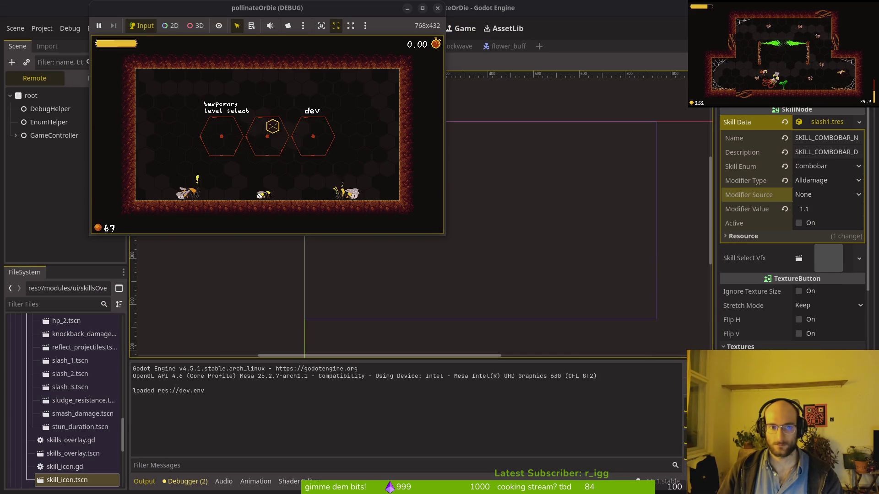
key(a)
key(e)
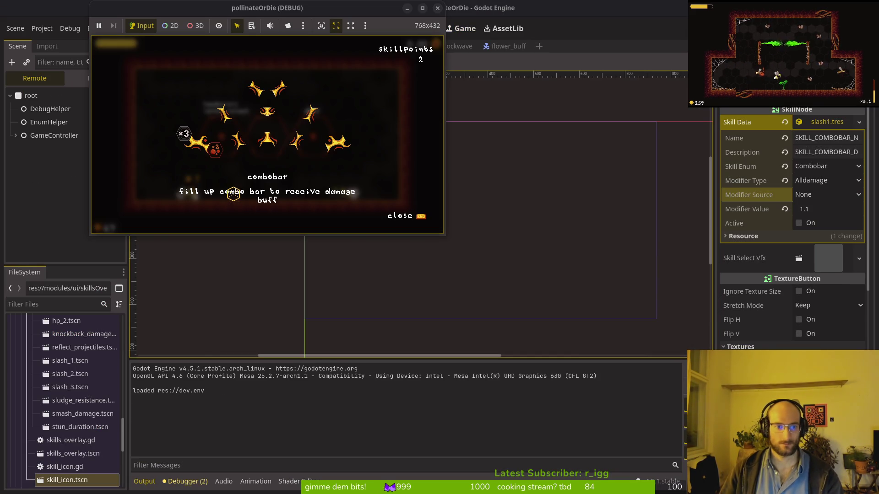
click(214, 149)
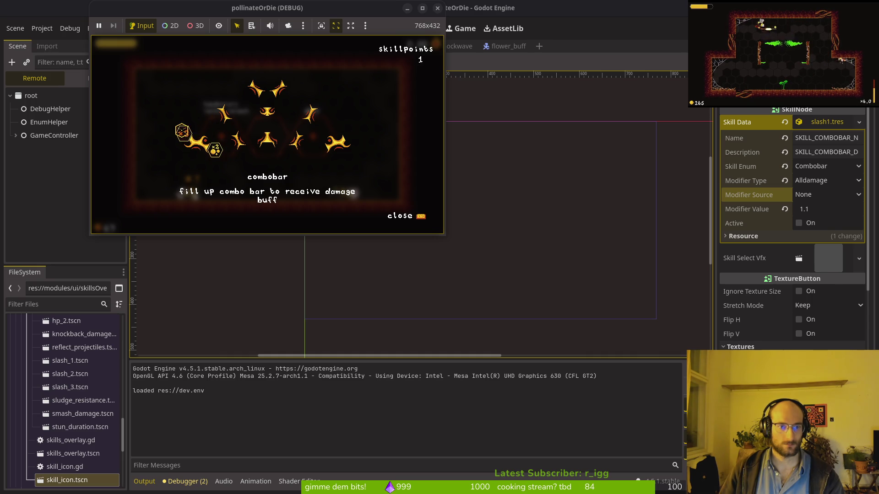
right_click(185, 135)
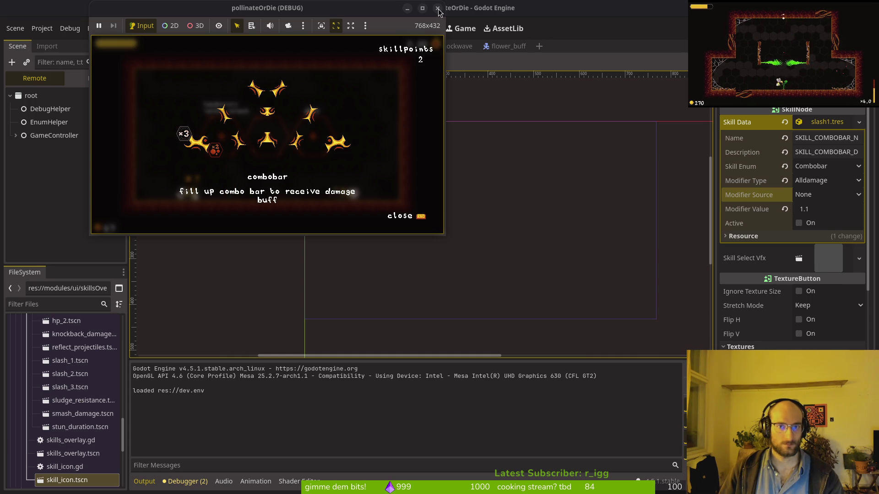
key(F8)
click(46, 149)
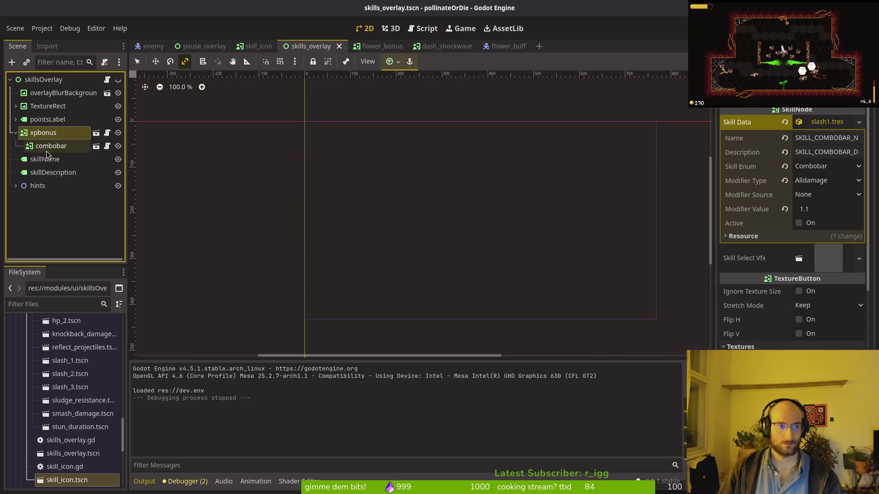
Step: Set the xpbonus node's skill data Name key to SKILL_BONUSXP_NAME and save the scene
click(40, 133)
click(46, 146)
click(44, 133)
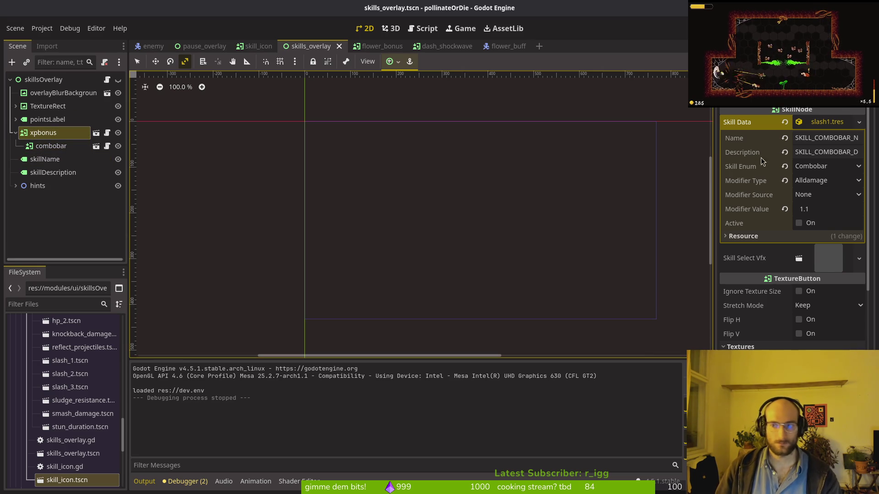
click(53, 133)
click(42, 147)
click(43, 133)
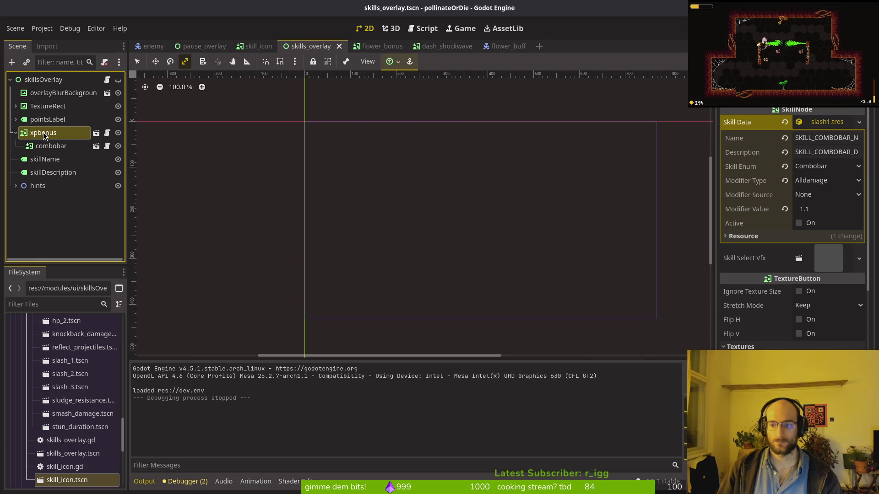
click(829, 122)
click(830, 122)
click(832, 134)
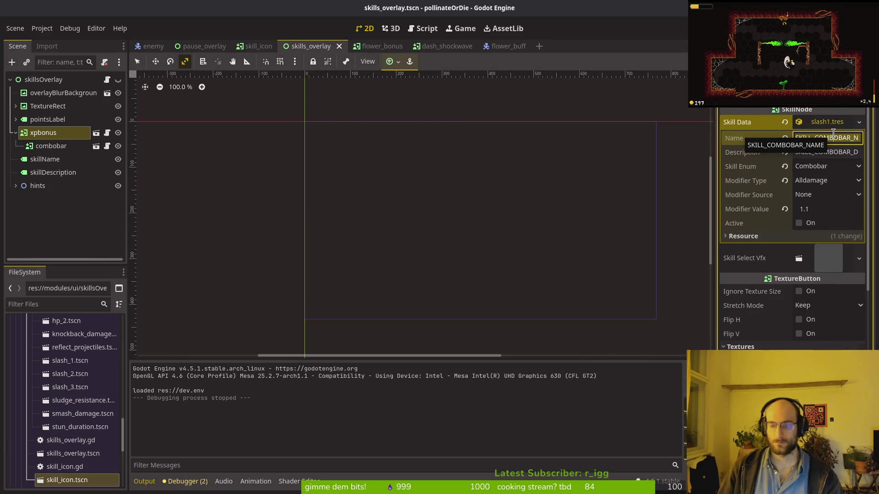
key(ctrl+a)
text(Sk)
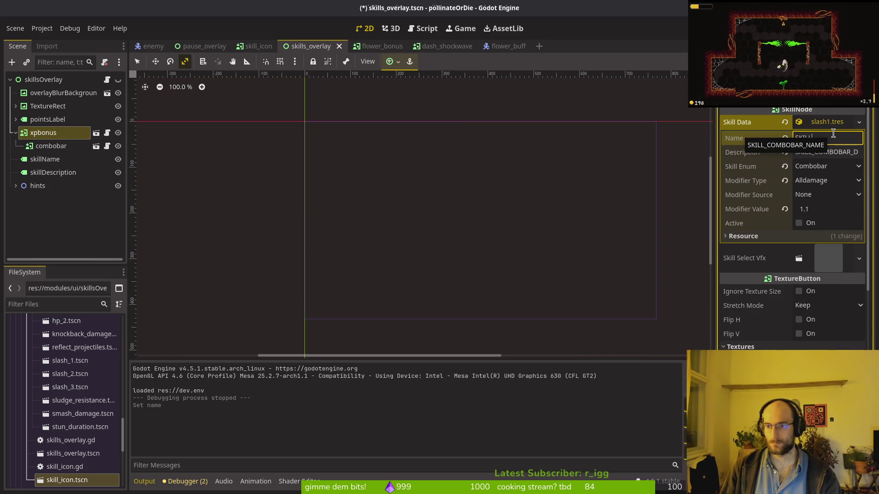
text(_BONUS)
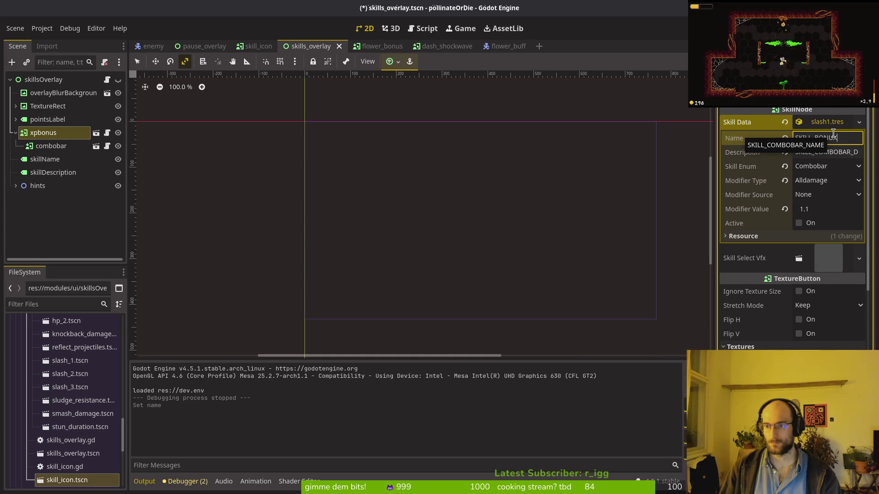
text(_NAME)
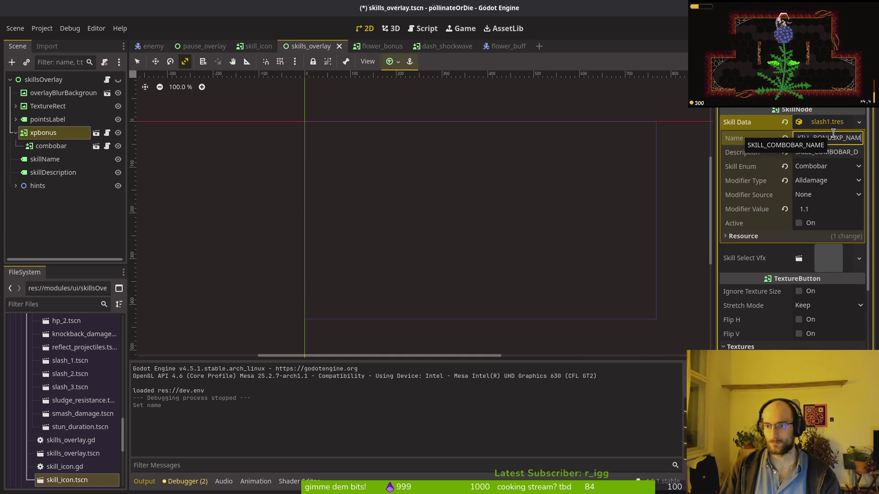
key(ctrl+s)
Step: Delete the old combobar node and rename the xpbonus node to combobar
click(51, 146)
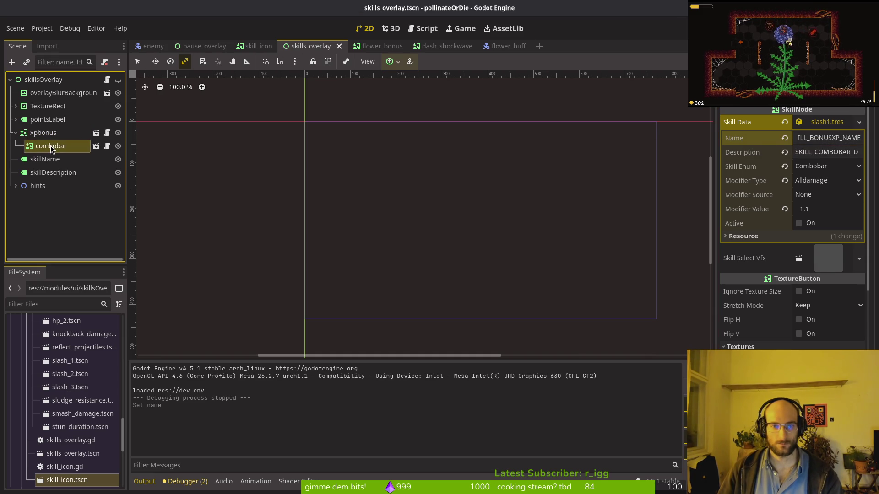
click(48, 135)
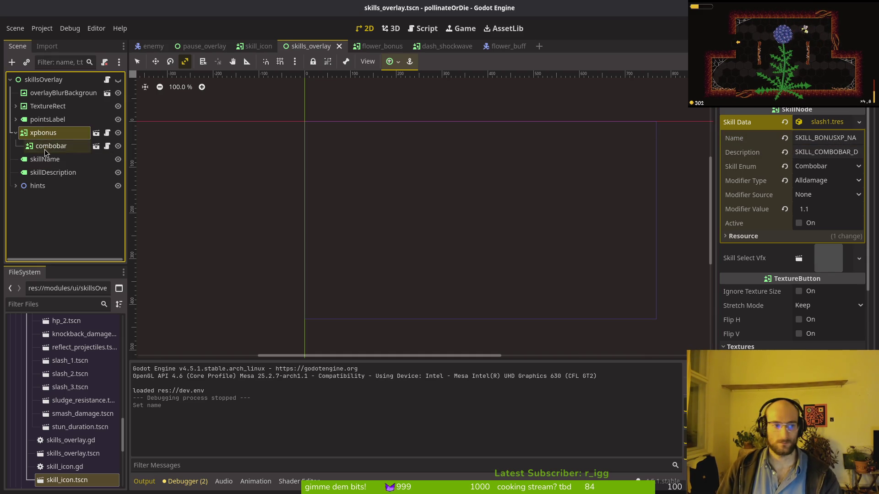
click(44, 146)
key(Delete)
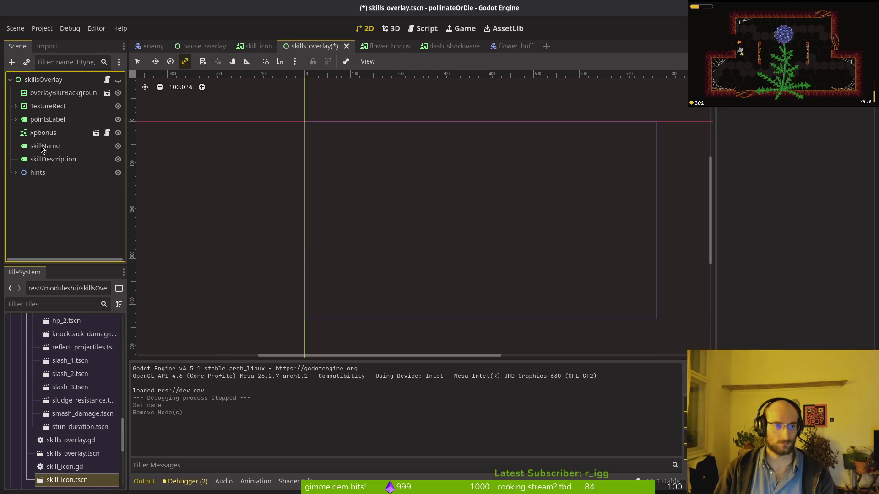
click(48, 135)
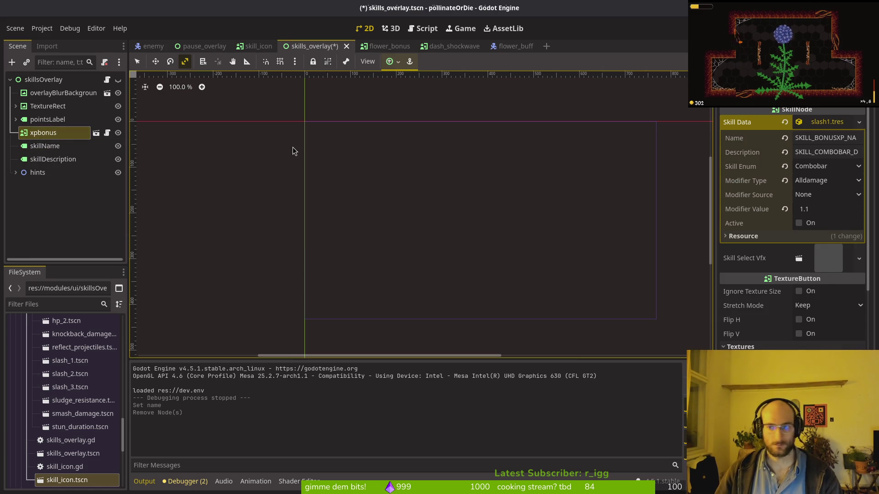
key(F2)
text(combobar)
key(Return)
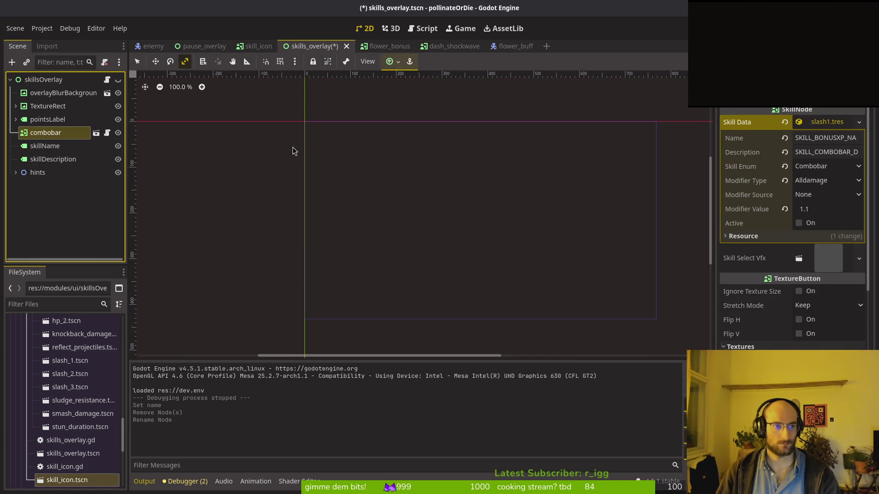
Step: Change the renamed node's Name to SKILL_COMBOBAR_NAME and Description to SKILL_COMBOBAR_DESC, then save
click(832, 137)
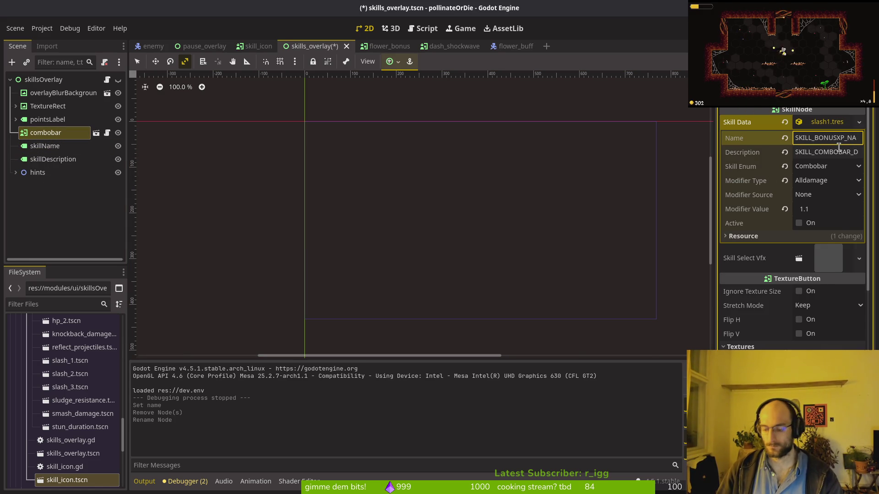
text(KS)
key(ctrl+a)
text(SK)
text(_COMBO_BAR)
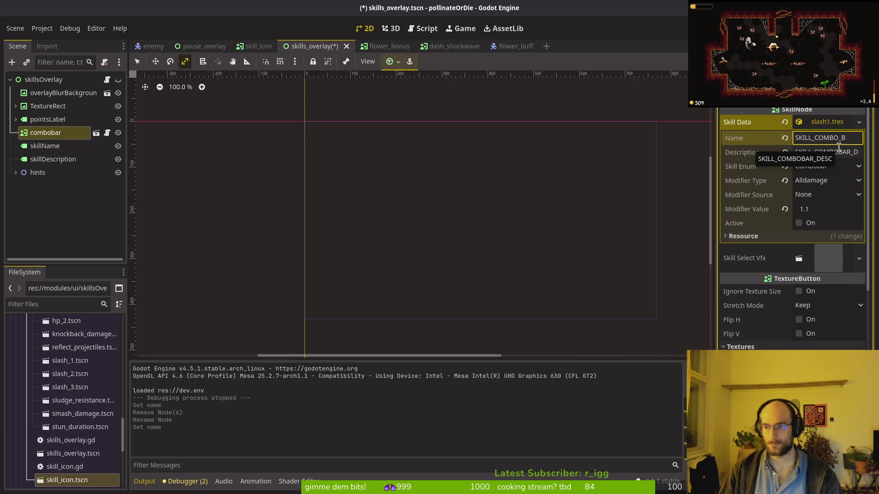
text(_NAME)
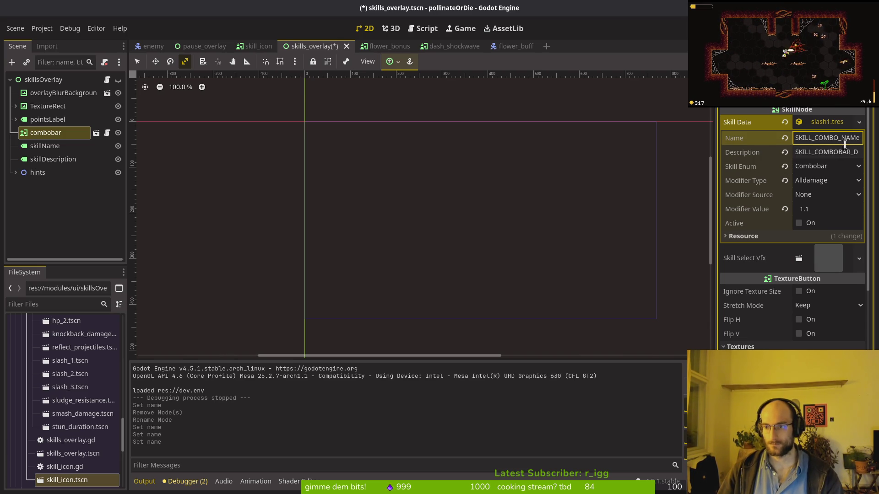
key(BackSpace)
text(E)
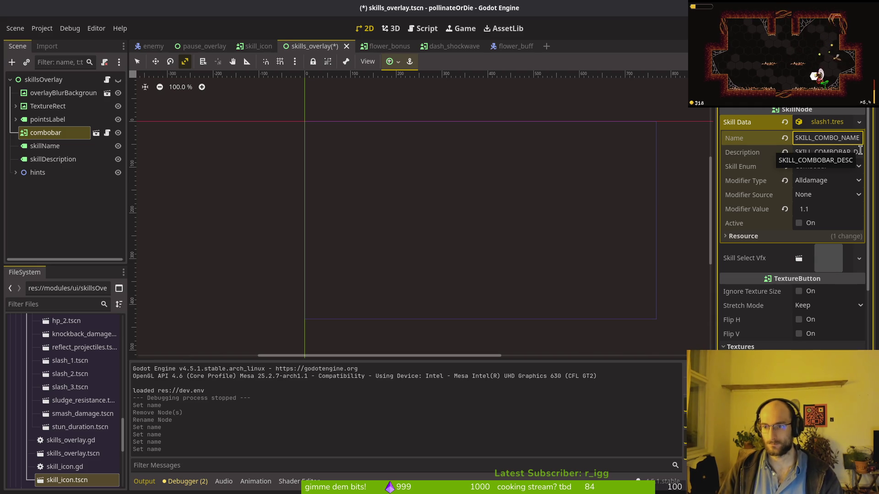
click(851, 152)
click(834, 153)
click(840, 154)
key(BackSpace)
key(BackSpace)
key(Delete)
key(Delete)
text(O)
text(BAR)
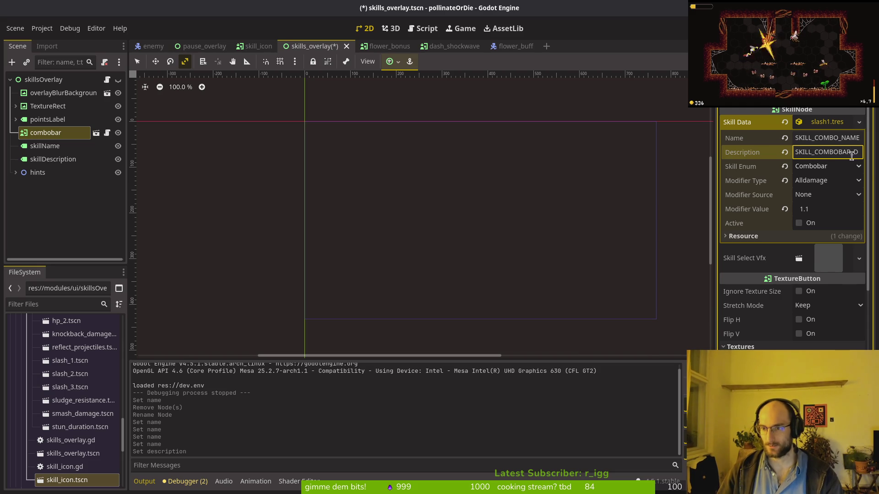
key(shift+Tab)
text(BAR)
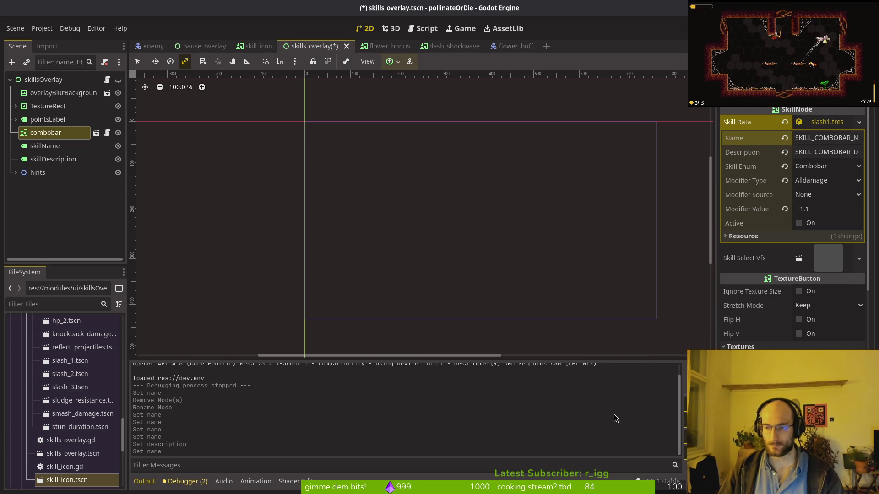
key(ctrl+s)
Step: Instance skill_icon.tscn under combobar and select the new skillIcon with the overlay visible
mouse_move(66, 480)
mouse_down()
mouse_move(102, 191)
mouse_move(59, 133)
mouse_move(48, 132)
mouse_up()
scroll(393, 164, down, 5)
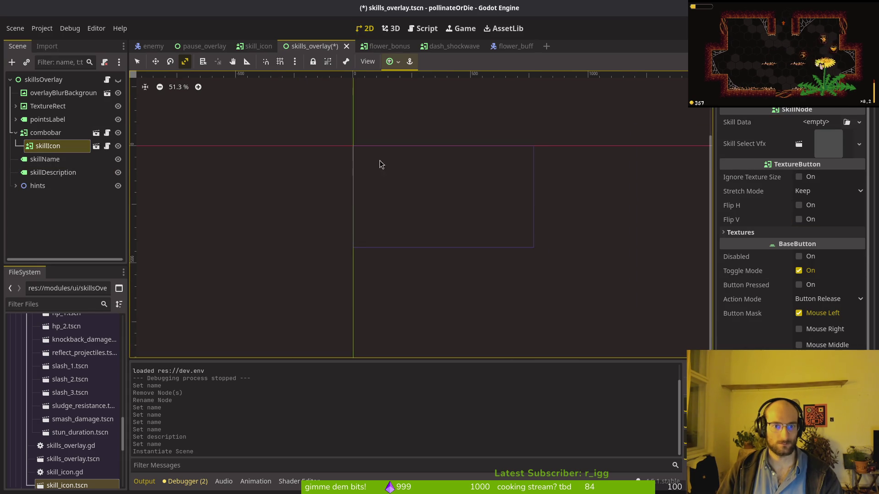
click(118, 79)
scroll(434, 189, up, 9)
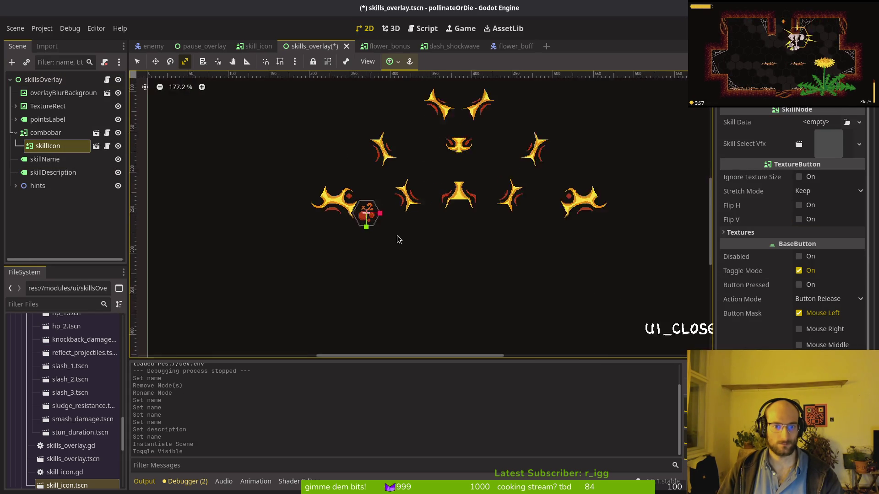
click(47, 135)
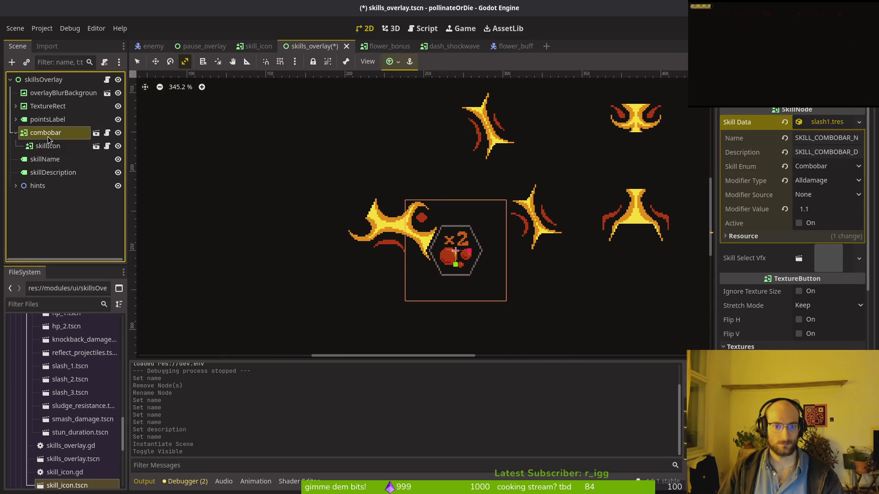
click(47, 147)
Step: Move the skillIcon up-left of the x2 icon to (-69, -36) and save skills_overlay.tscn
drag(440, 255, 353, 235)
key(ctrl+z)
drag(446, 254, 334, 279)
key(ctrl+z)
key(q)
mouse_move(436, 249)
mouse_down()
mouse_move(318, 192)
mouse_move(335, 191)
mouse_move(328, 189)
mouse_up()
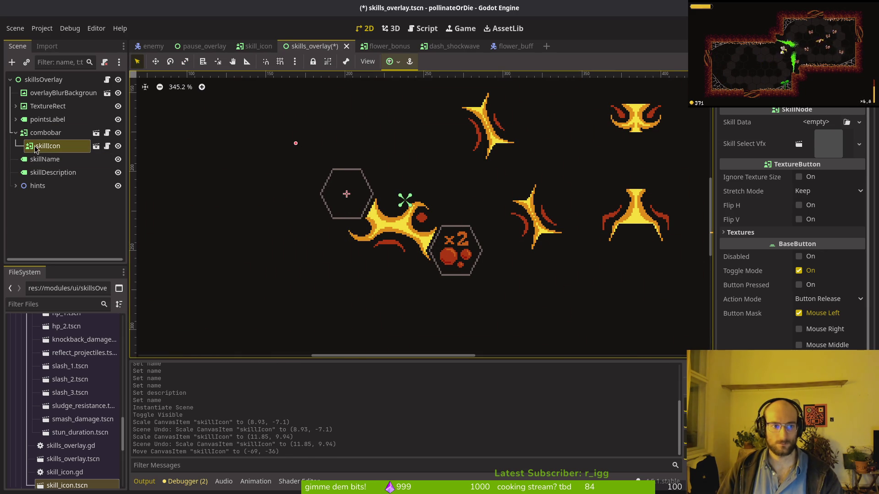
click(815, 123)
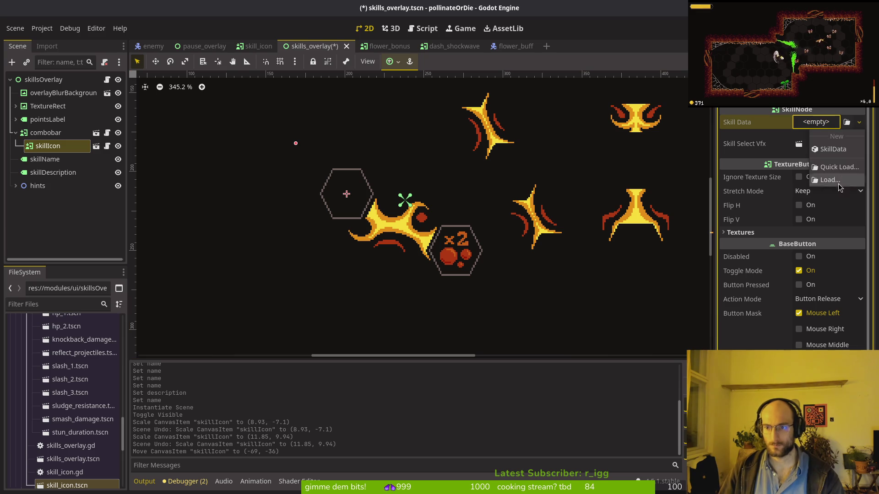
key(Escape)
key(ctrl+s)
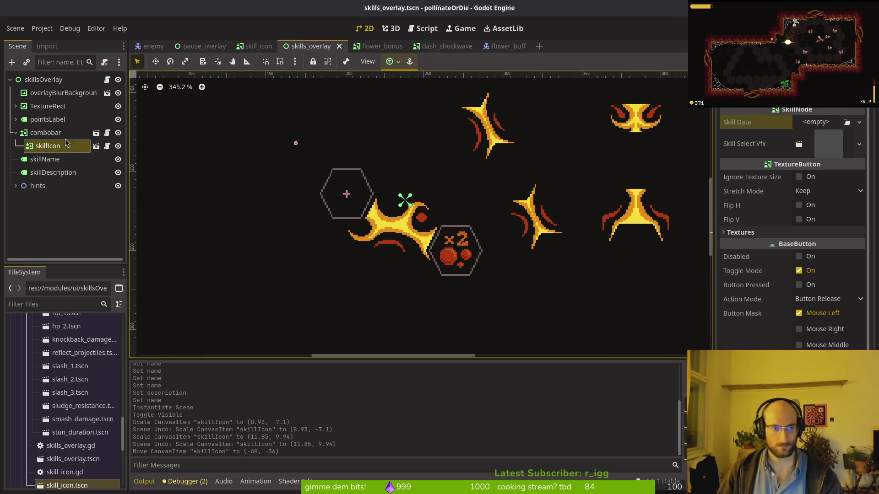
click(46, 133)
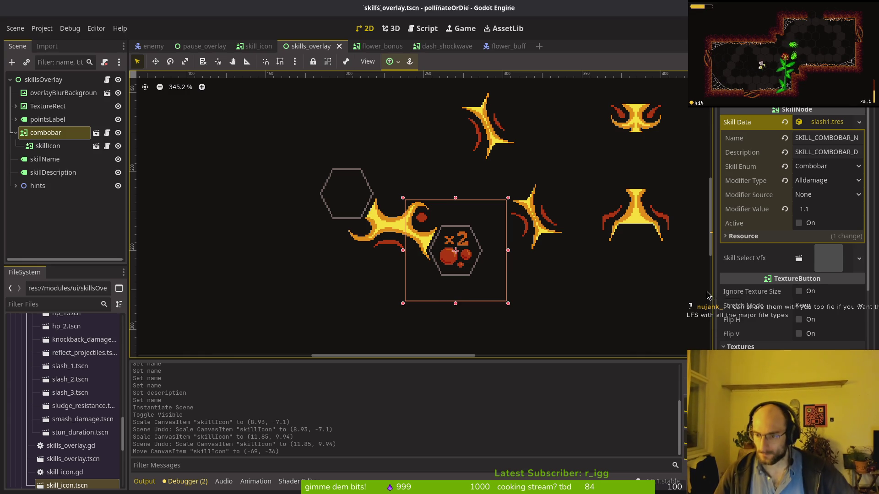
Step: Set the combobar button's AtlasTexture Region x to 128, so the region starts at 128, 192
scroll(783, 275, down, 5)
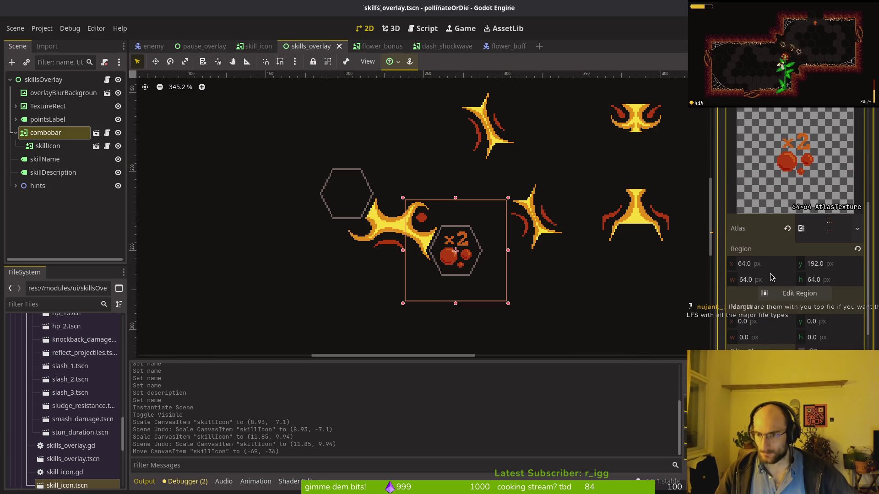
scroll(795, 228, down, 8)
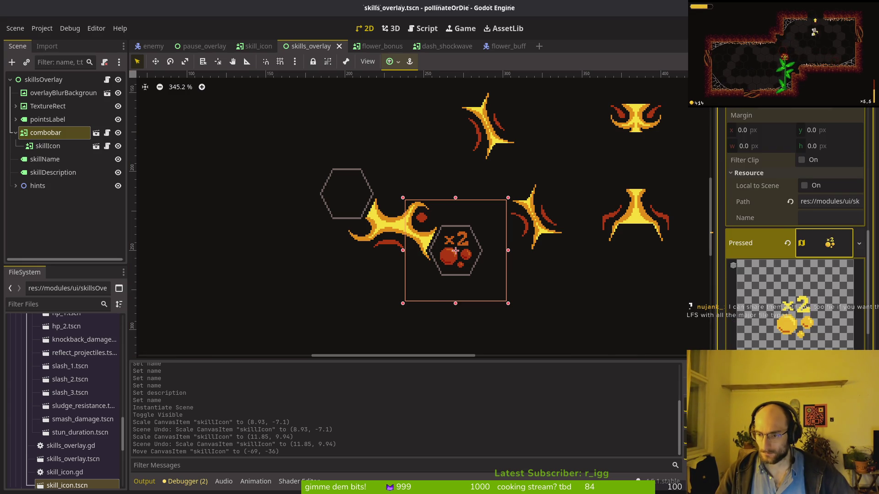
scroll(819, 330, down, 3)
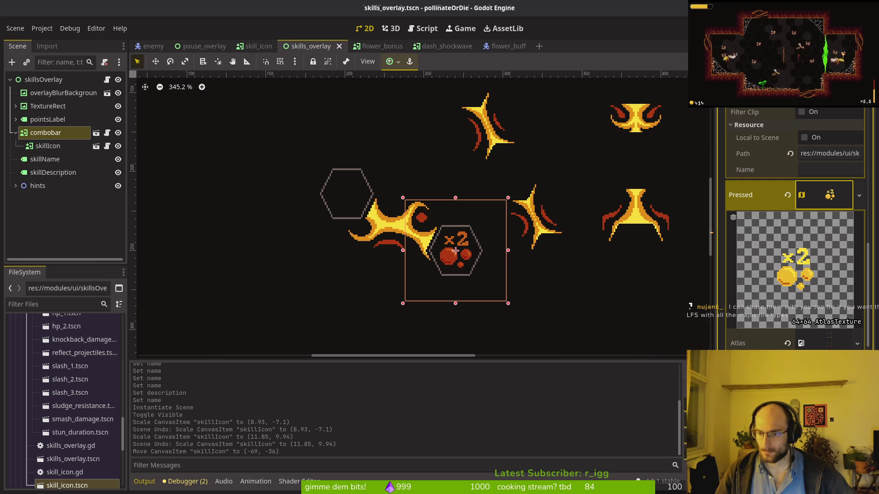
scroll(804, 305, up, 3)
scroll(789, 215, up, 3)
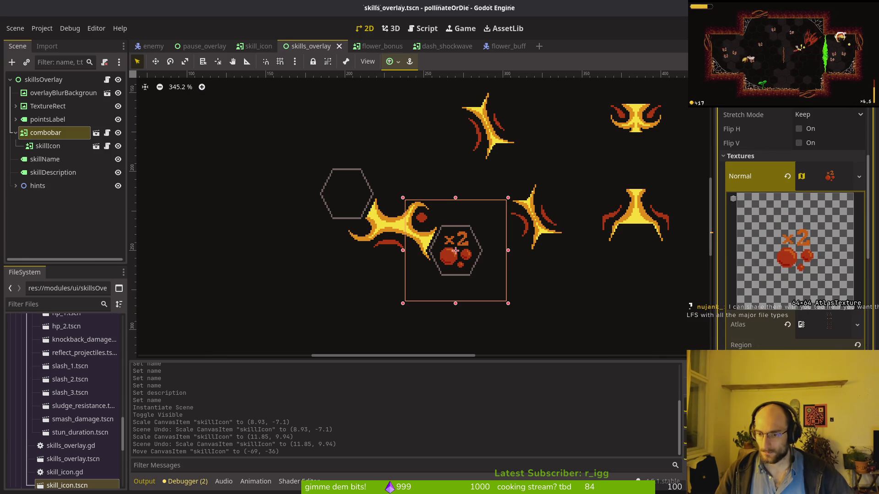
scroll(796, 229, down, 5)
scroll(795, 229, up, 3)
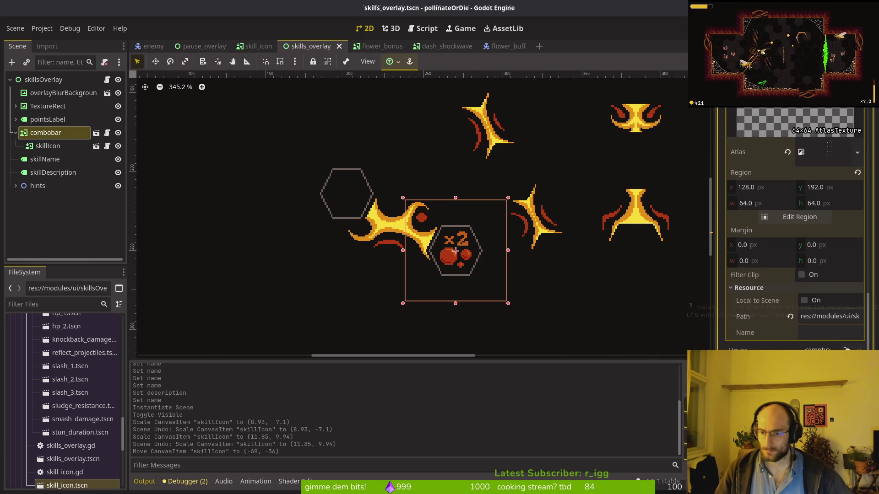
scroll(771, 347, down, 5)
click(760, 318)
text(128)
key(Return)
scroll(774, 323, down, 3)
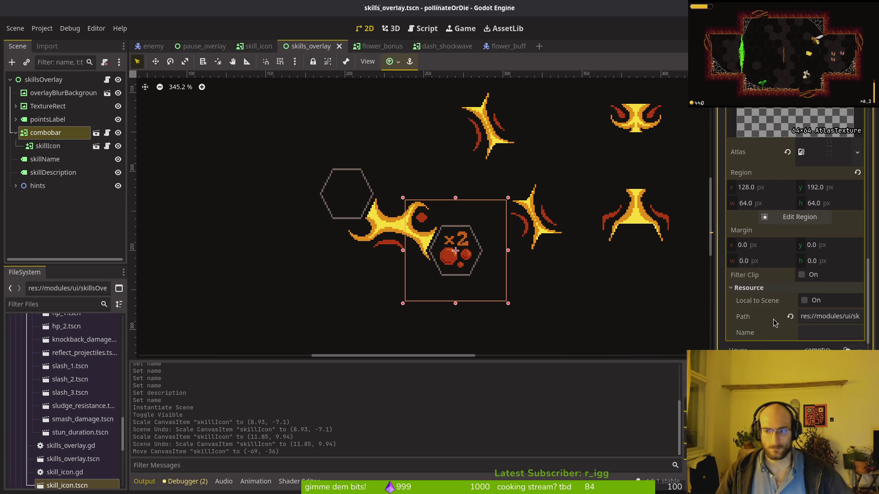
scroll(785, 341, down, 5)
scroll(792, 229, up, 10)
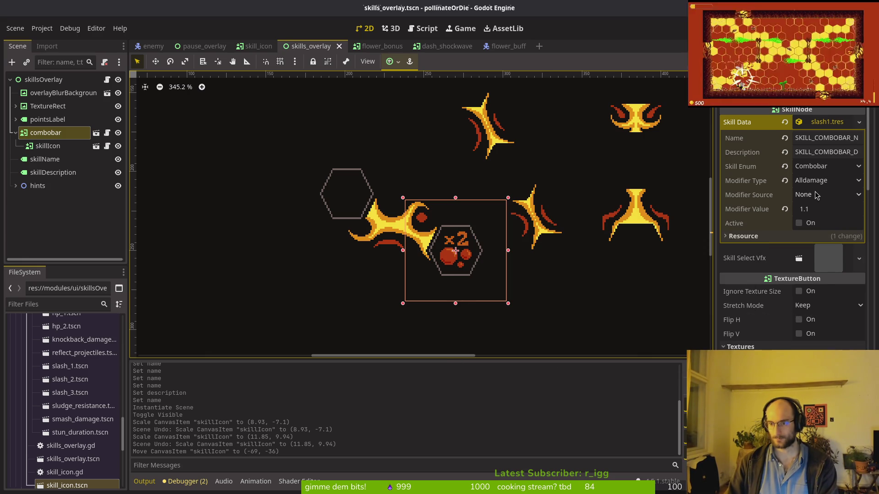
Step: Bring up the Create New options for skill_data.gd in the FileSystem dock
mouse_move(750, 192)
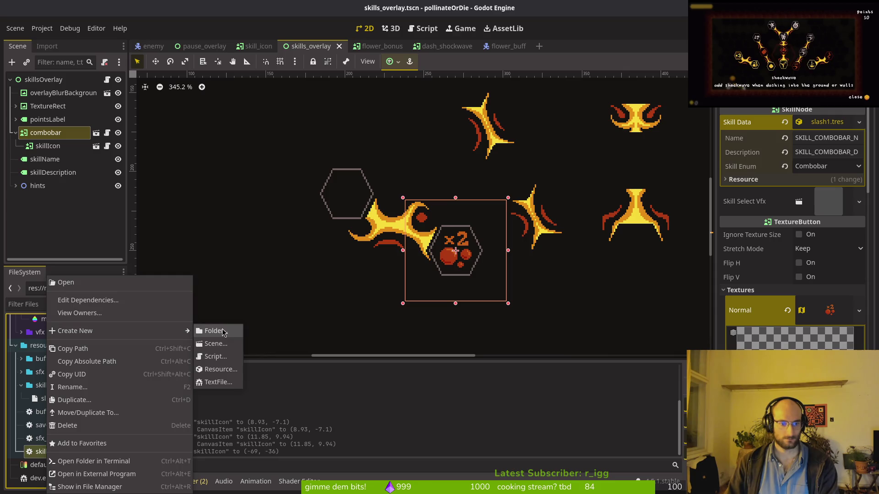
Step: Create a blank SkillData resource and save it as combobar.tres in res://resources/skills
click(220, 369)
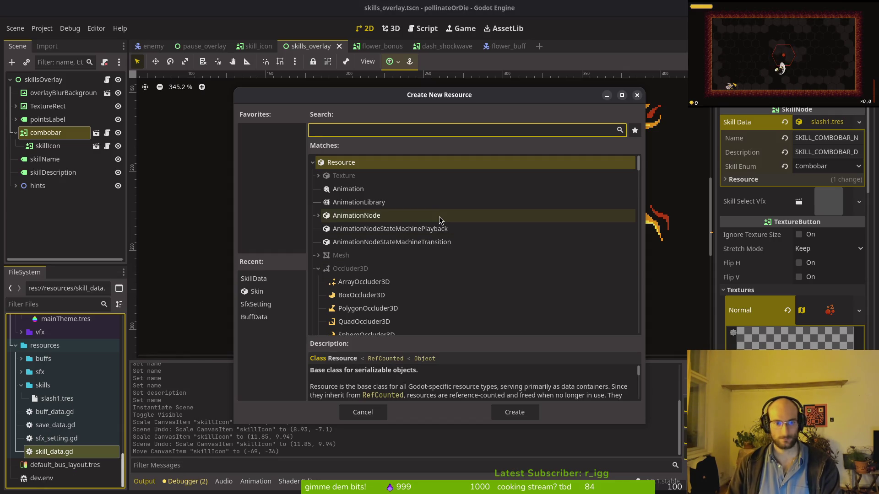
text(skill)
key(Return)
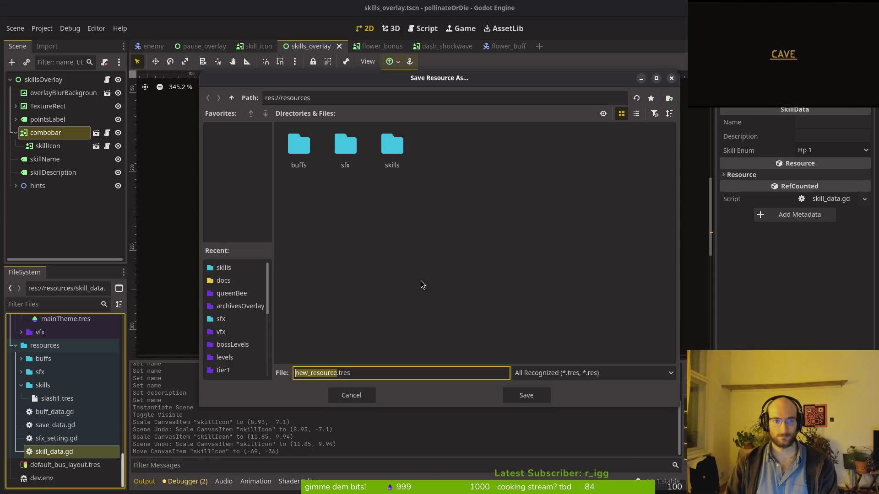
double_click(393, 146)
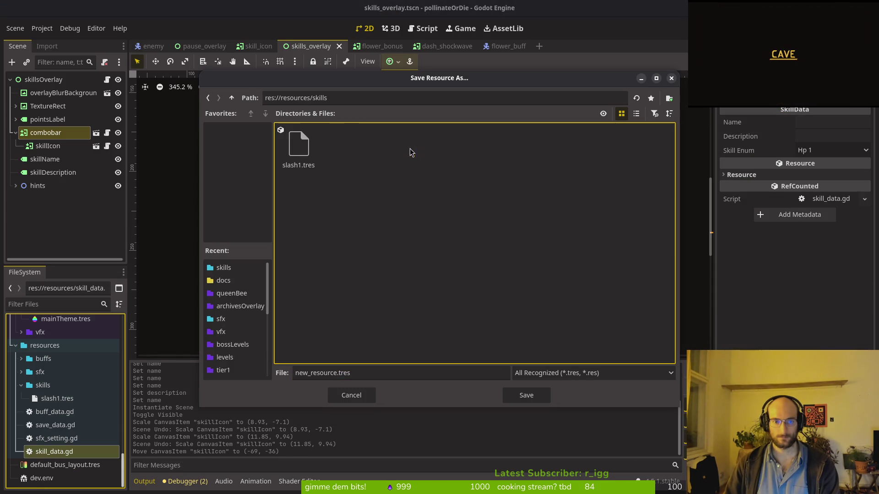
double_click(337, 372)
text(comba)
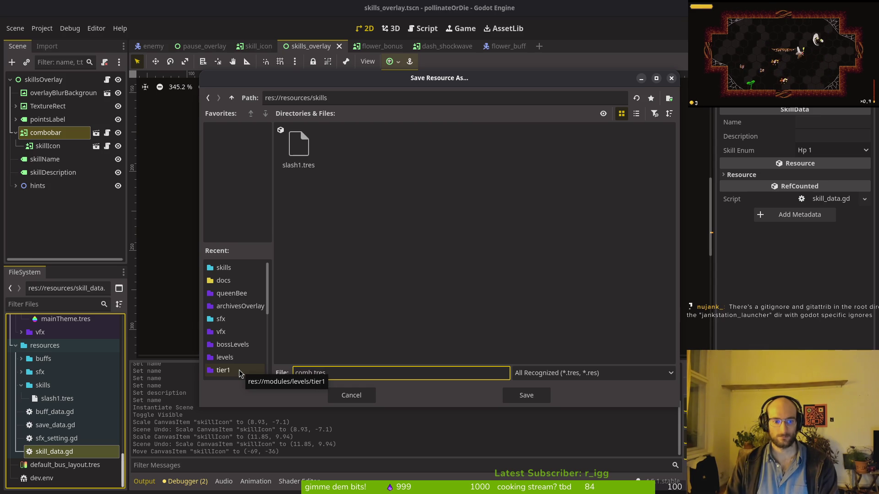
key(BackSpace)
text(obar)
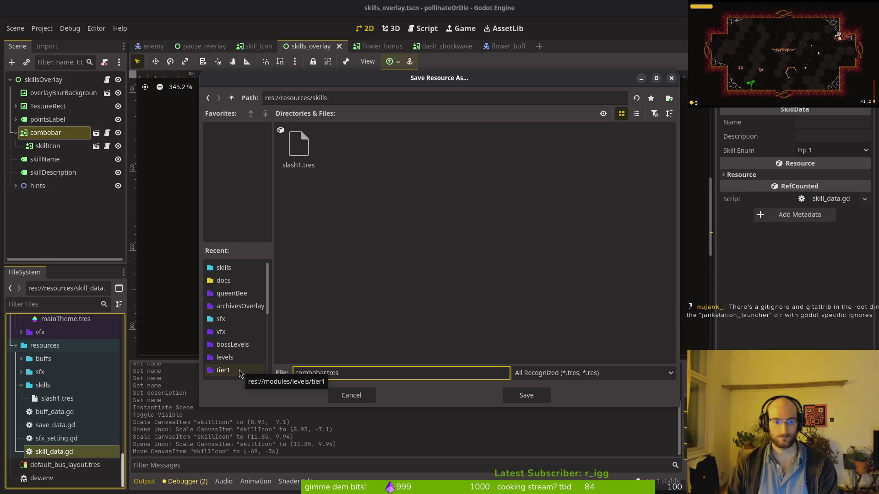
text(_)
key(Return)
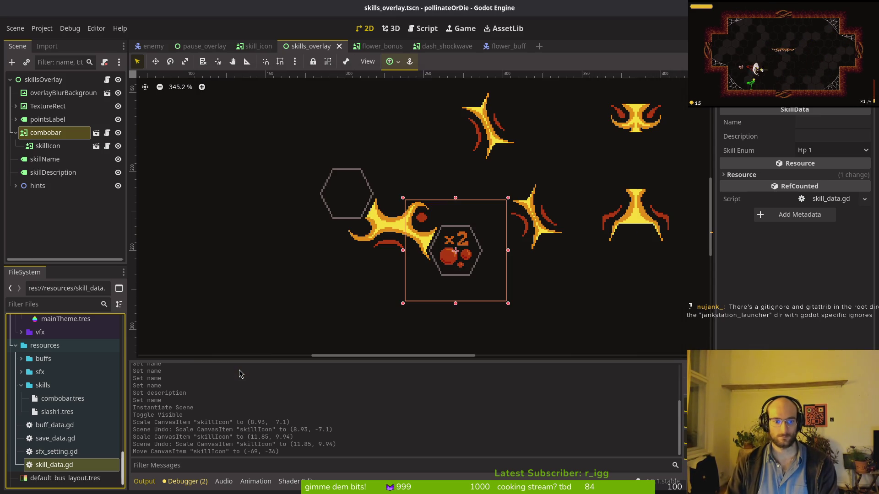
Step: Create another SkillData resource from skill_data.gd, saved as bonusxp.tres in resources/skills
right_click(64, 464)
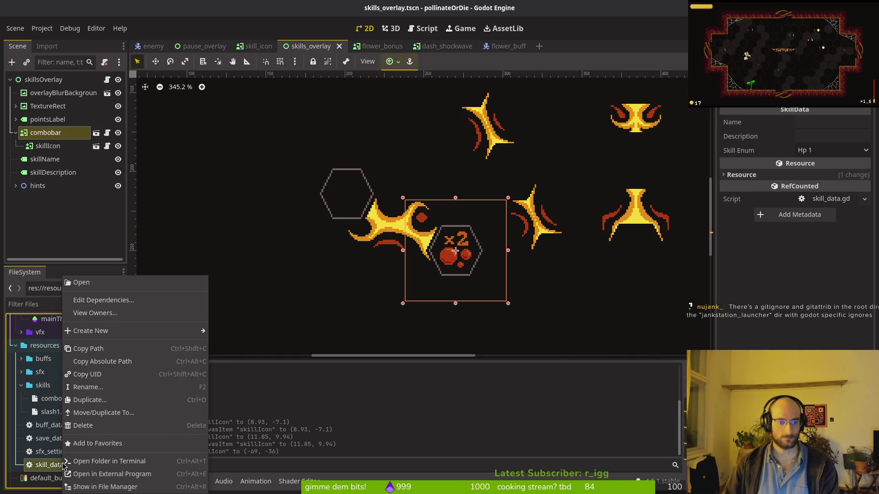
mouse_move(137, 331)
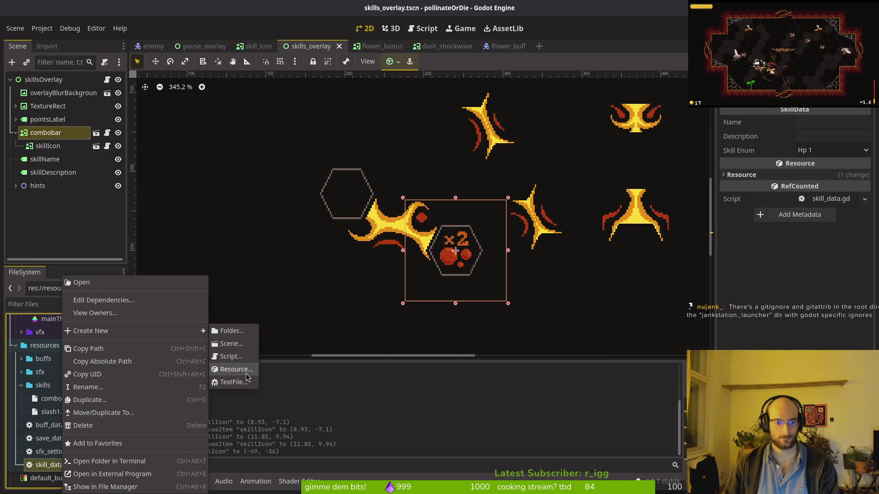
click(247, 375)
click(521, 411)
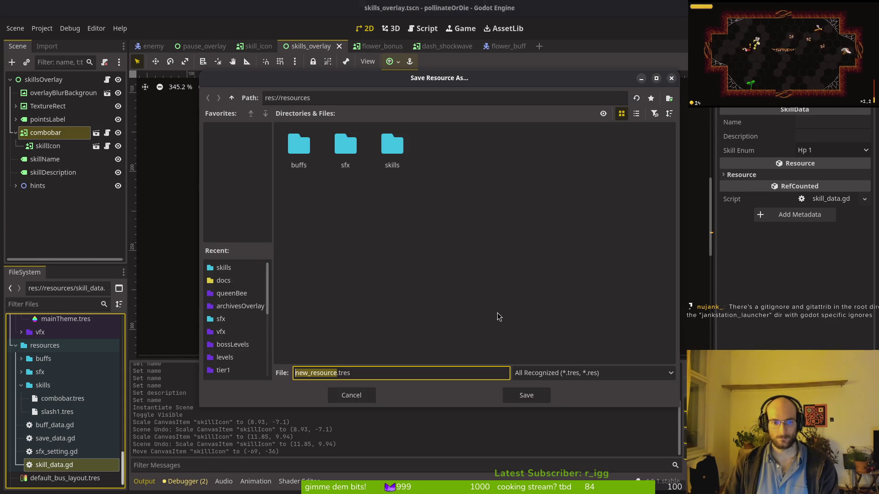
text(bonusx)
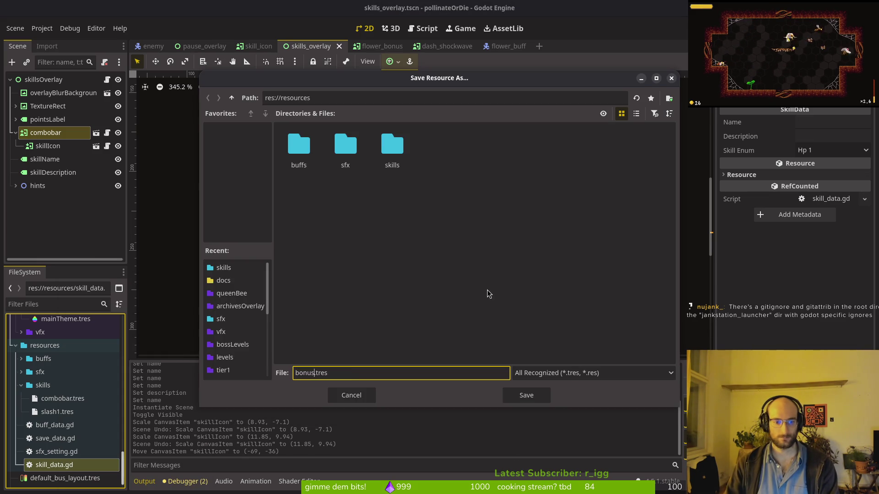
text(p)
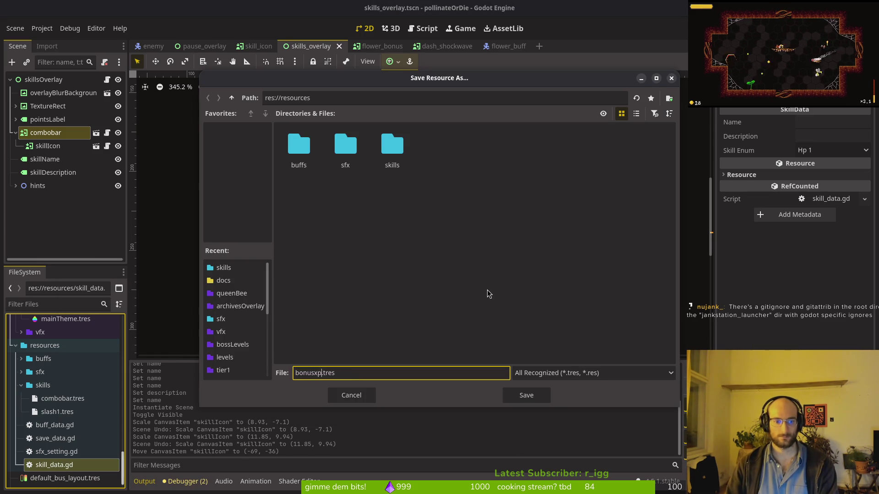
double_click(392, 145)
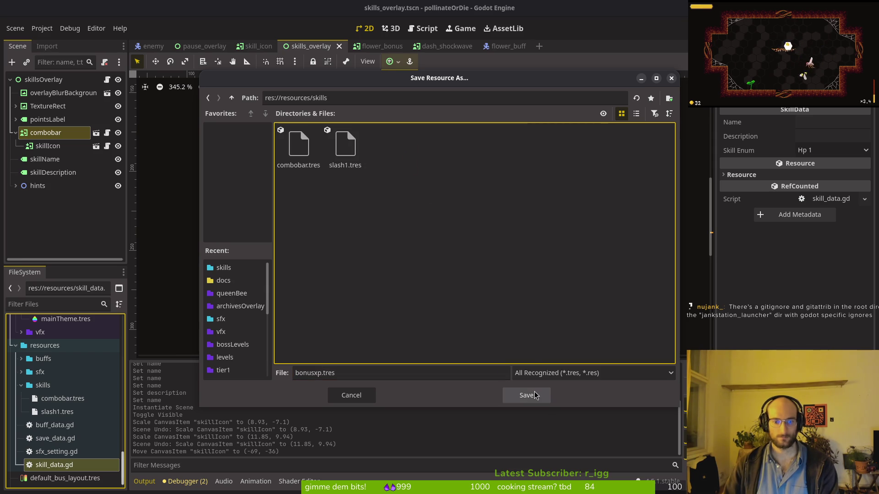
click(534, 392)
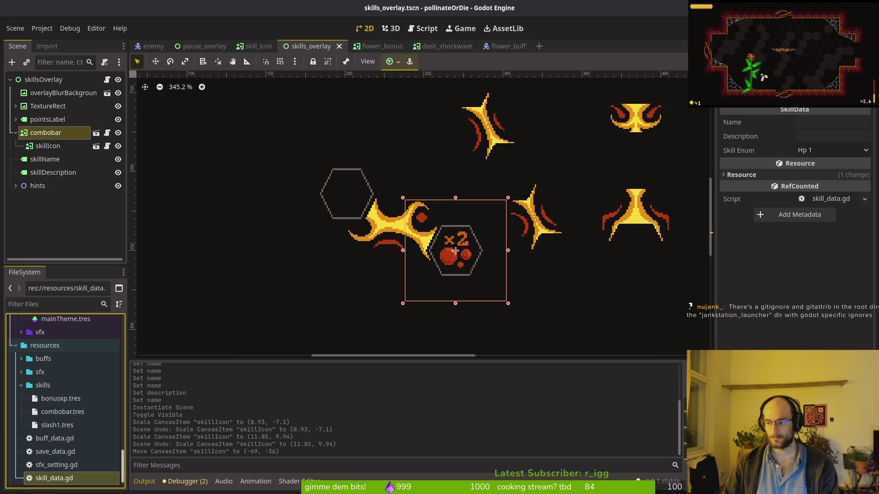
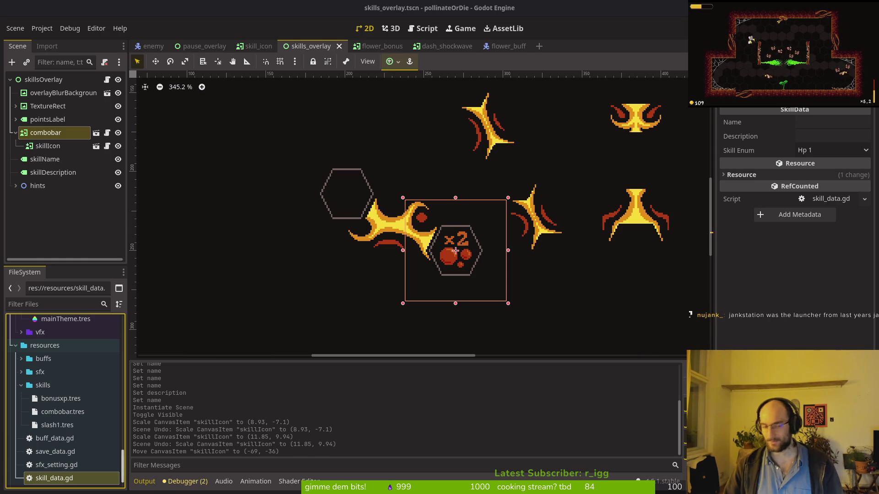
Step: Select the skillIcon instance, expand its Textures section, and glance at Aseprite before returning
click(46, 150)
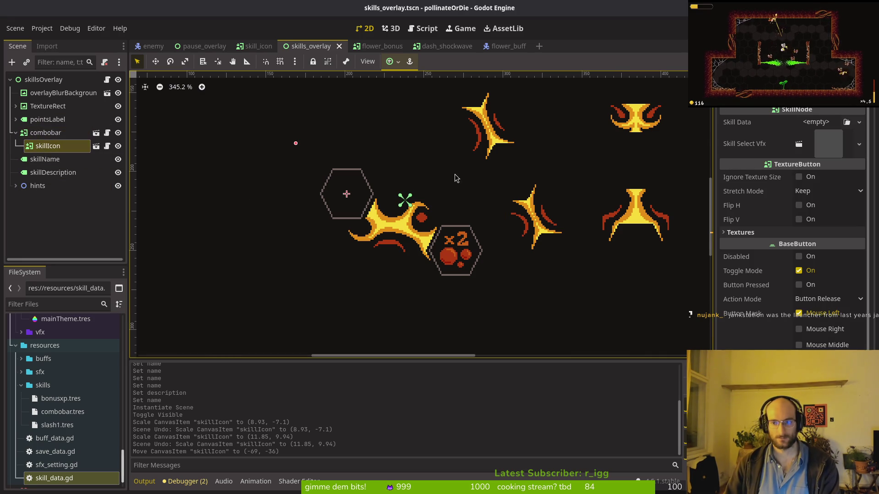
click(45, 132)
click(47, 146)
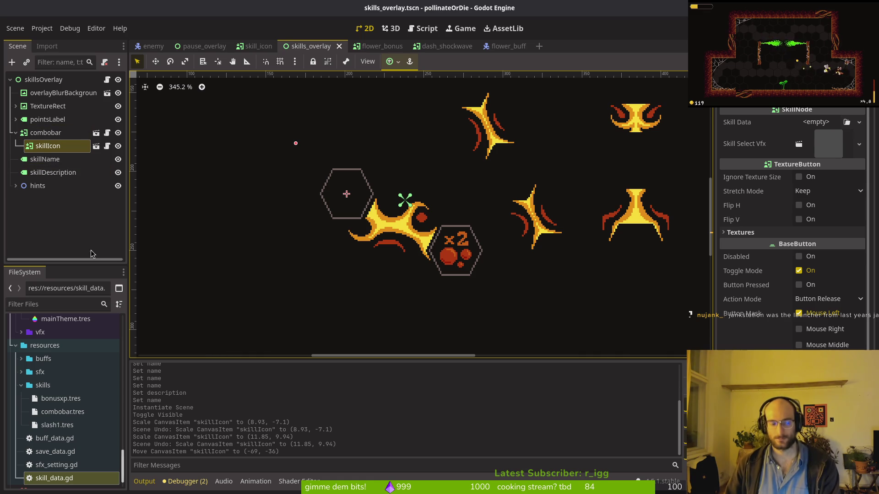
click(750, 235)
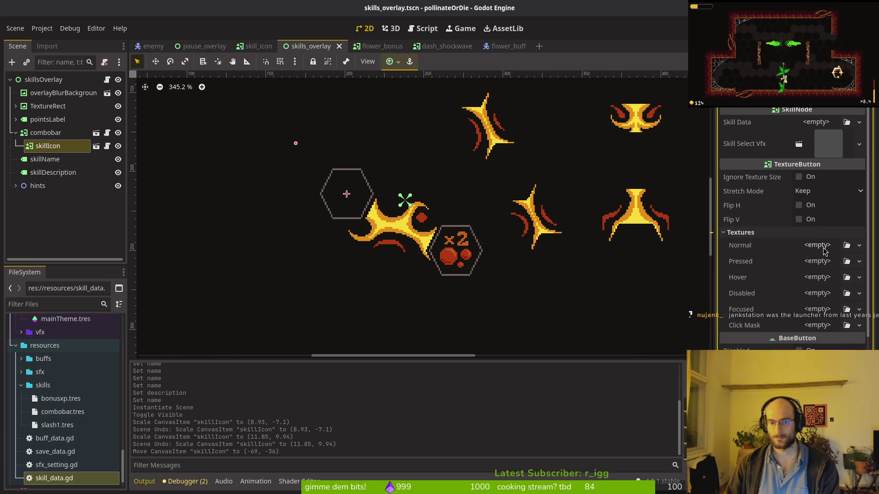
key(alt+Tab)
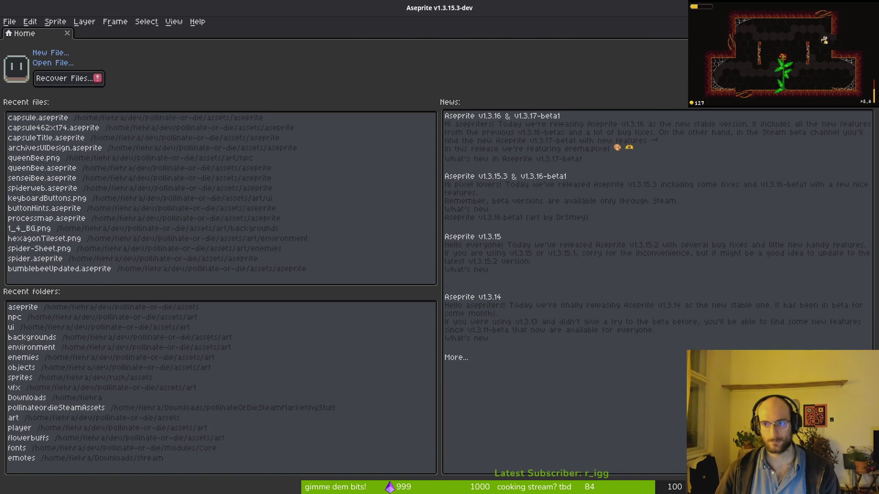
key(alt+Tab)
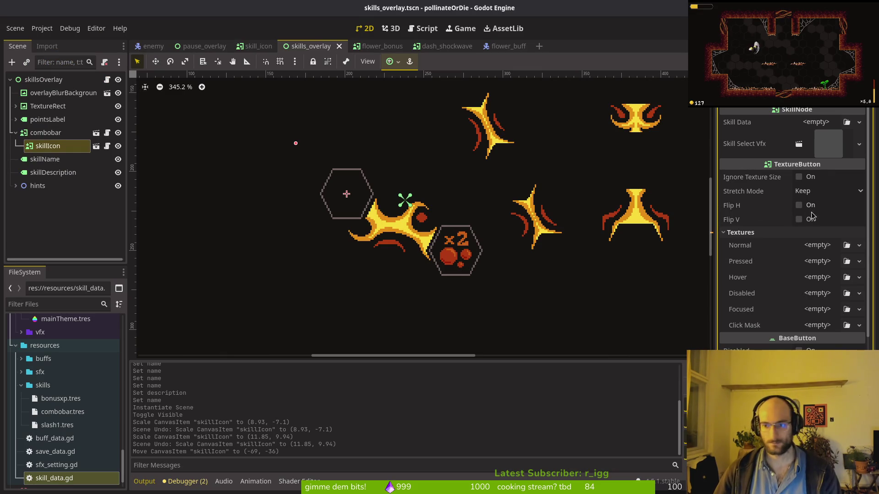
Step: Give skillIcon's Normal texture a New AtlasTexture and peek at its empty region editor
click(818, 244)
click(769, 303)
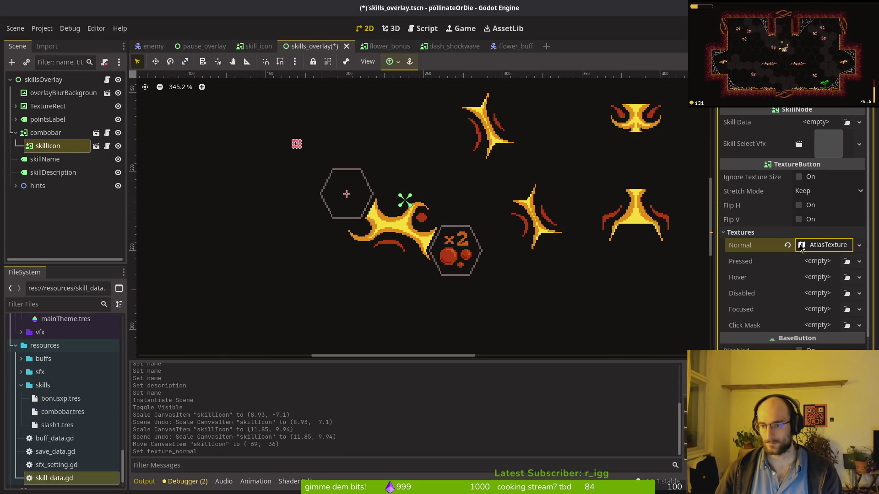
click(812, 246)
click(733, 260)
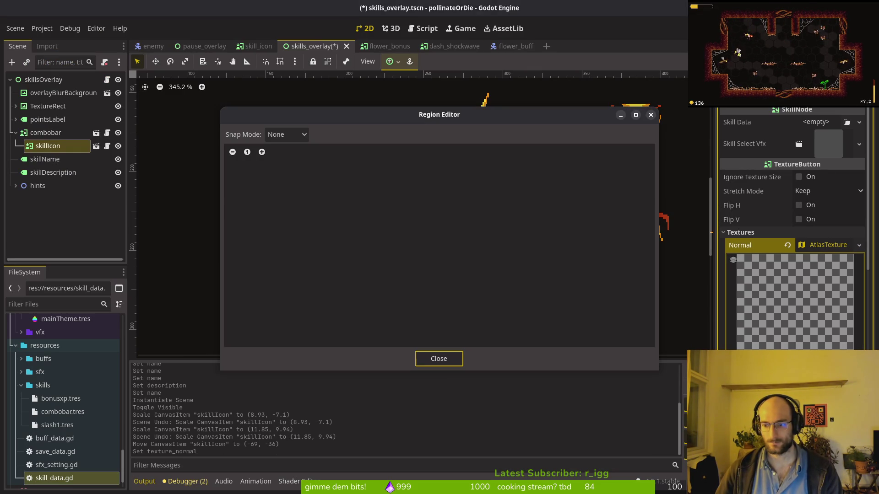
key(Escape)
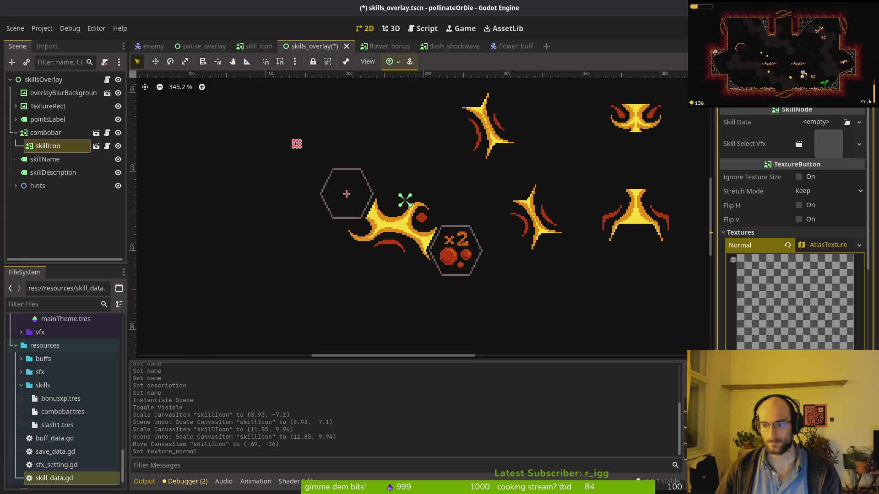
click(825, 244)
click(825, 244)
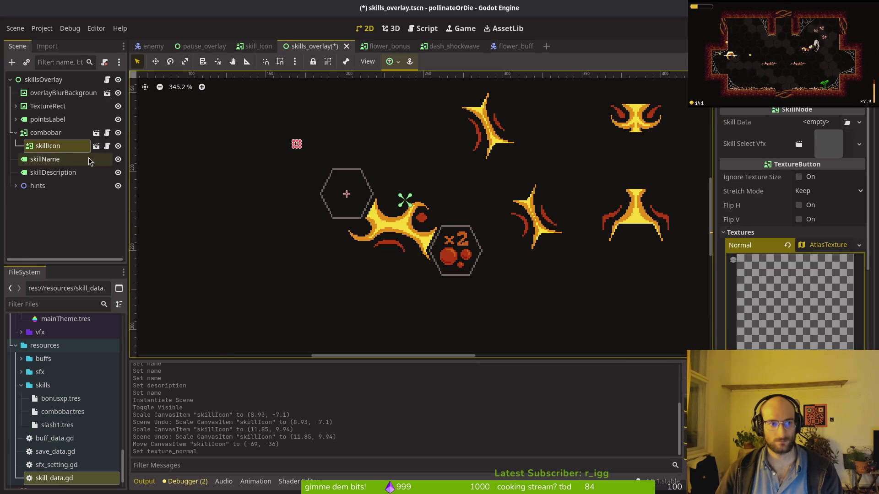
scroll(845, 329, down, 4)
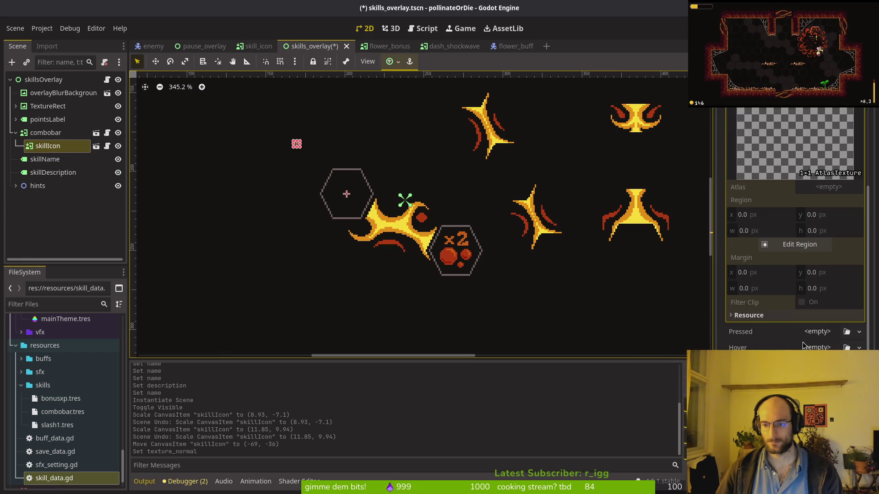
scroll(811, 325, up, 3)
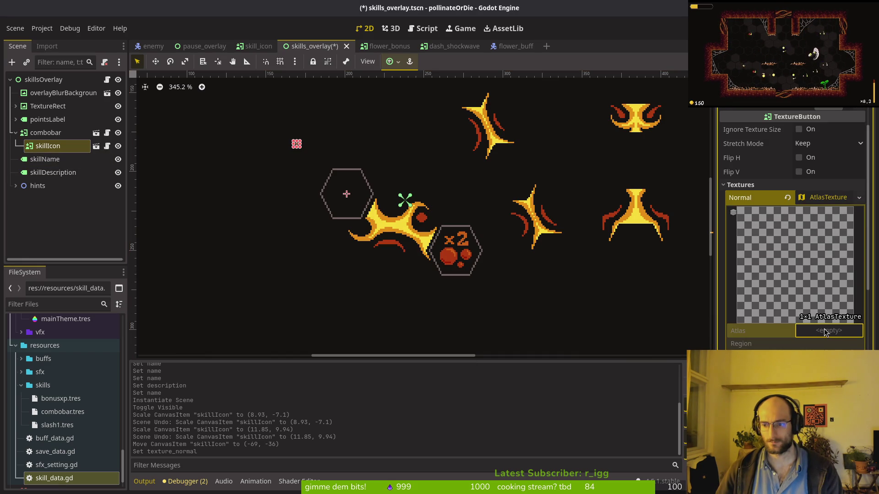
Step: Clear Normal, cancel a file load, then recreate it as an expanded New AtlasTexture
click(787, 197)
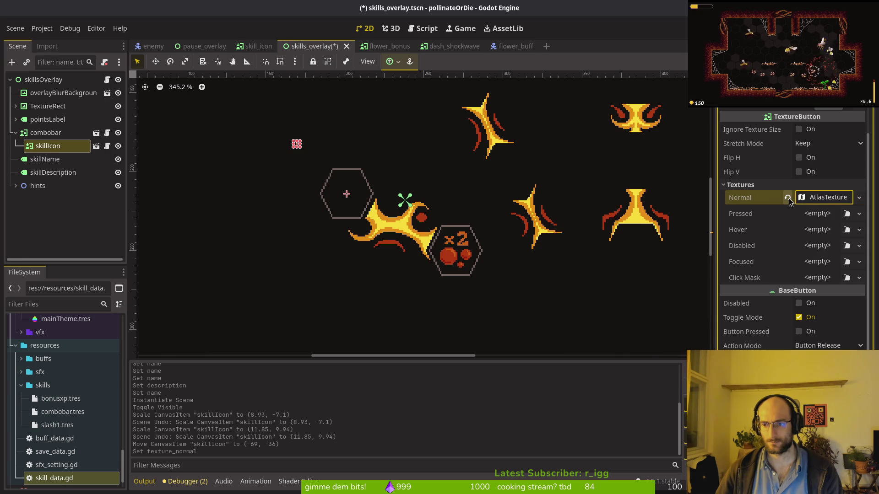
click(859, 198)
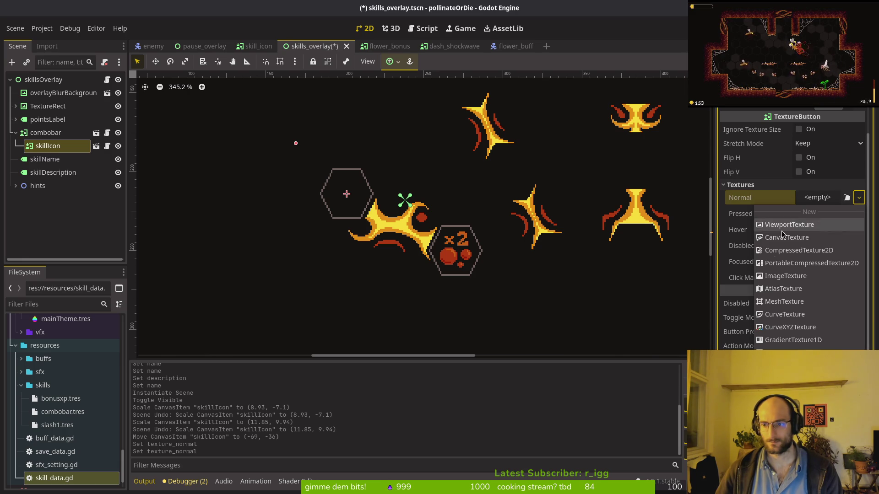
click(787, 323)
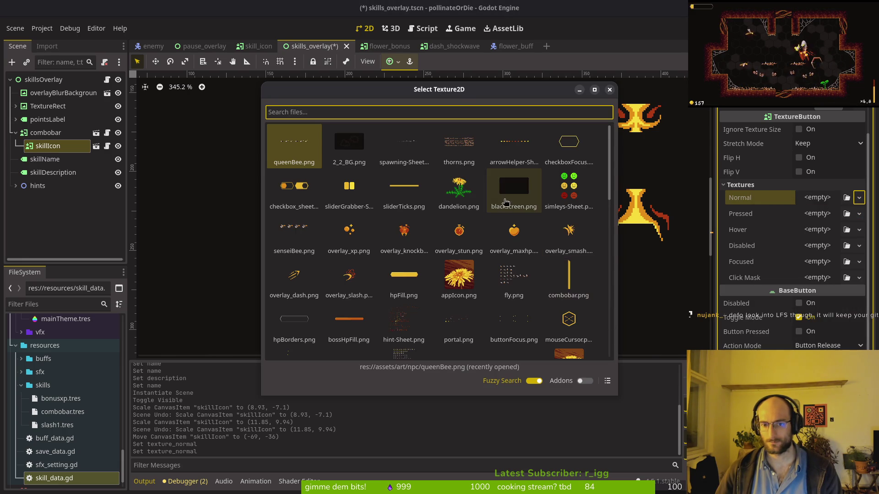
key(Escape)
click(760, 184)
click(760, 184)
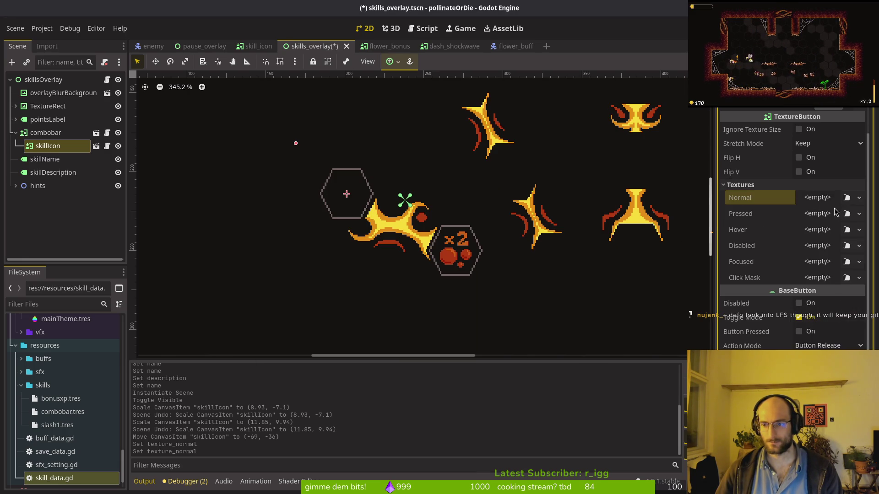
click(820, 198)
click(808, 290)
click(827, 198)
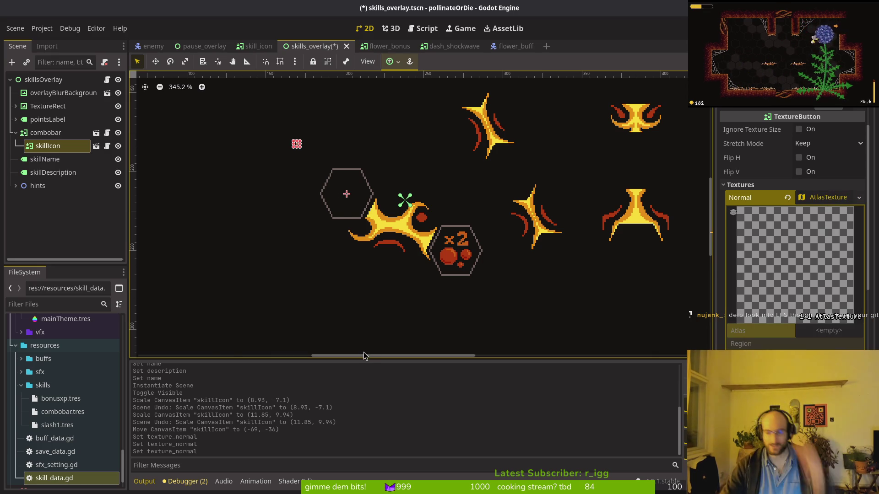
scroll(869, 137, up, 2)
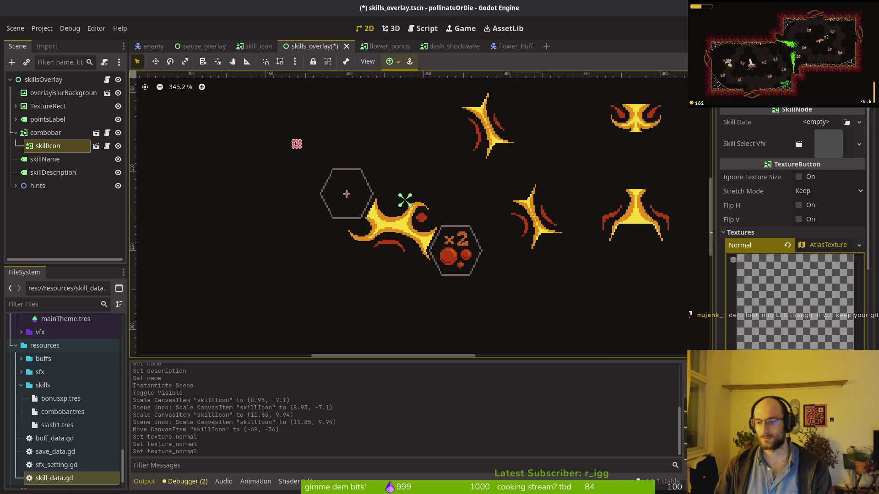
Step: Inspect combobar's atlas image sheet, then return to the skillIcon instance
click(46, 132)
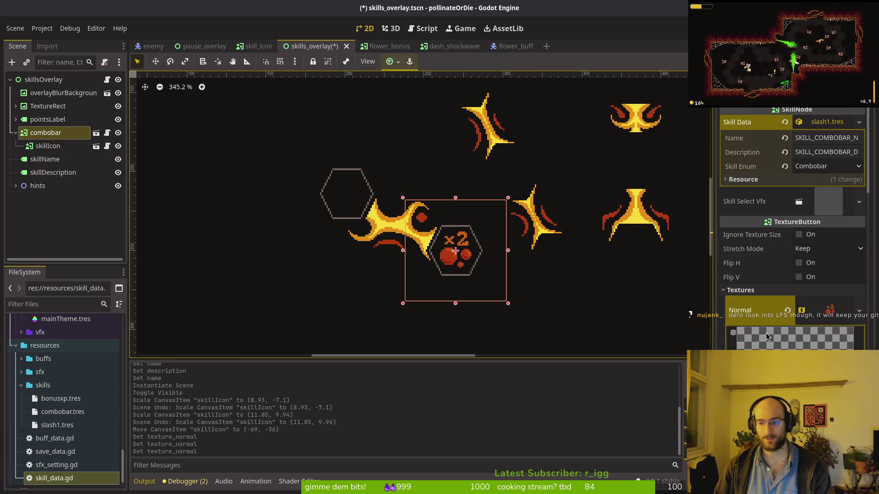
scroll(757, 349, down, 6)
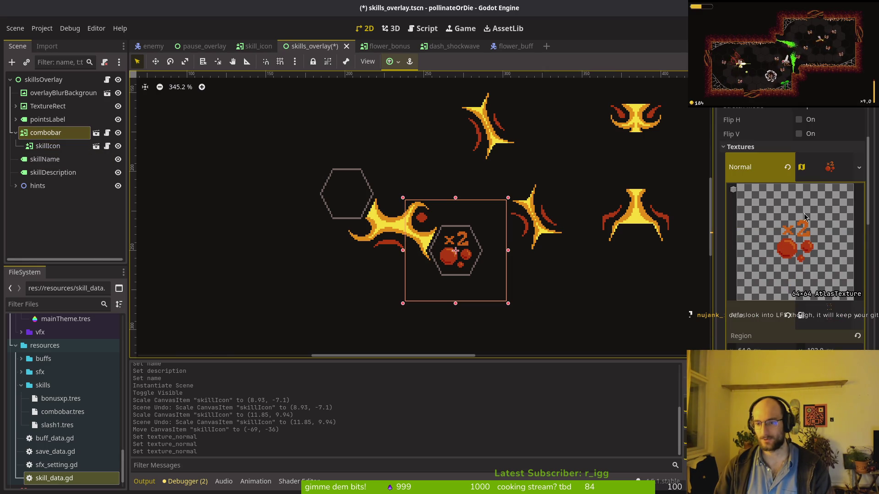
click(826, 317)
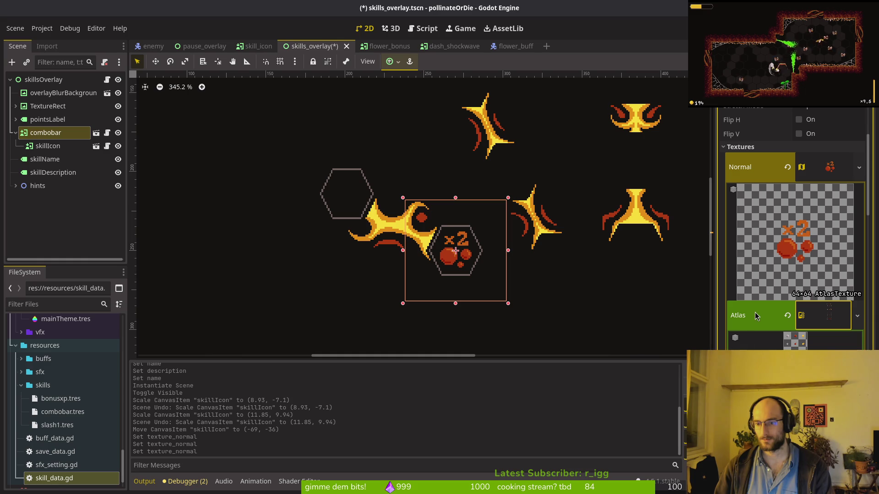
click(47, 145)
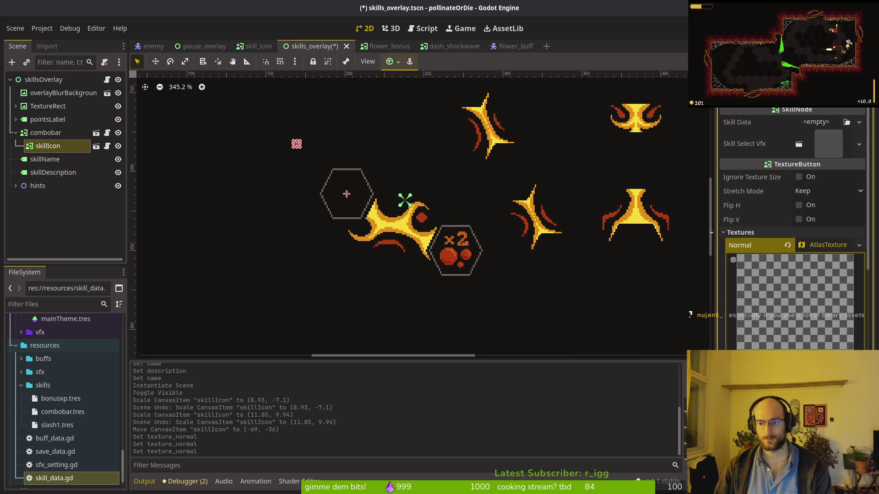
click(49, 150)
click(46, 132)
click(47, 145)
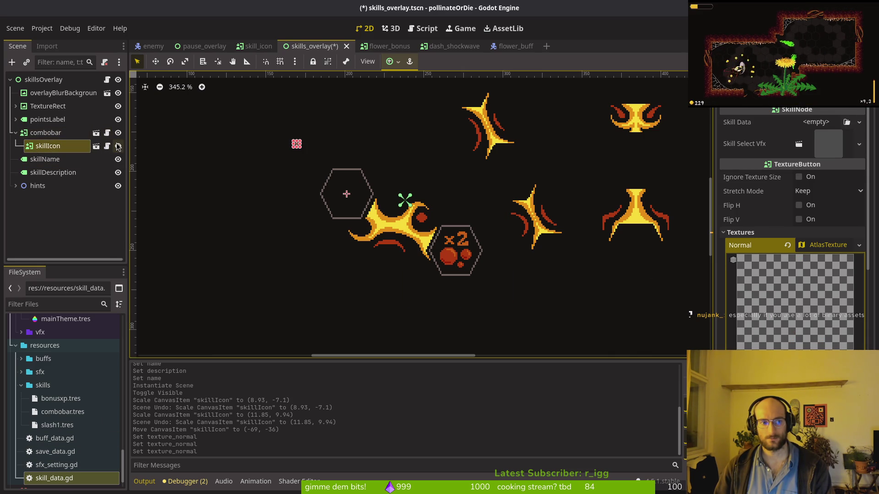
Step: Clear skillIcon's Normal texture, compare with combobar's, and assign a New AtlasTexture
click(787, 245)
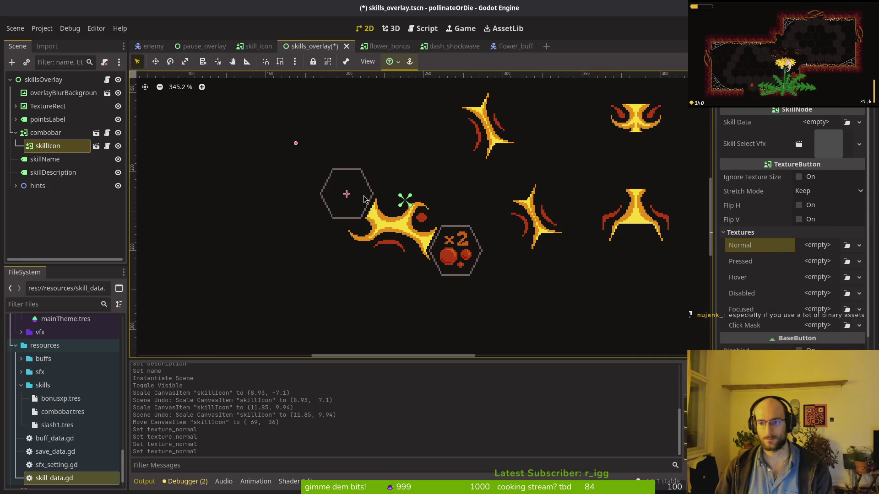
click(62, 135)
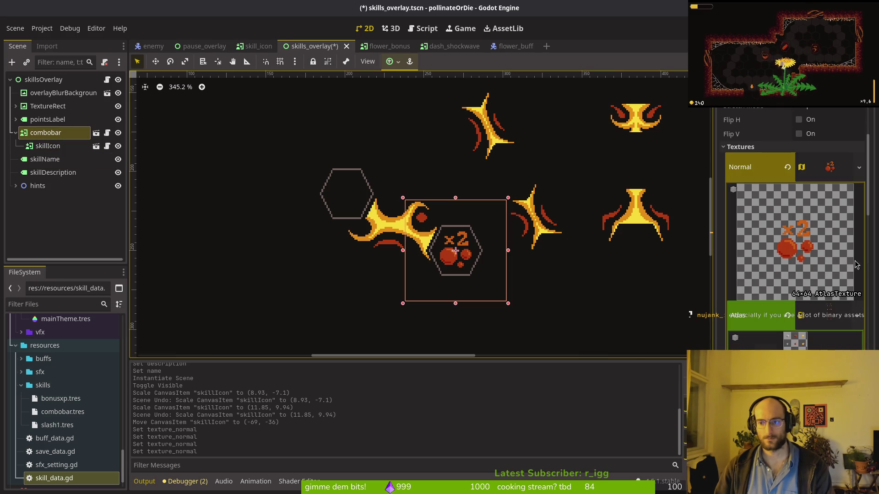
click(814, 168)
click(817, 168)
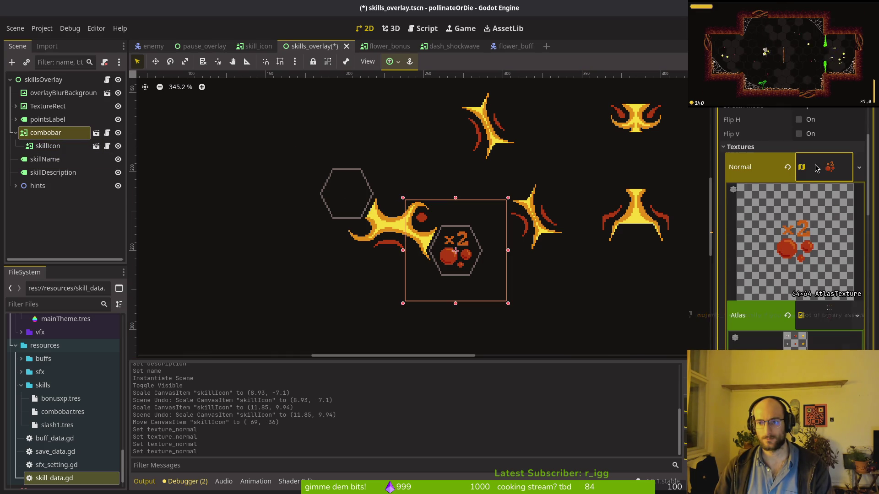
click(47, 145)
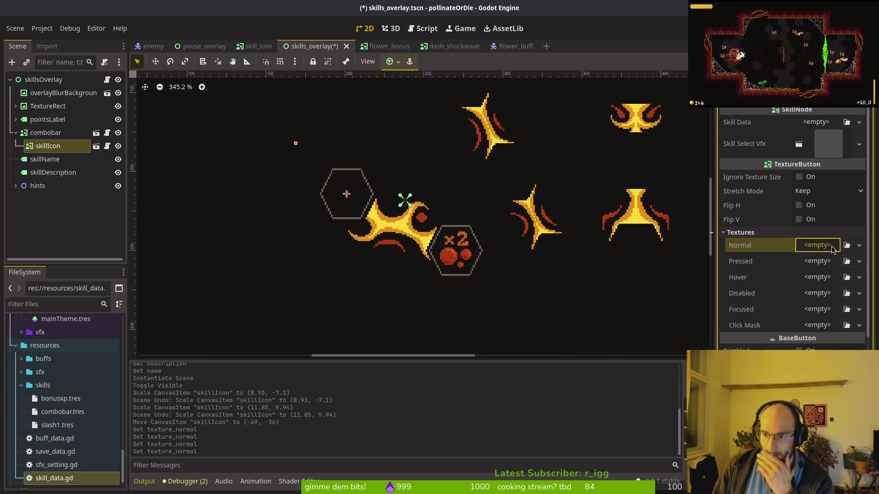
click(816, 246)
click(790, 302)
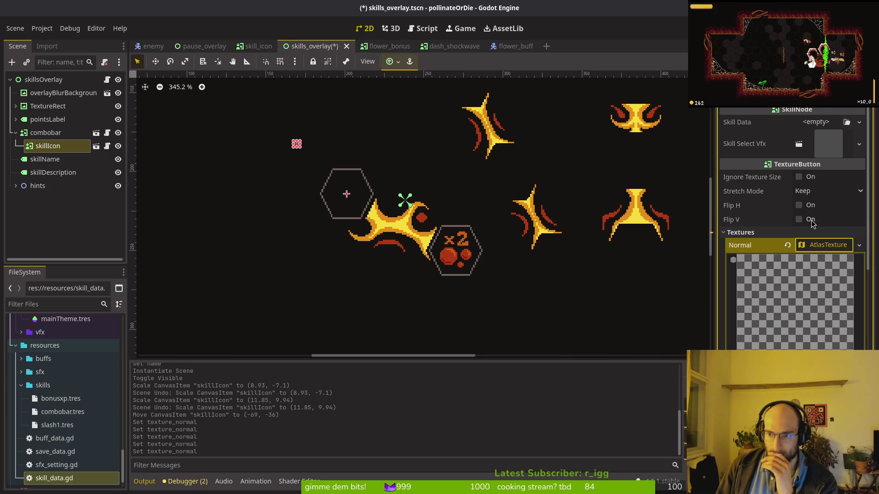
scroll(790, 327, down, 5)
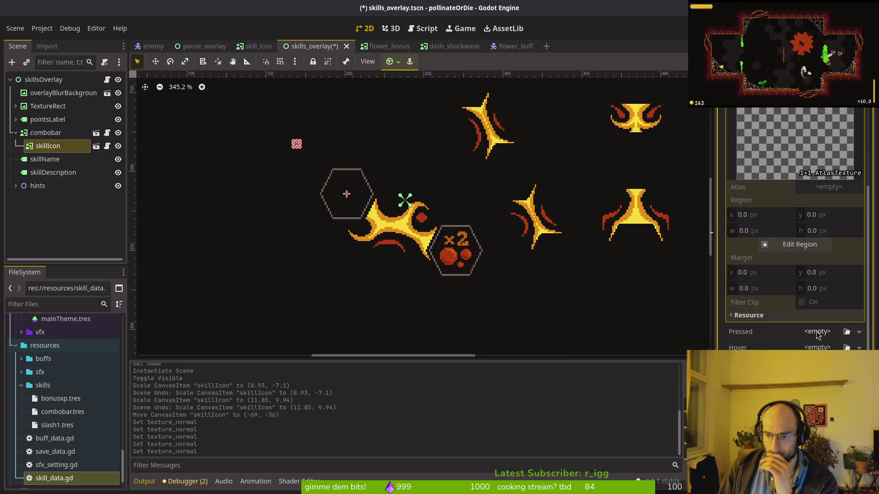
scroll(819, 335, up, 4)
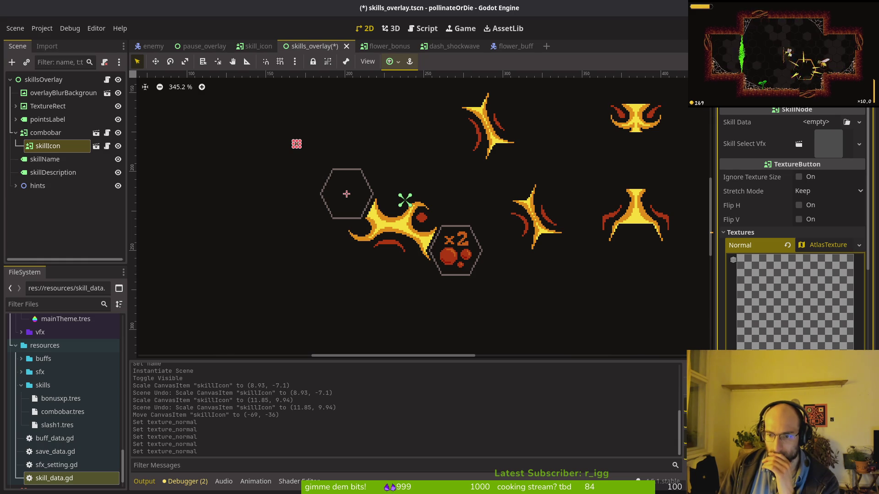
Step: Reset combobar's atlas and undo it, save skills_overlay, and open the skill_icon scene
click(51, 138)
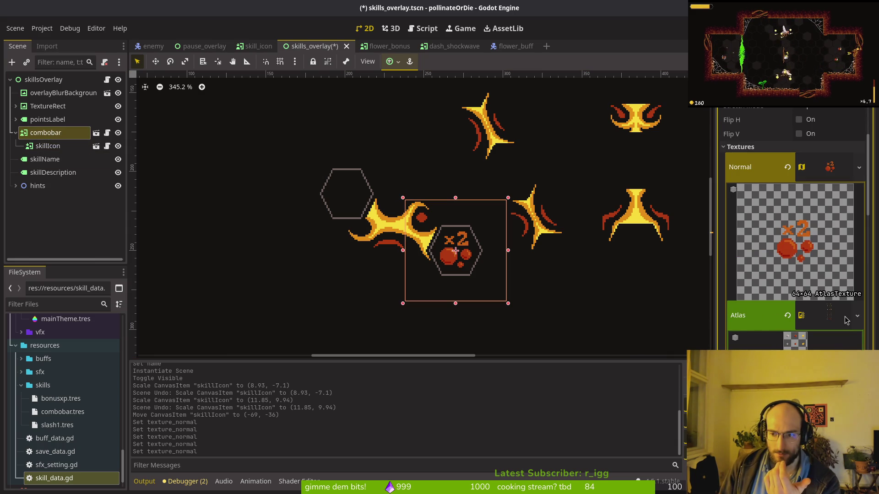
click(808, 327)
click(787, 316)
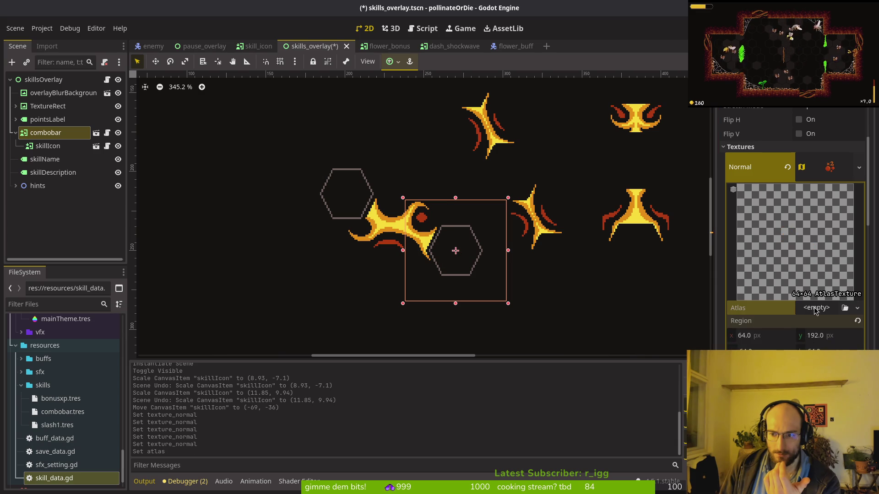
key(ctrl+z)
key(ctrl+s)
click(47, 146)
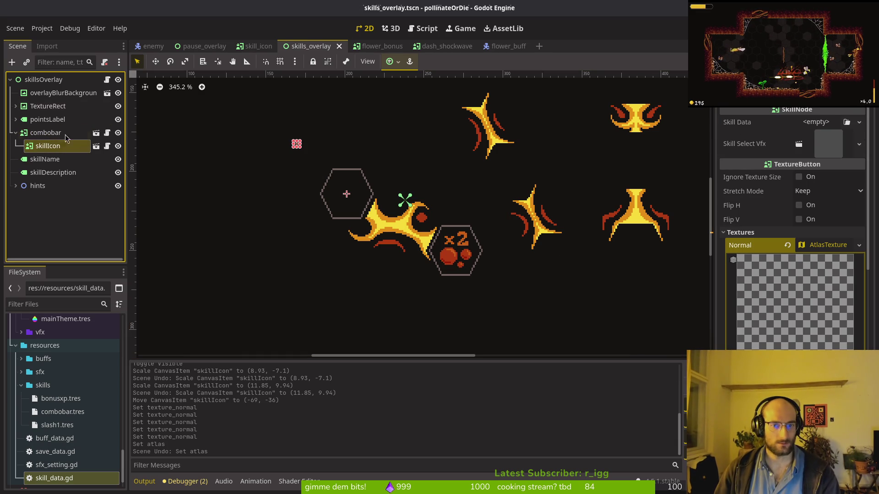
click(243, 46)
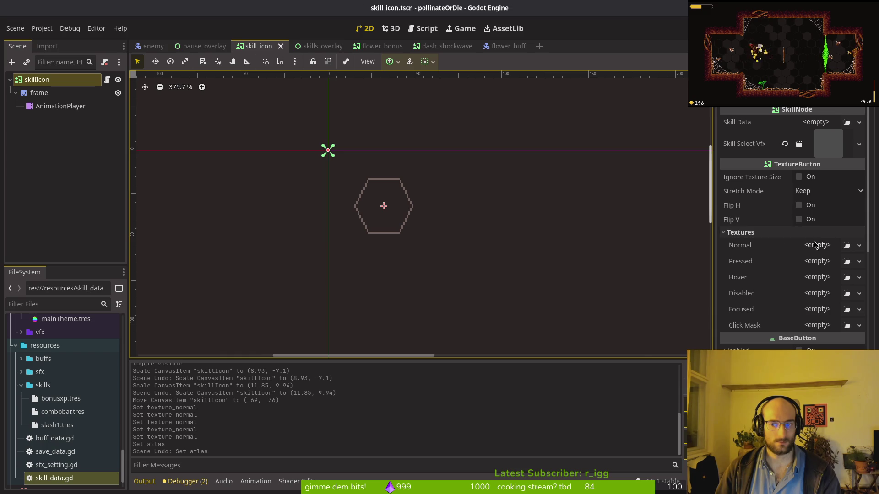
Step: Switch back from skill_icon to the skills_overlay scene tab
click(314, 46)
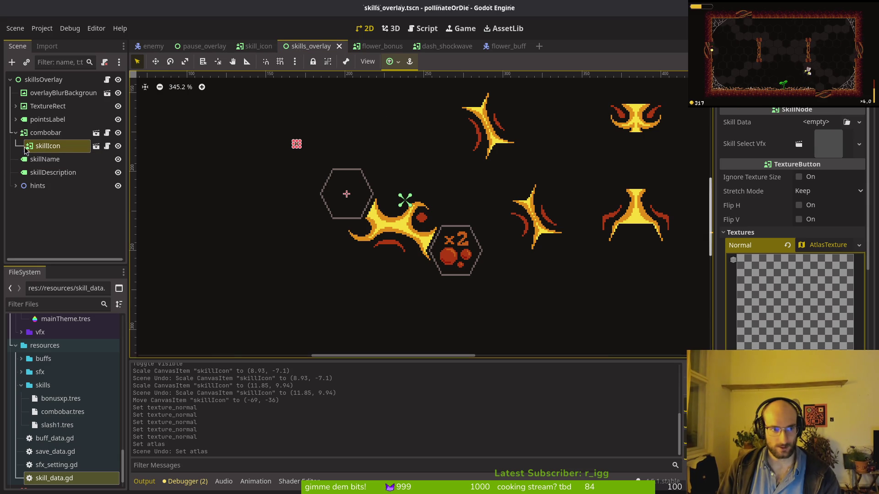
Step: Review skillIcon's Normal AtlasTexture settings, briefly comparing against combobar
click(847, 246)
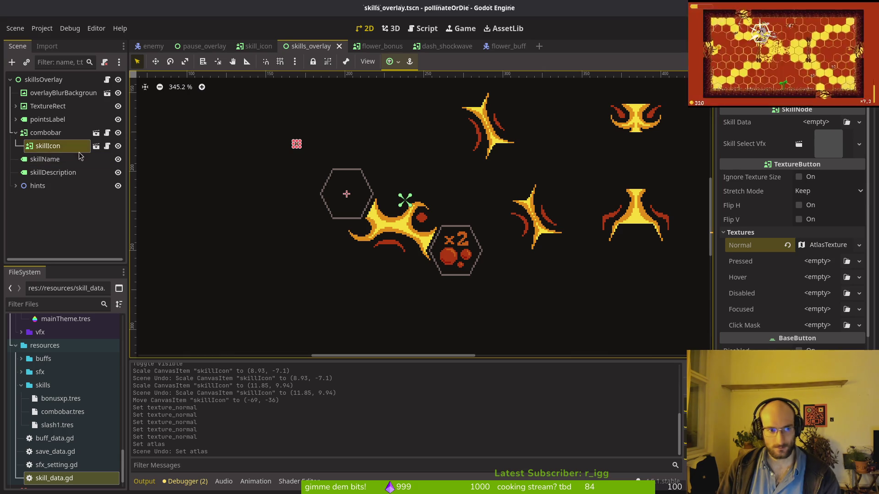
click(819, 247)
click(859, 245)
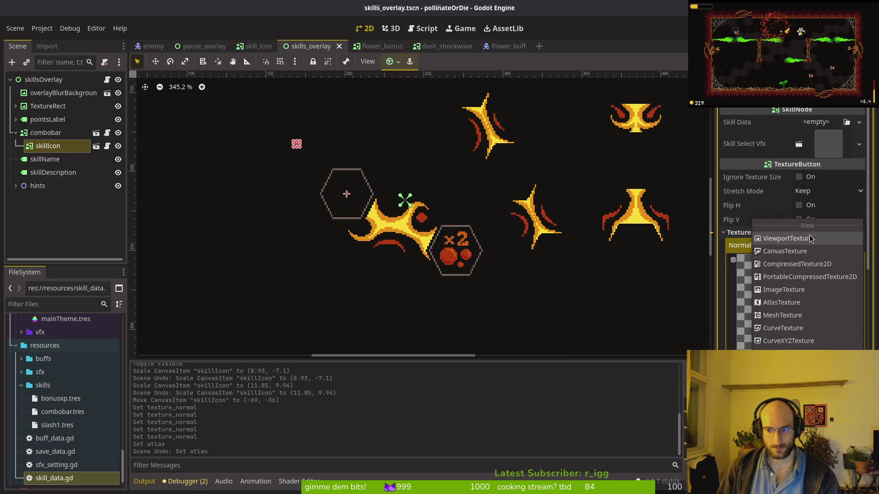
click(88, 148)
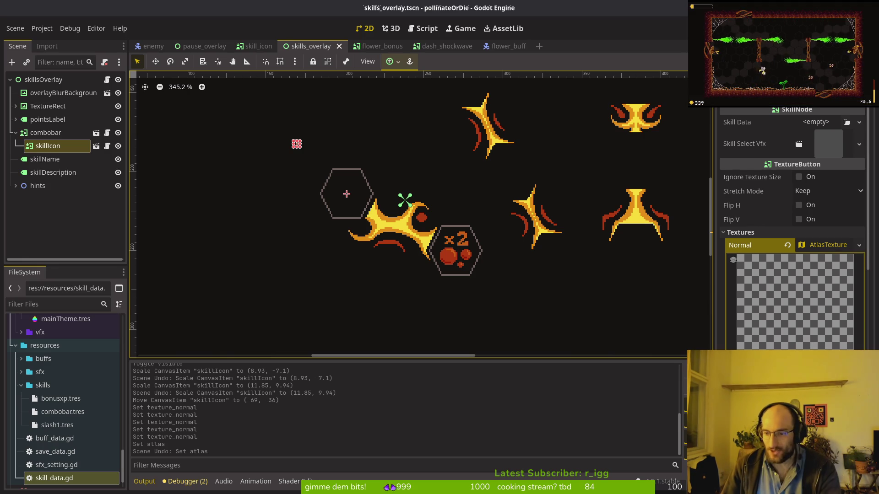
click(806, 293)
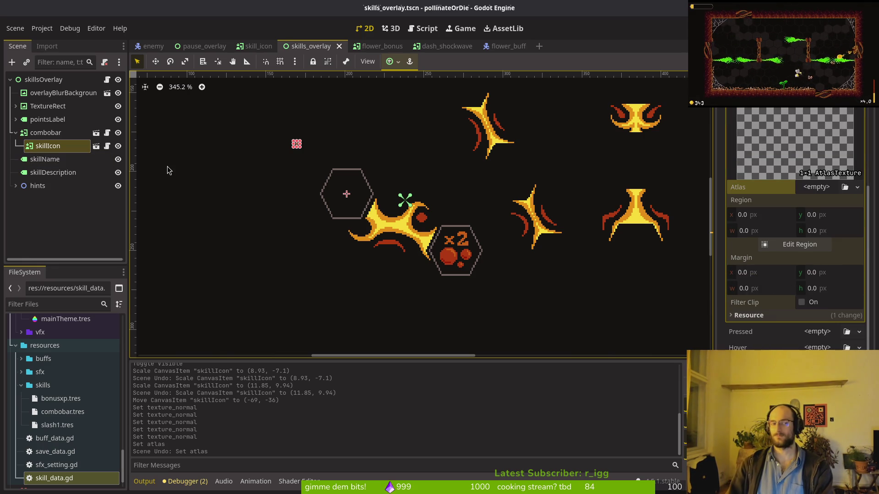
scroll(790, 257, up, 3)
click(824, 245)
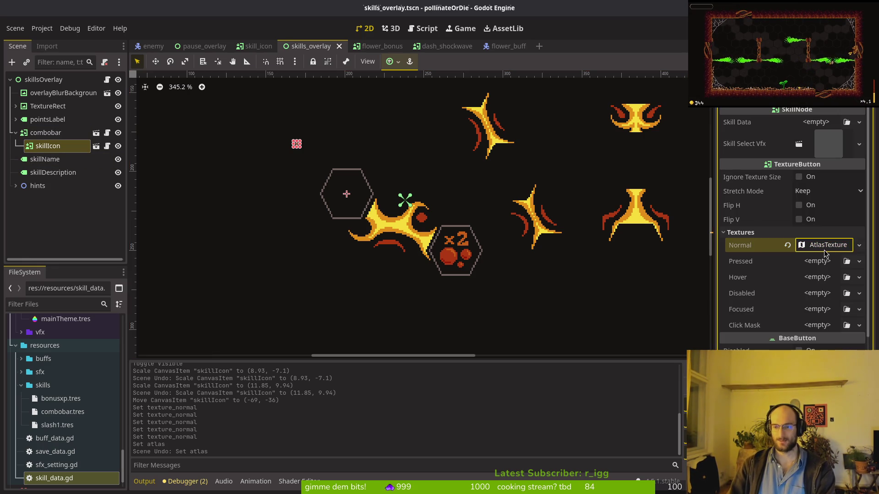
click(39, 137)
click(48, 145)
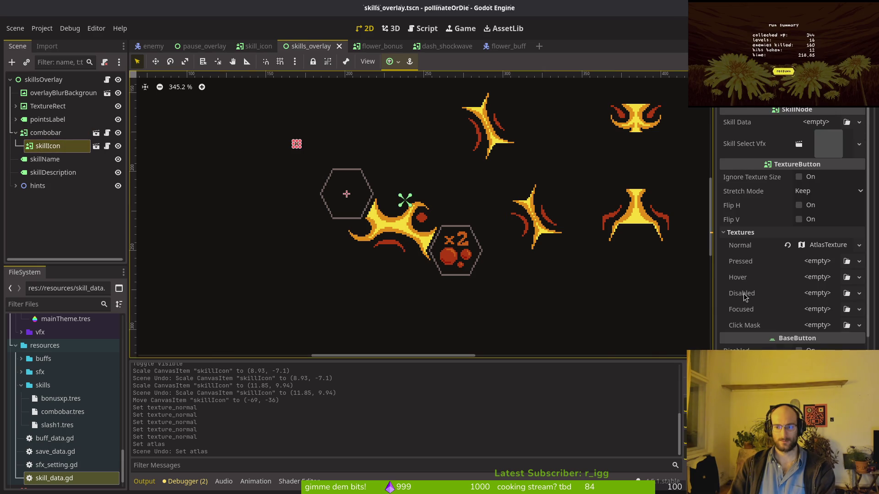
click(822, 247)
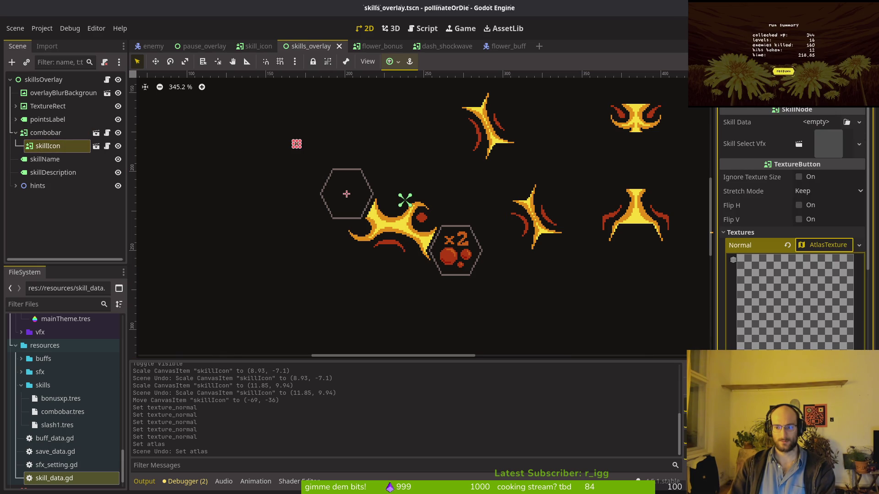
click(825, 247)
Step: Make skillIcon's Pressed texture a New AtlasTexture and inspect its details
click(817, 261)
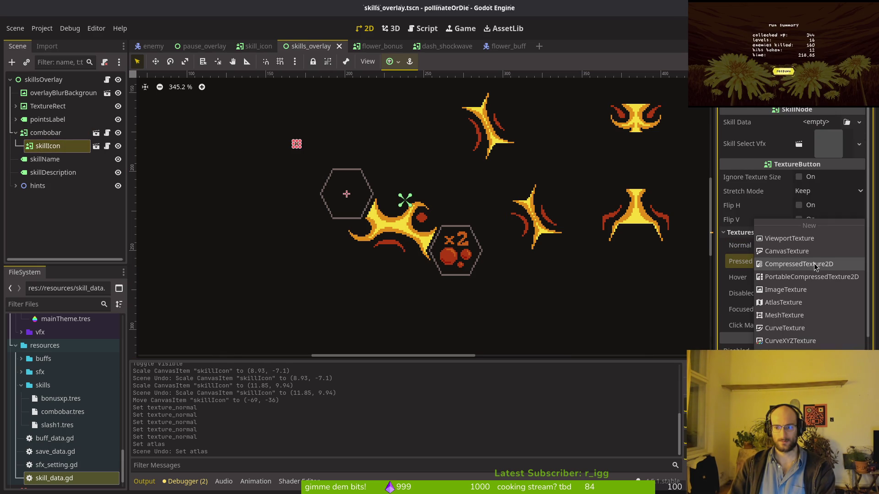
click(801, 302)
click(823, 262)
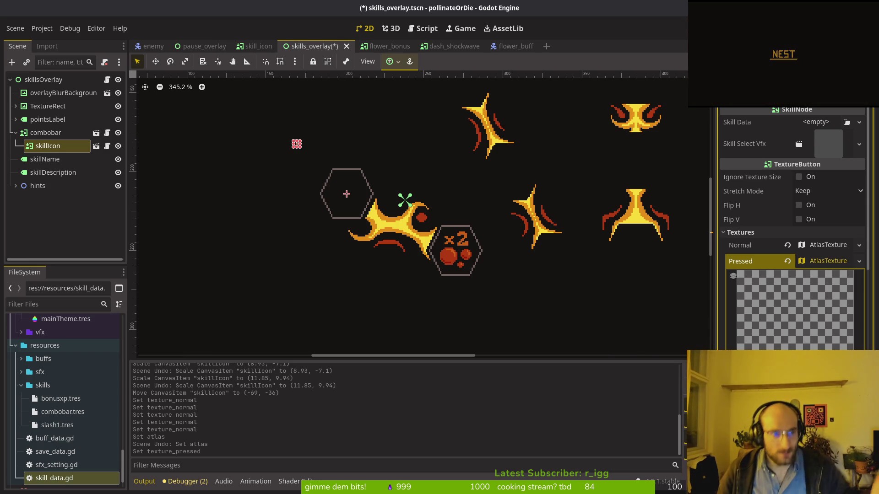
click(822, 246)
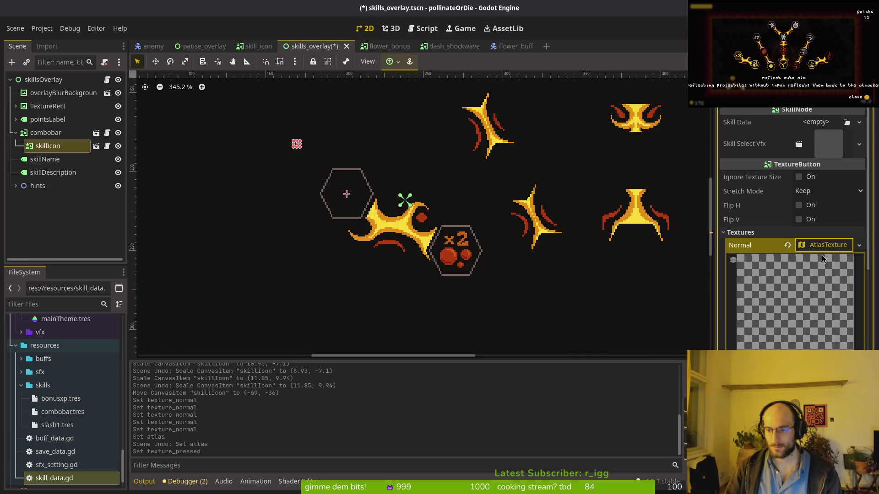
click(824, 245)
click(824, 261)
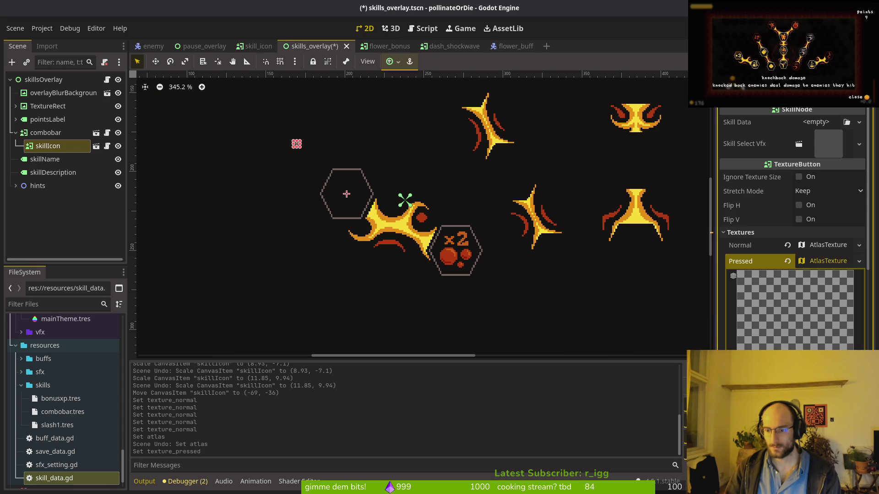
click(45, 159)
click(47, 145)
scroll(743, 286, down, 4)
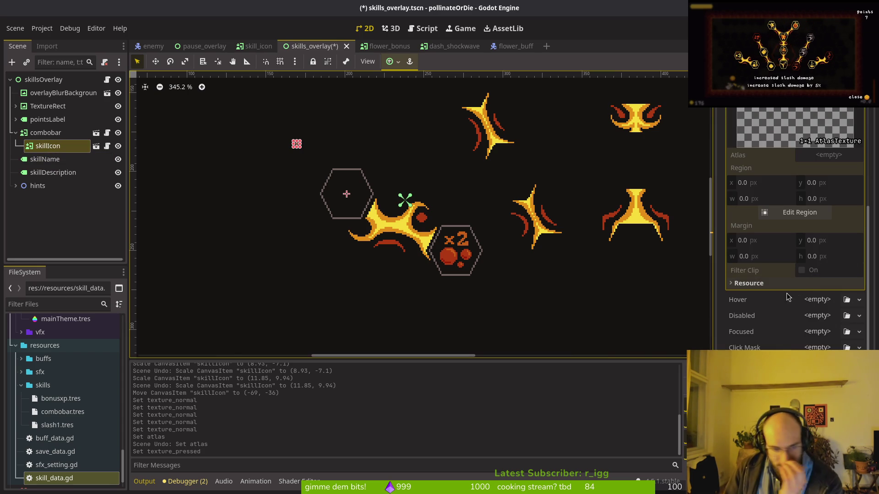
scroll(742, 286, up, 4)
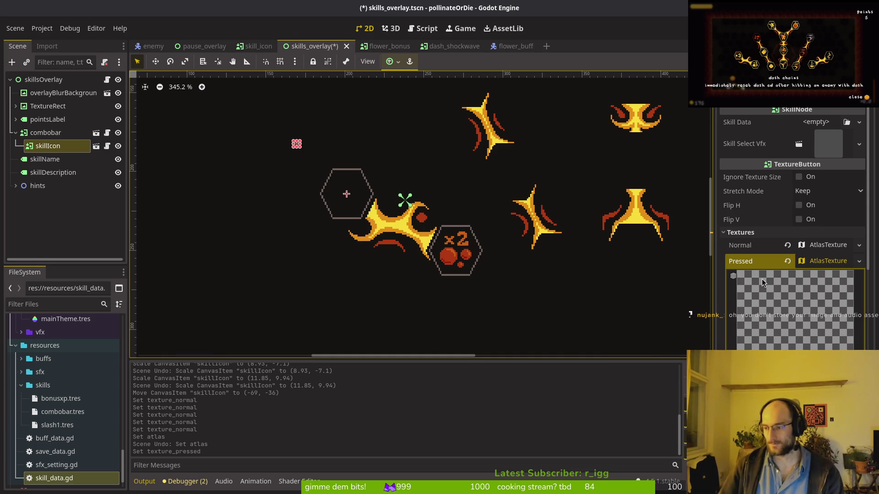
click(820, 266)
click(835, 265)
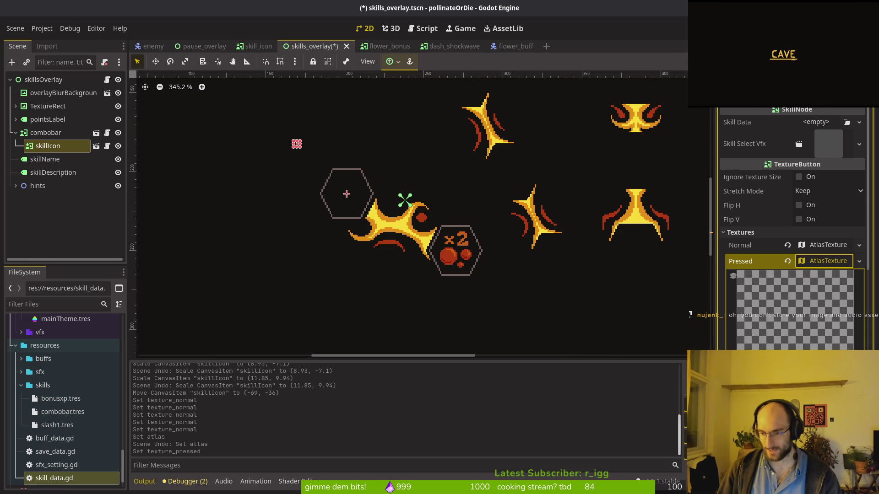
scroll(822, 348, down, 1)
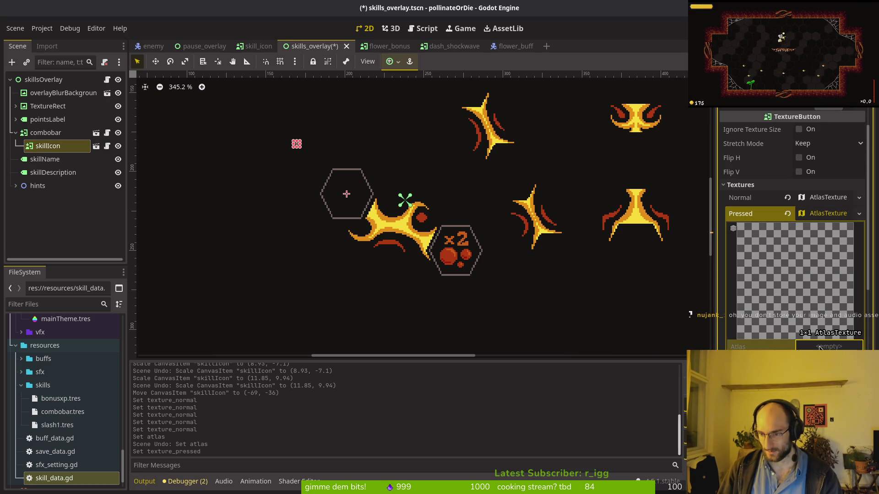
Step: Clear the Pressed texture and set Normal to a fresh New AtlasTexture
click(826, 200)
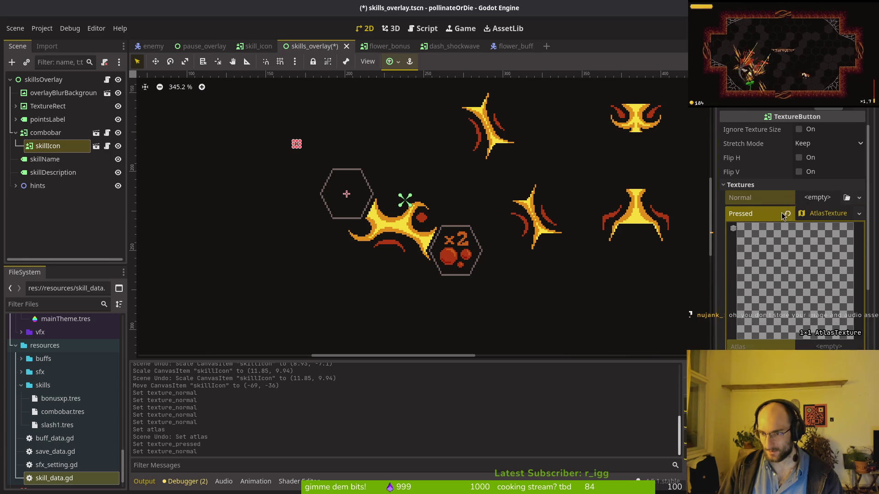
click(787, 214)
click(817, 197)
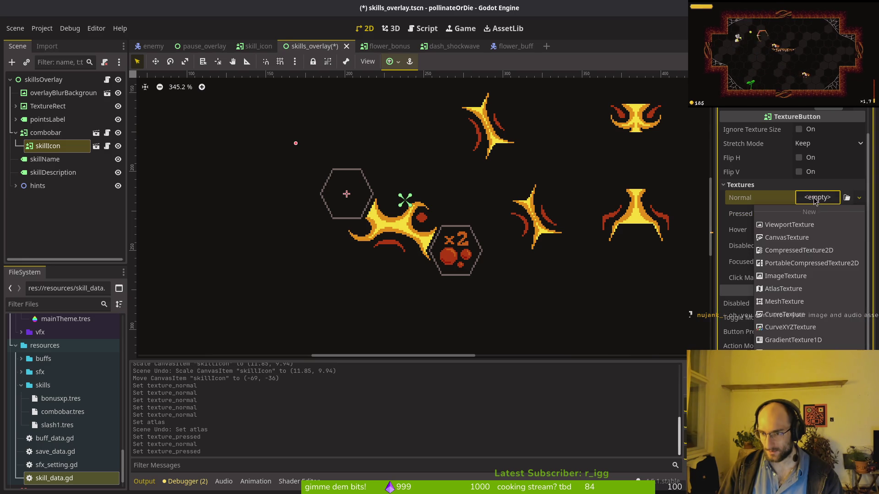
click(793, 289)
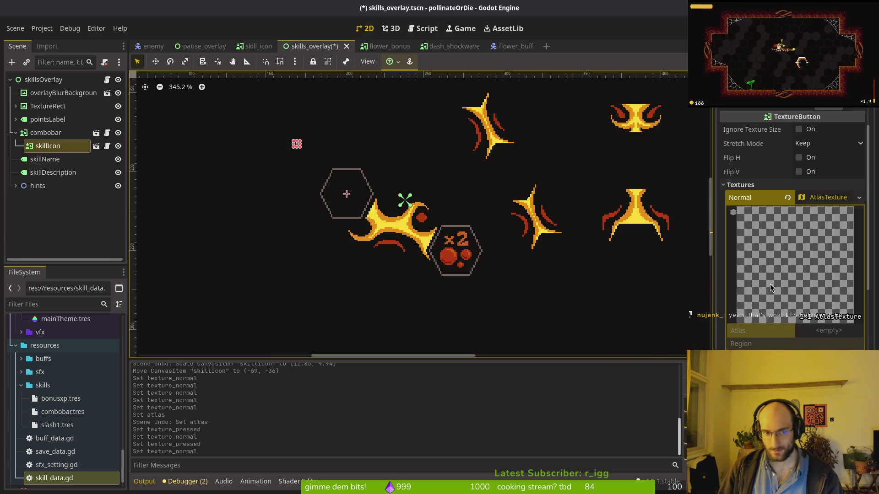
click(826, 198)
key(Escape)
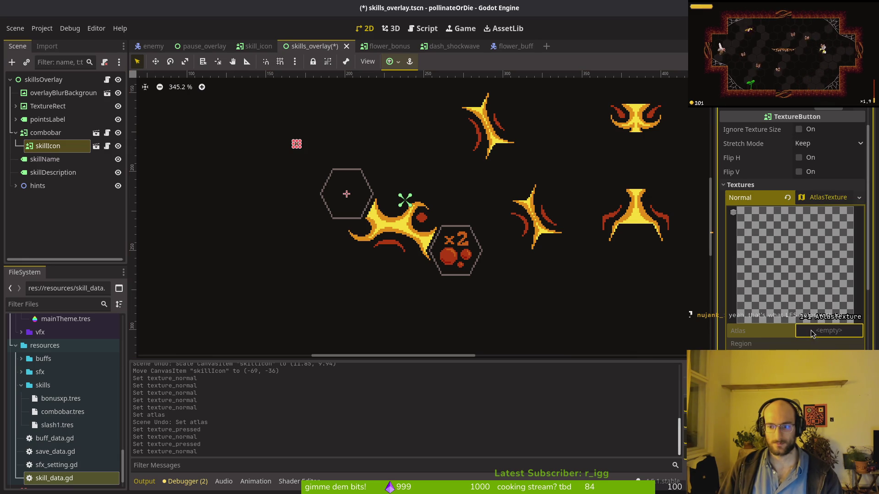
Step: Check the Normal region editor, Atlas copy options and Layout properties, then select skillName
click(829, 344)
key(Escape)
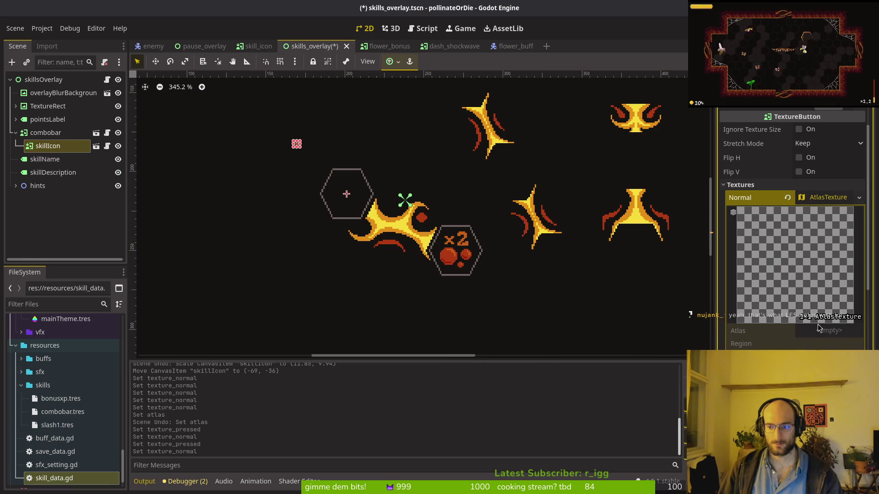
right_click(745, 329)
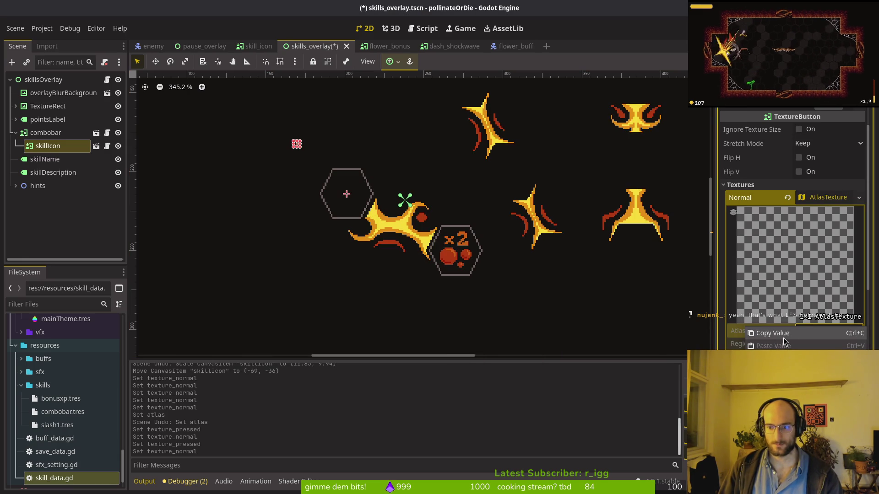
key(Escape)
scroll(792, 229, down, 10)
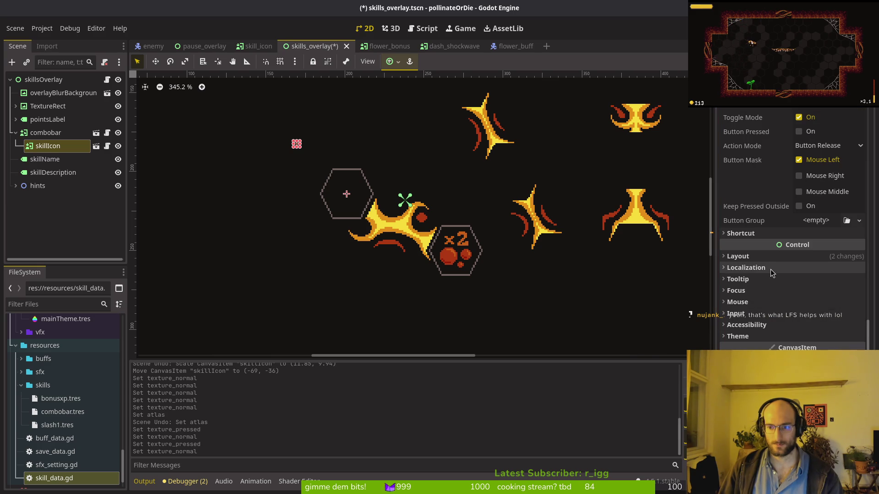
click(767, 260)
click(767, 259)
scroll(795, 262, up, 6)
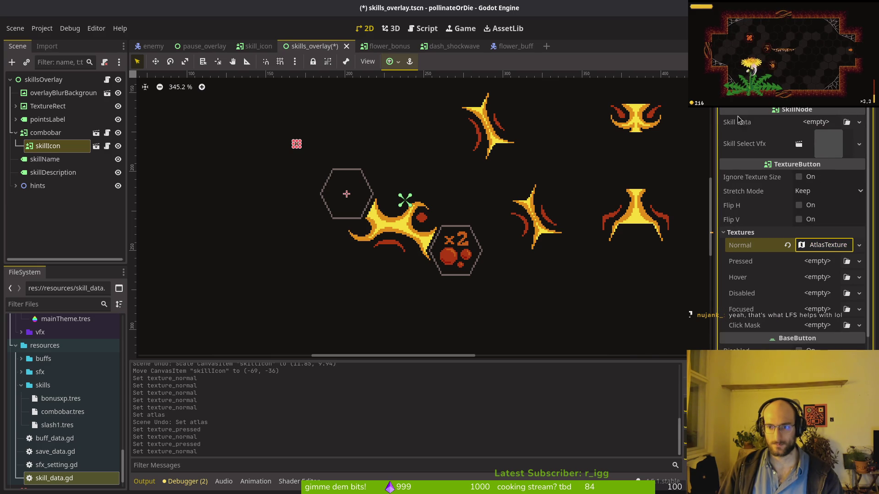
click(54, 160)
click(48, 146)
click(45, 132)
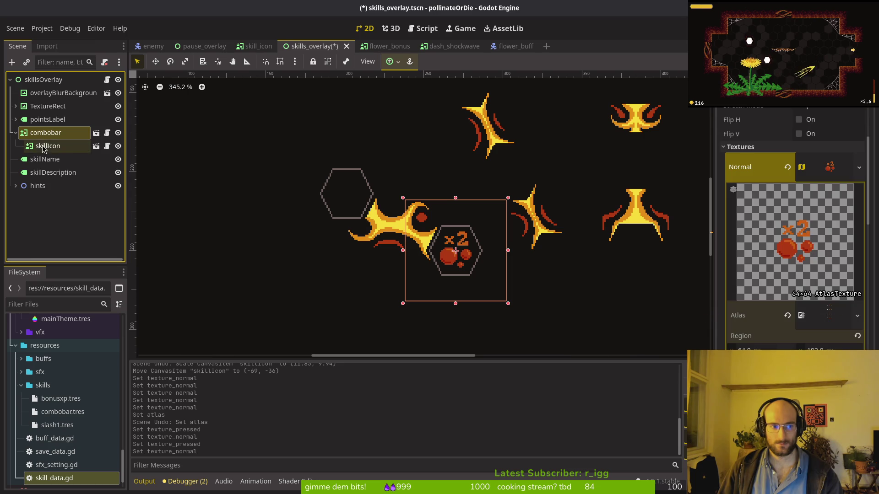
scroll(793, 274, down, 3)
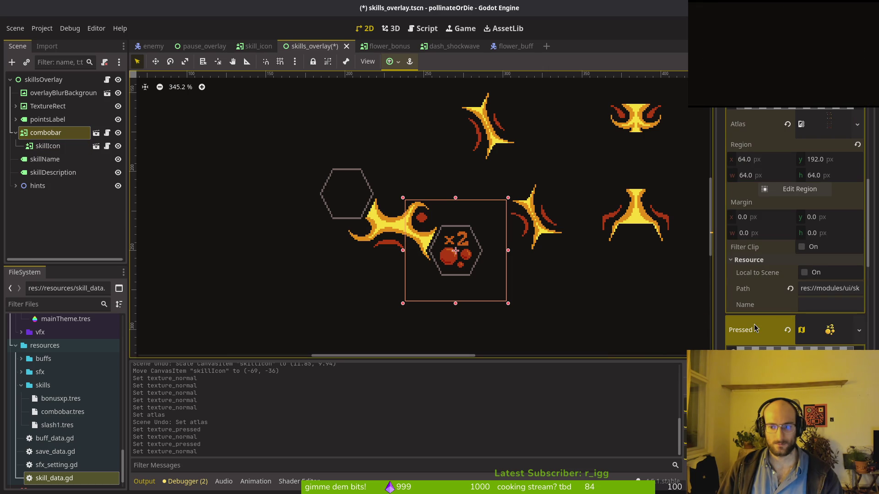
click(835, 334)
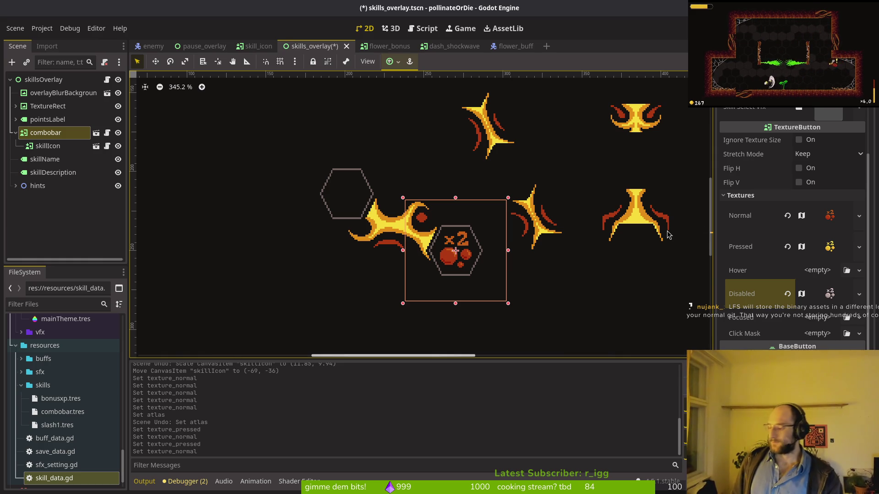
click(16, 132)
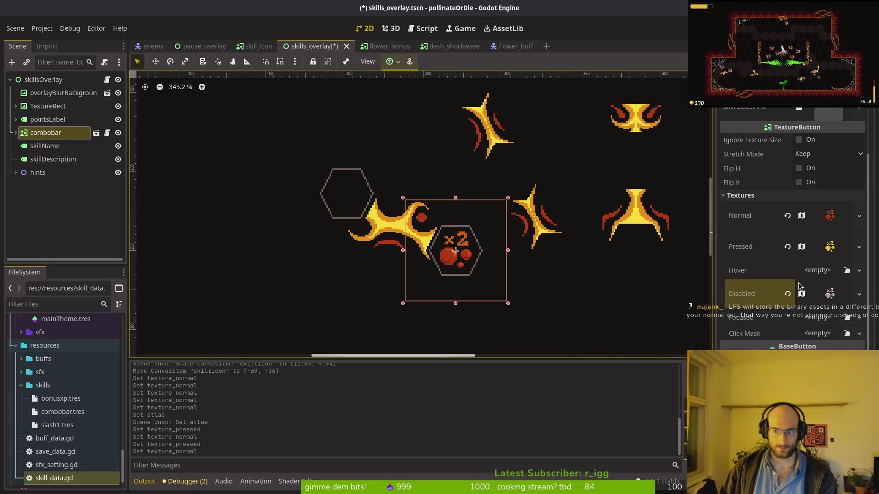
click(16, 132)
click(47, 145)
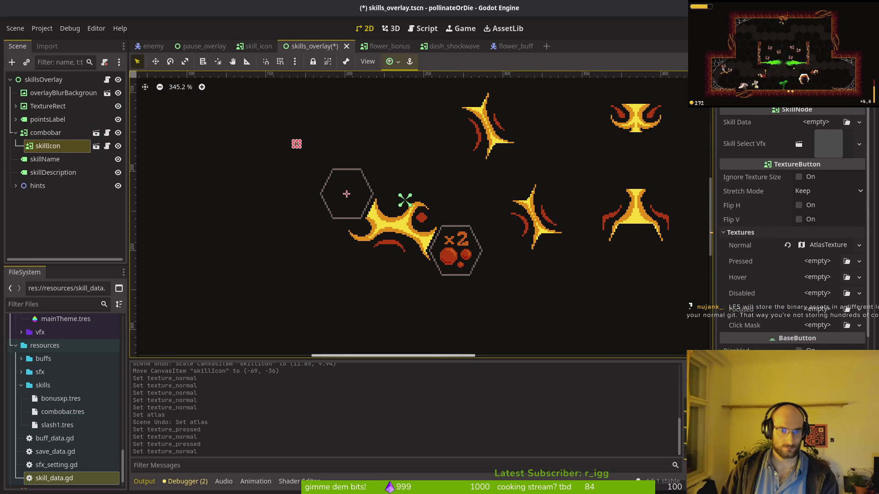
Step: Drag-resize the skillIcon box taller and wider, then undo back to its original size
click(814, 247)
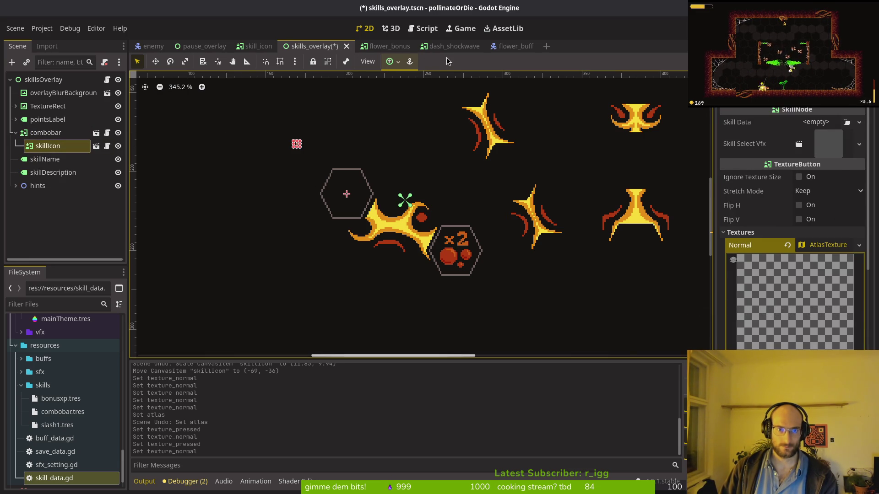
click(44, 133)
click(45, 145)
click(45, 136)
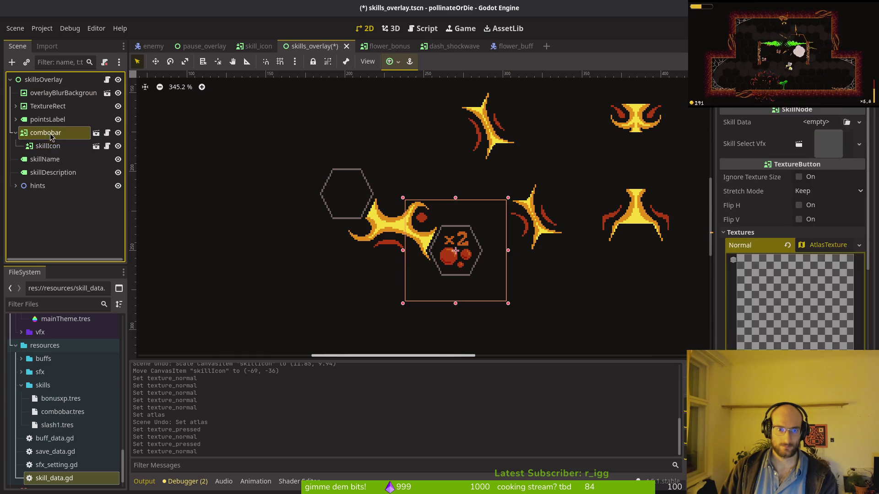
click(44, 146)
scroll(358, 187, down, 6)
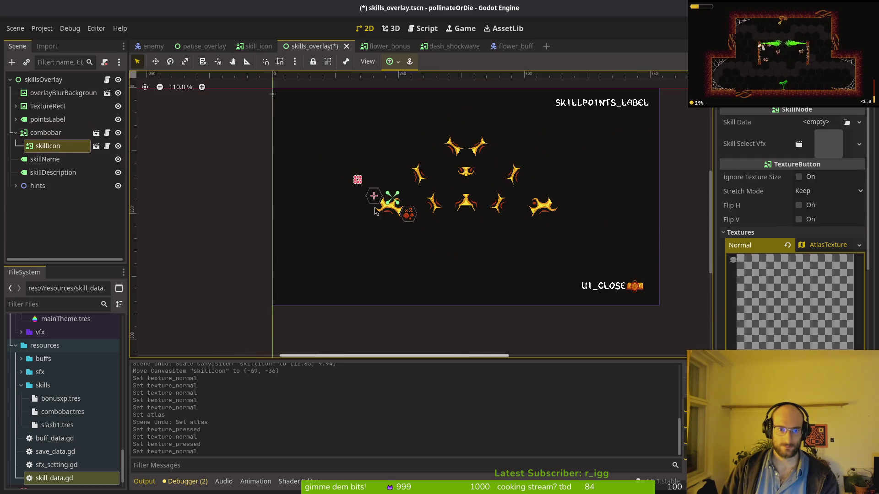
scroll(359, 181, up, 2)
drag(364, 178, 360, 249)
scroll(353, 257, up, 5)
drag(377, 187, 416, 187)
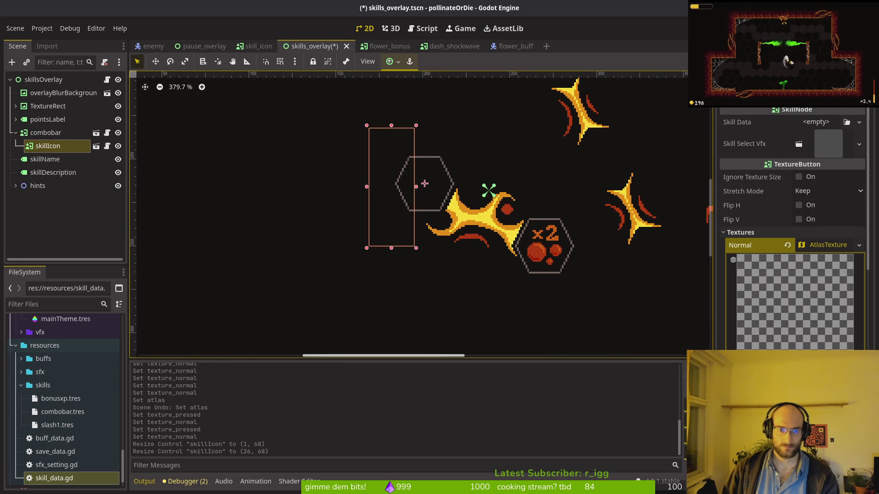
key(ctrl+z)
key(ctrl+z)
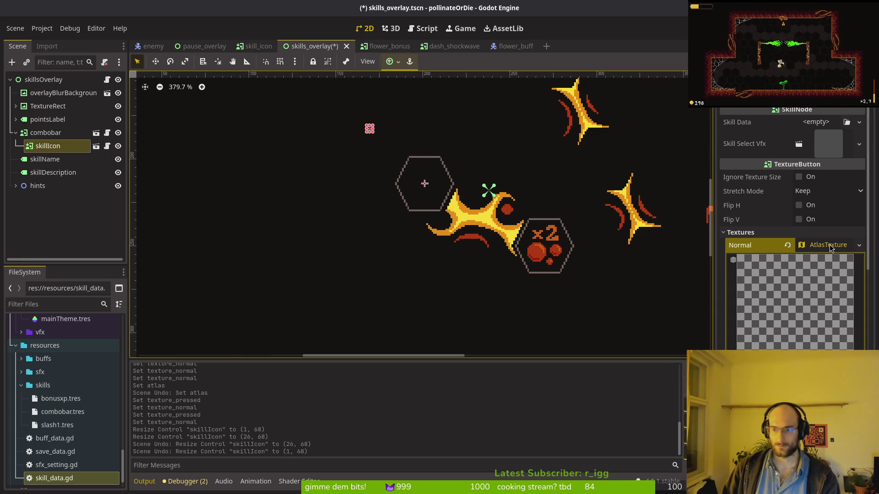
Step: Quick-load skillIcons-Sheet into Normal, then clear it and assign a New AtlasTexture instead
click(812, 249)
click(788, 245)
click(817, 245)
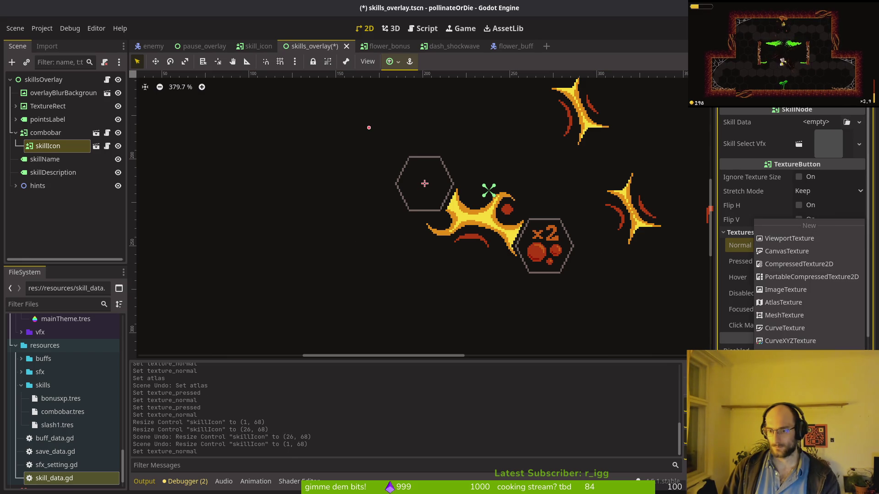
click(796, 341)
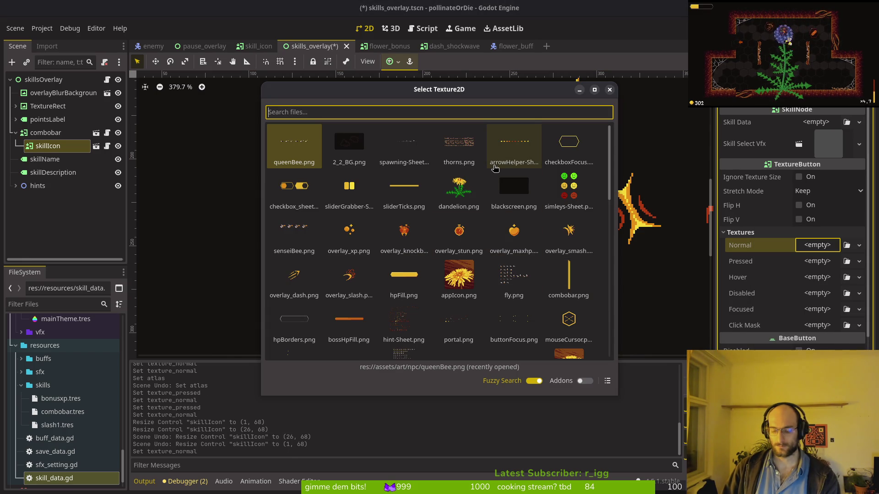
text(skil)
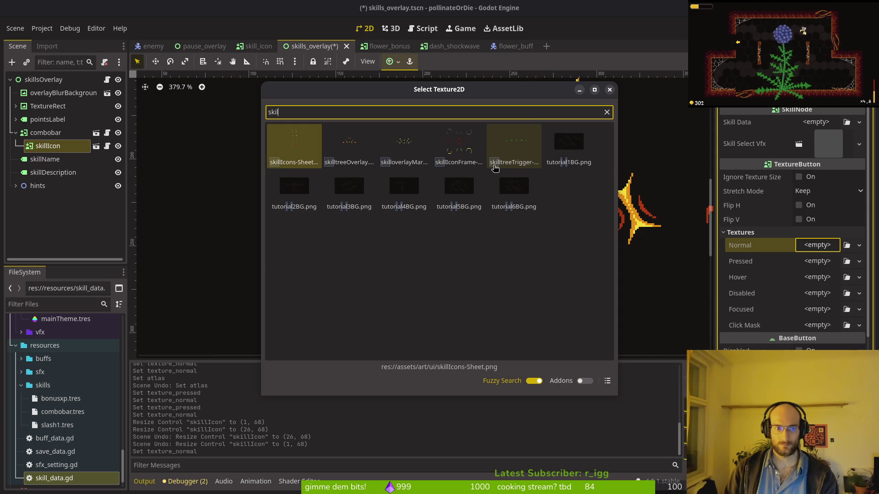
double_click(298, 153)
click(820, 253)
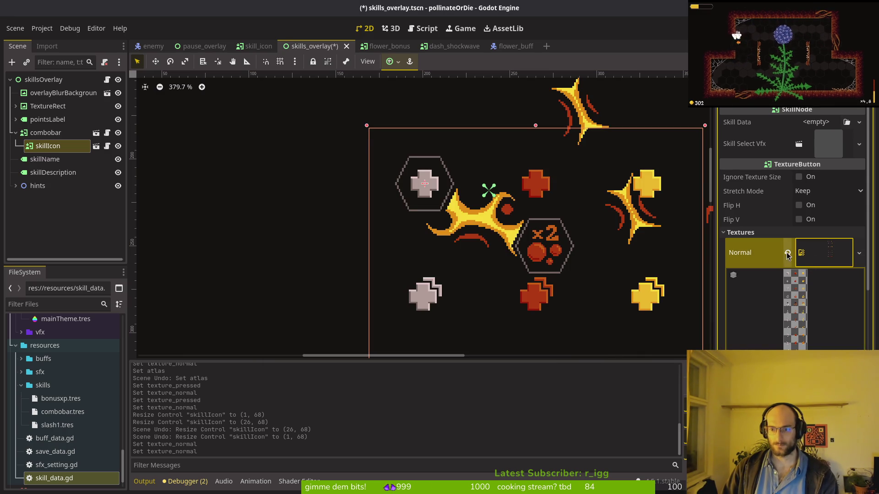
click(787, 253)
click(824, 246)
click(783, 303)
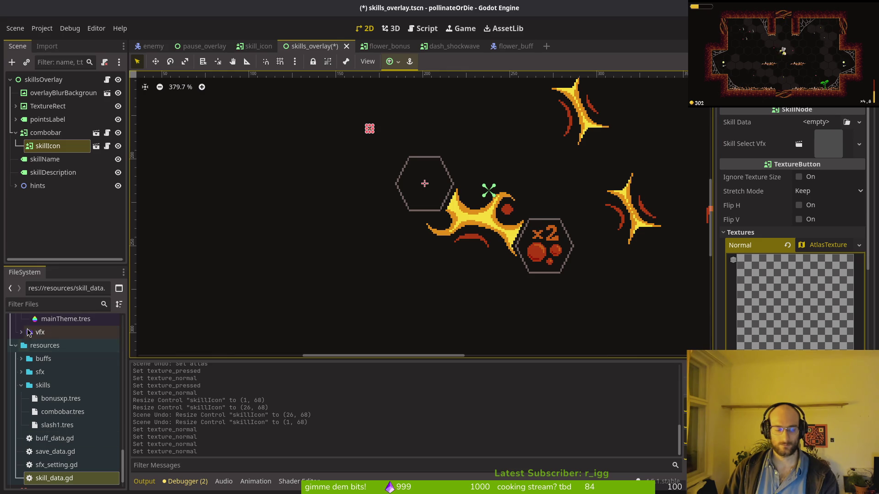
Step: Browse FileSystem into assets/art/ui, pick skillIcons-Sheet.png, then clear the node selection
scroll(74, 364, up, 10)
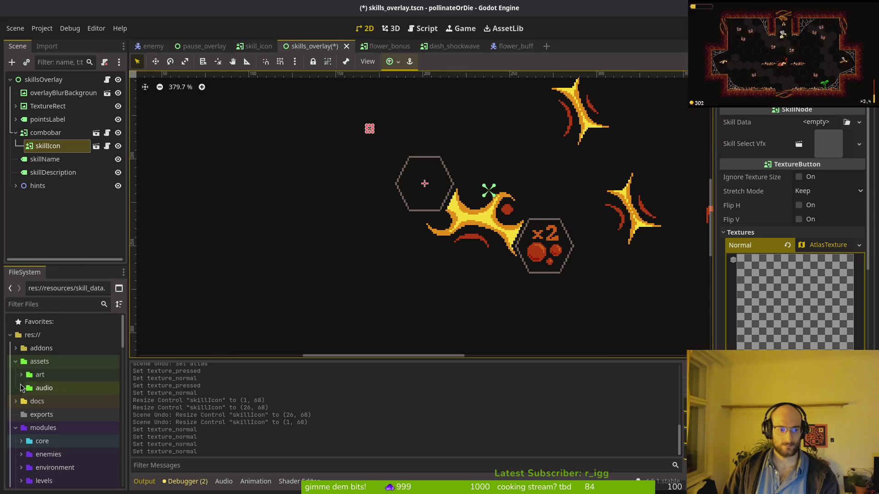
double_click(40, 374)
scroll(46, 398, down, 3)
double_click(44, 374)
scroll(68, 380, down, 5)
click(77, 389)
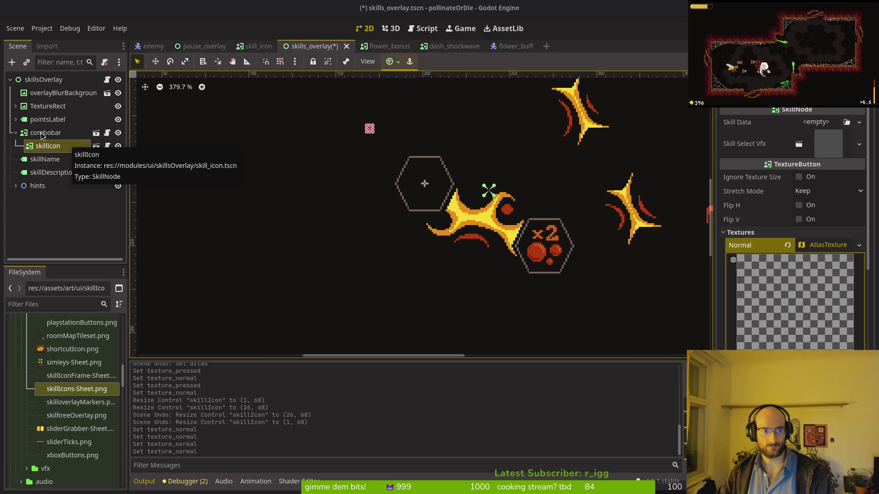
click(54, 217)
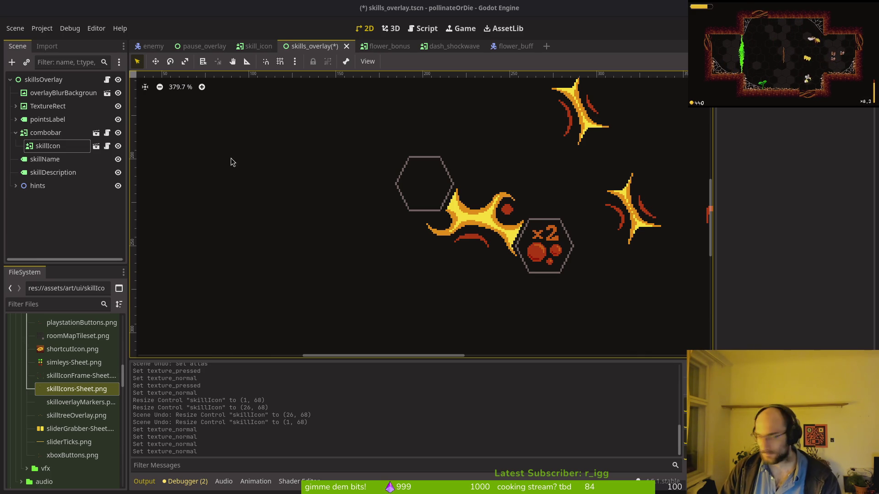
Step: Select skillIcon, collapse its Textures section, and tick BaseButton's Toggle Mode
click(48, 146)
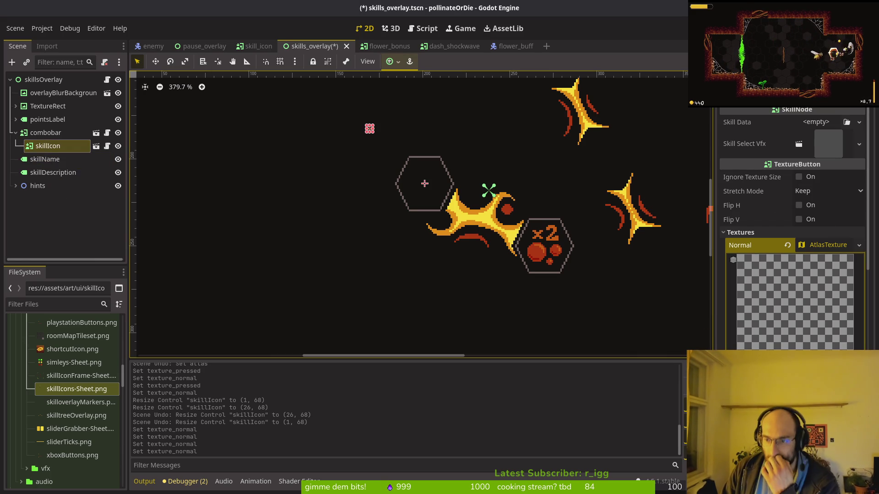
scroll(756, 171, down, 5)
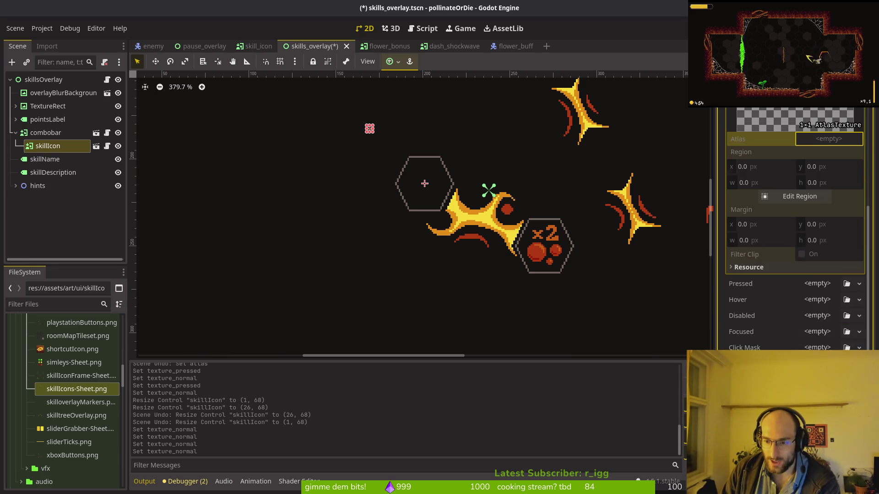
scroll(818, 336, up, 5)
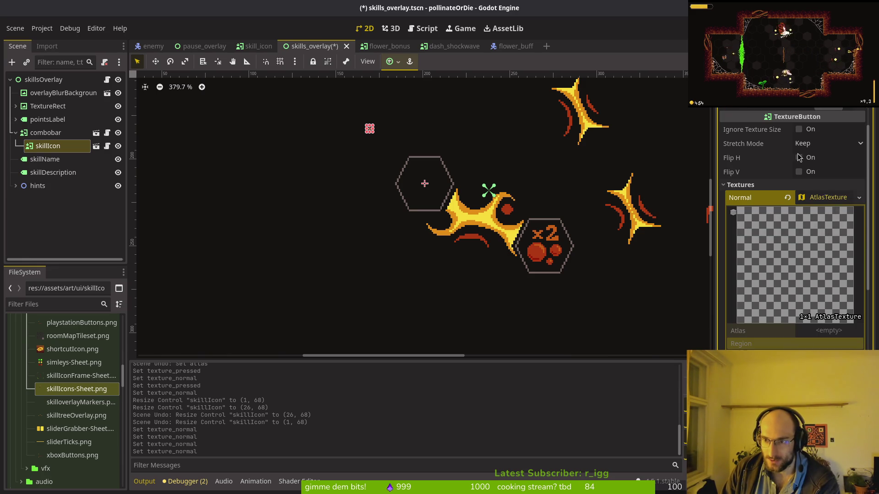
right_click(790, 334)
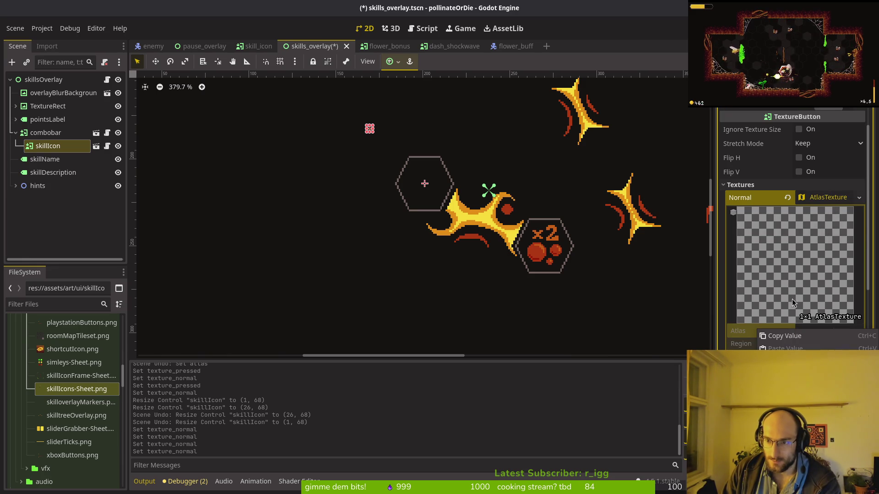
right_click(751, 199)
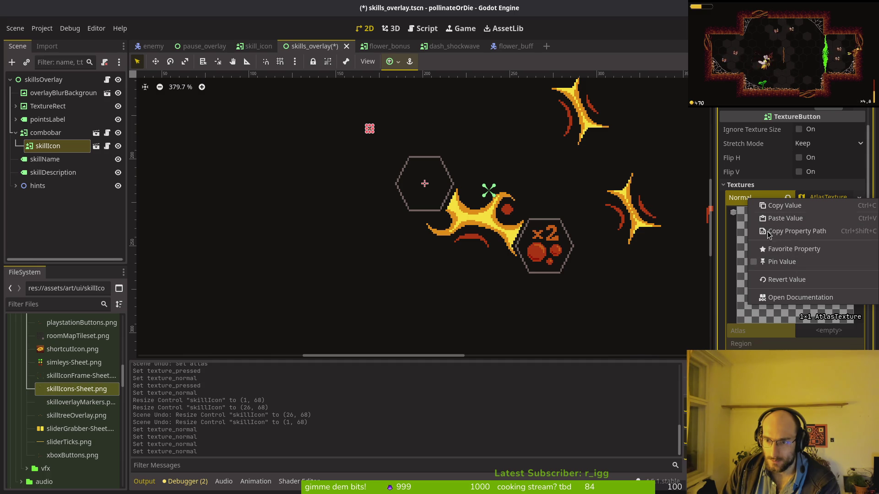
click(753, 186)
click(753, 186)
scroll(800, 213, up, 2)
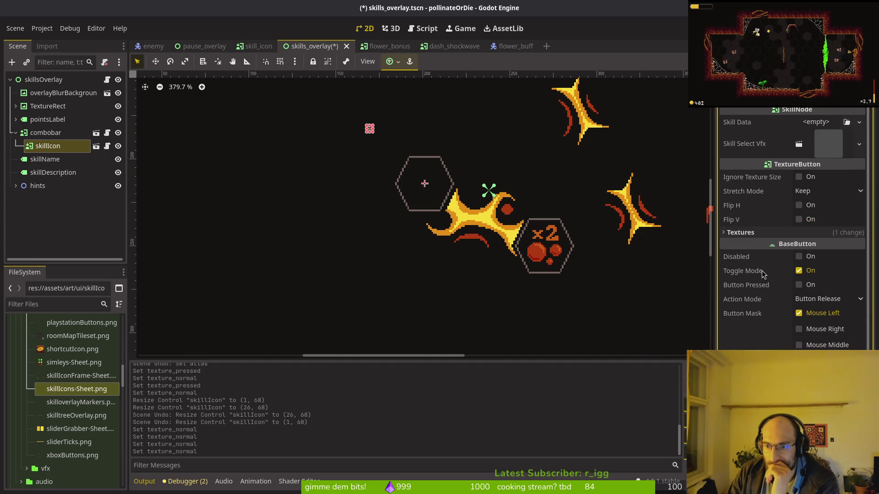
click(741, 232)
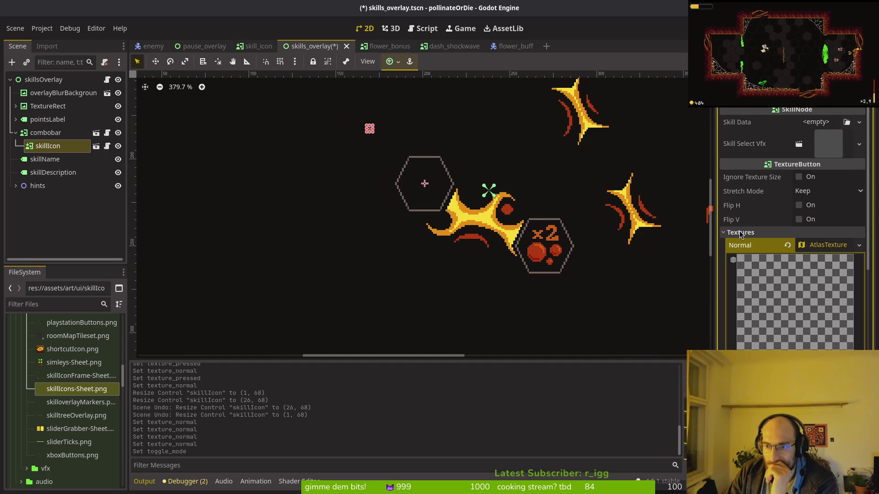
click(760, 232)
click(801, 271)
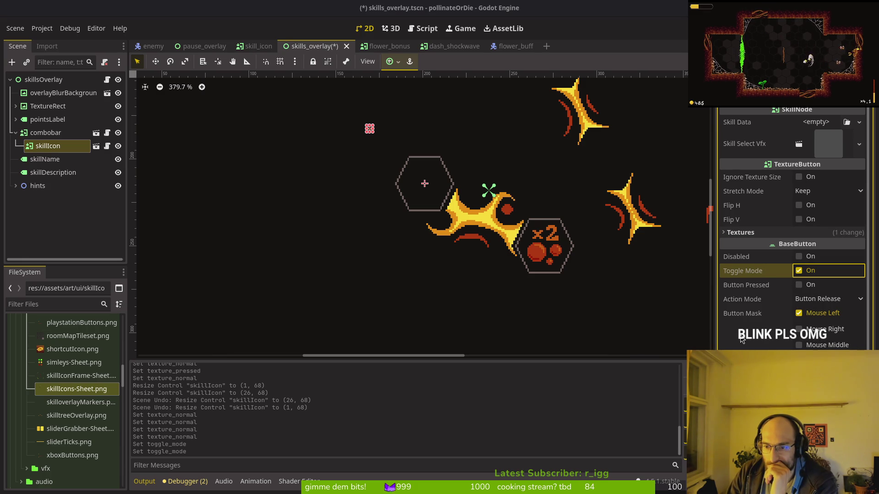
mouse_move(742, 339)
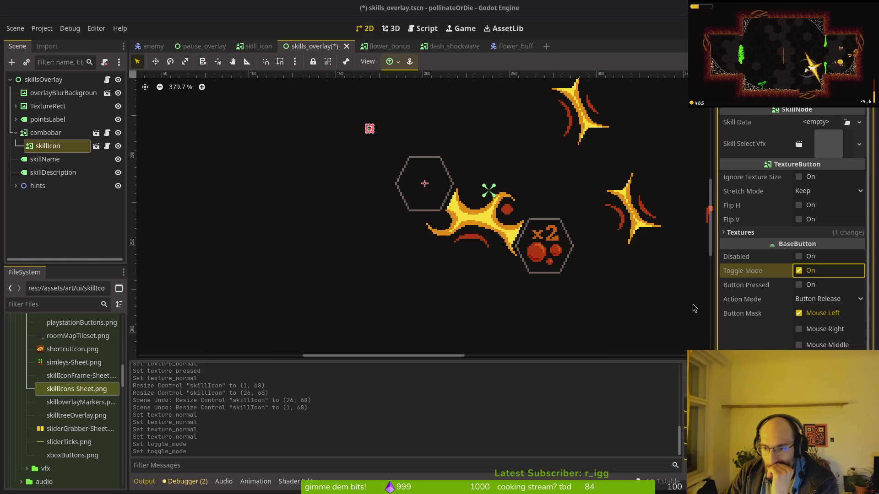
click(46, 132)
Step: Drag skillIcon out of combobar to sit directly under skillsOverlay, then expand its Textures
scroll(812, 209, down, 5)
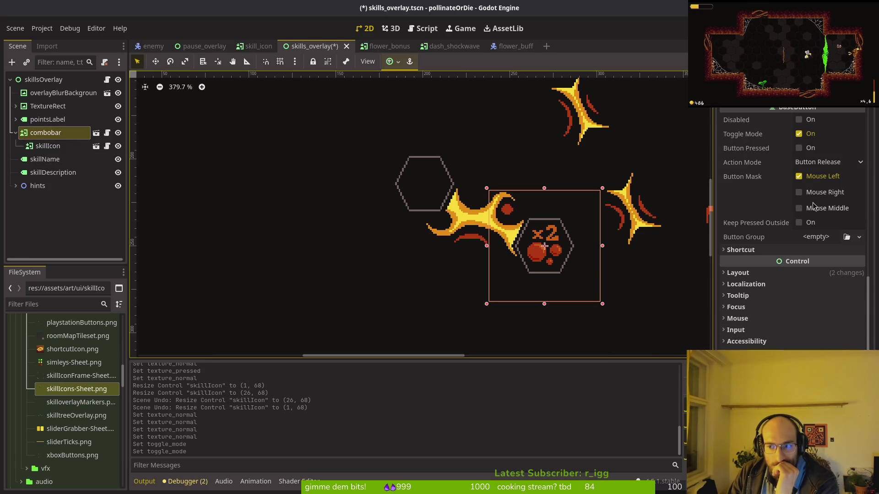
click(45, 145)
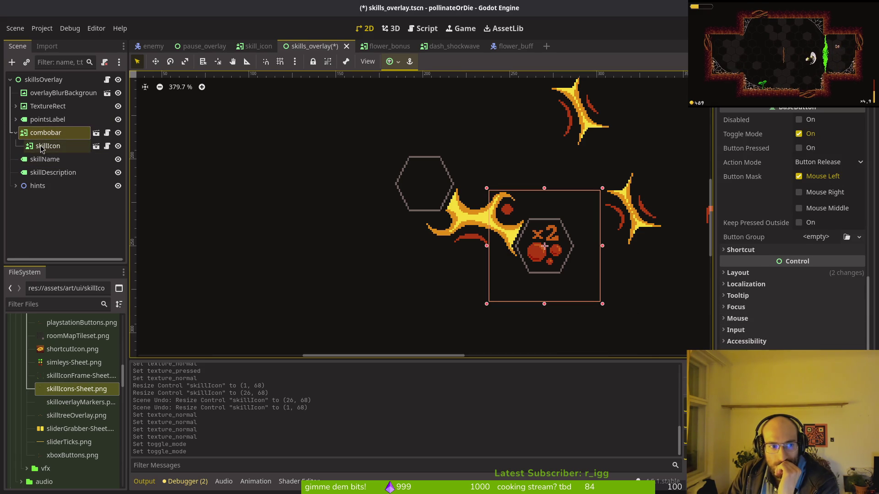
click(45, 132)
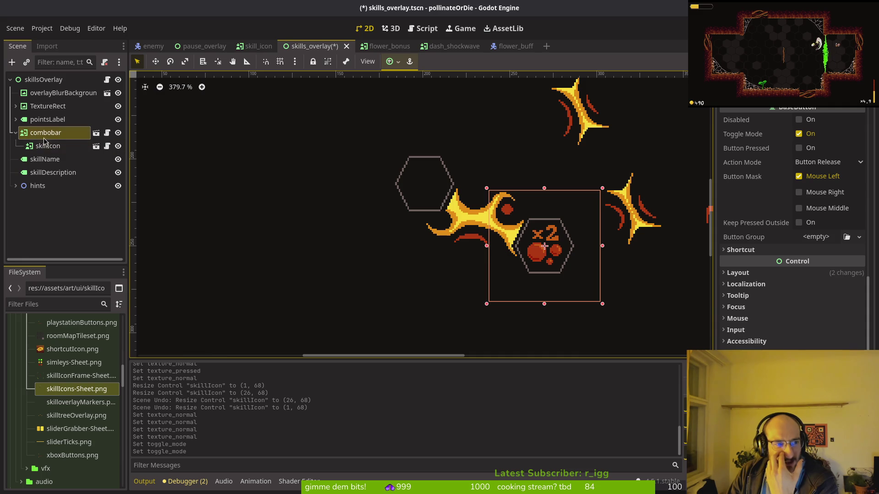
click(34, 146)
drag(49, 132, 50, 131)
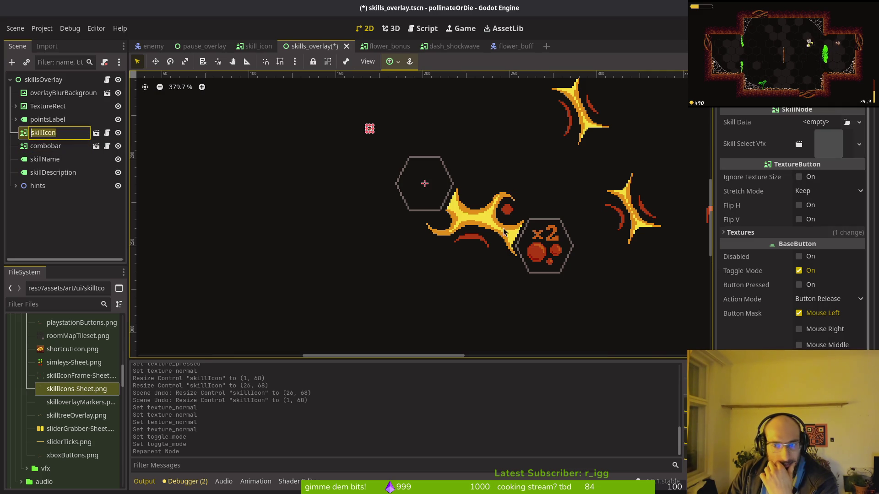
click(53, 145)
click(46, 133)
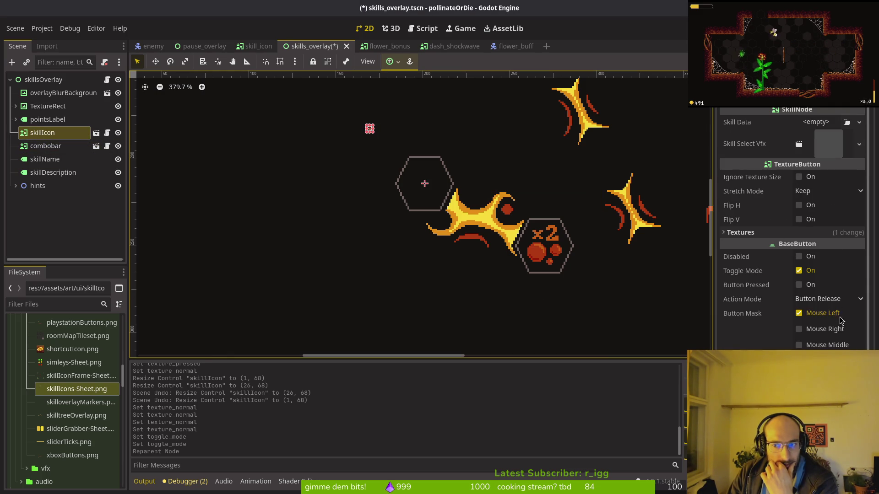
click(740, 232)
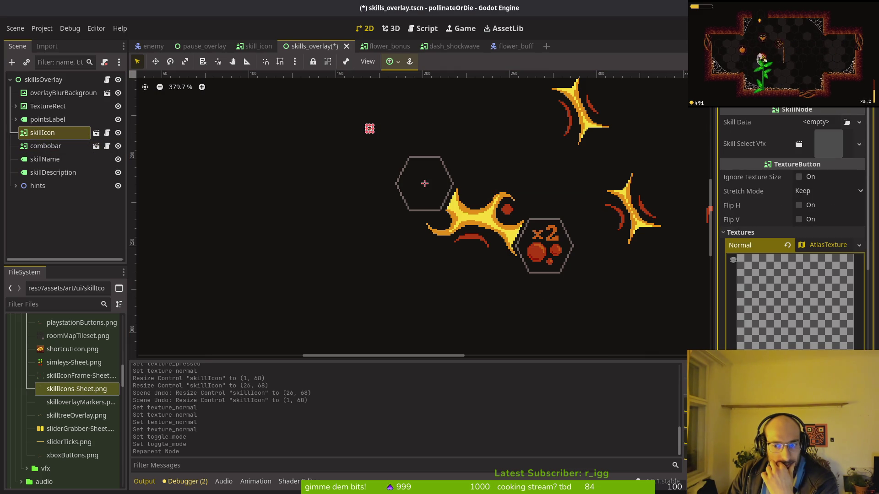
Step: Delete the old skillIcon node from the skills_overlay scene tree
click(37, 134)
key(Delete)
key(Return)
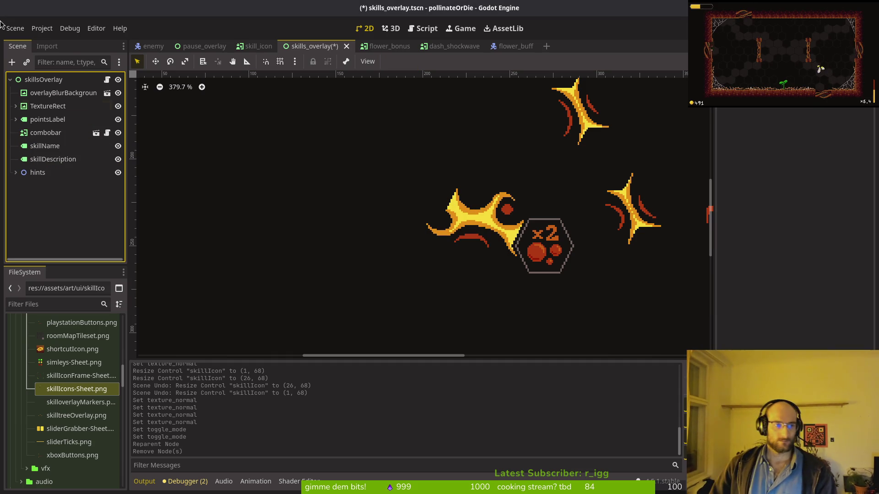
Step: Save skills_overlay and instance skill_icon.tscn into its tree above combobar
right_click(261, 45)
click(297, 106)
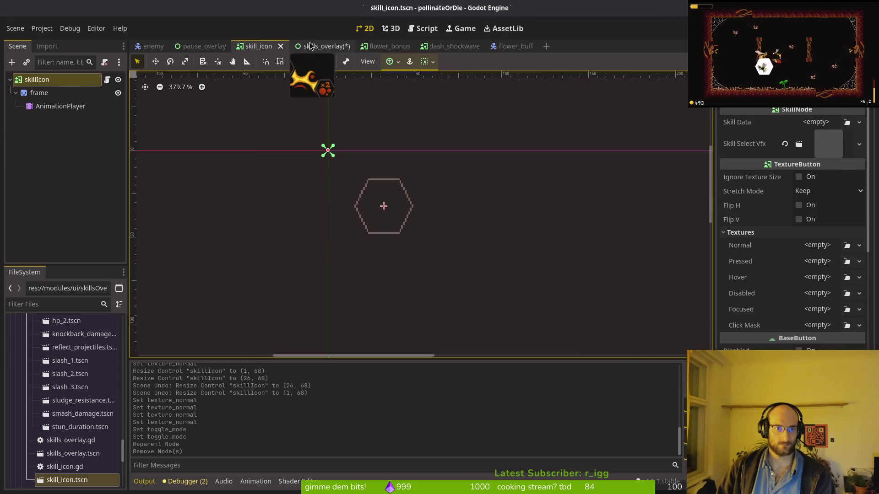
click(310, 46)
key(ctrl+s)
click(64, 480)
drag(64, 480, 46, 127)
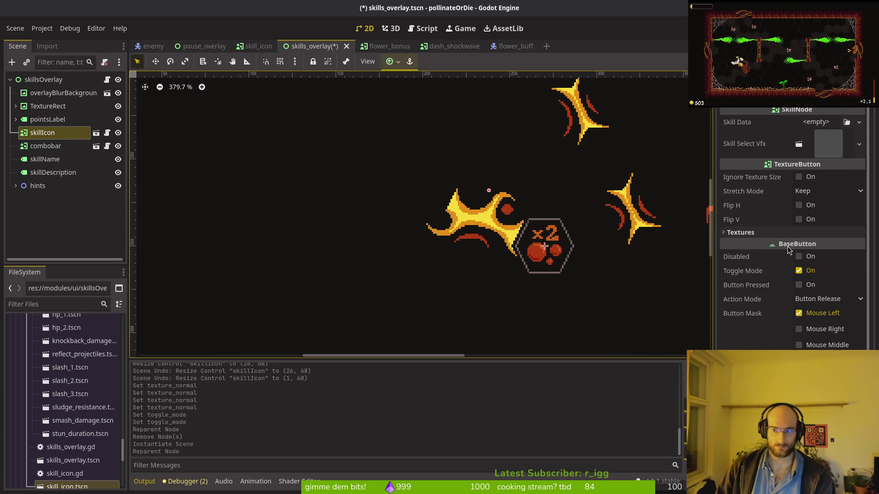
Step: Set the new skillIcon's Normal texture to an AtlasTexture, clearing and reassigning it
click(760, 233)
click(820, 246)
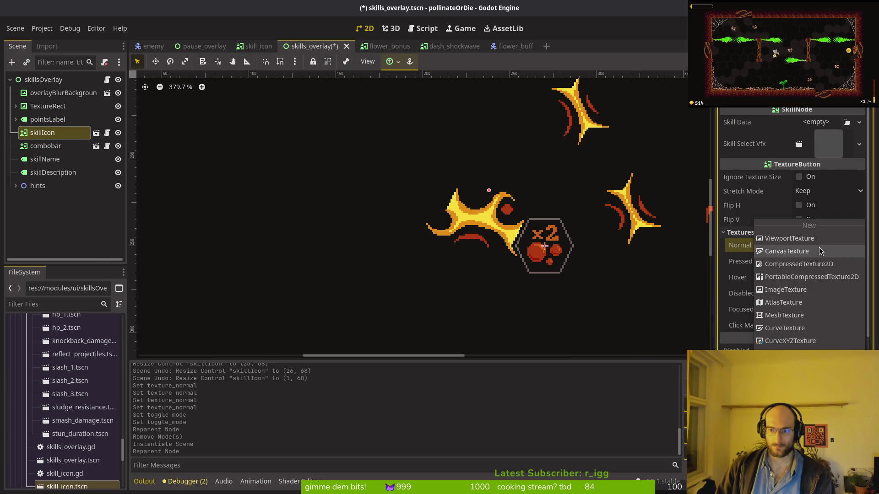
click(801, 303)
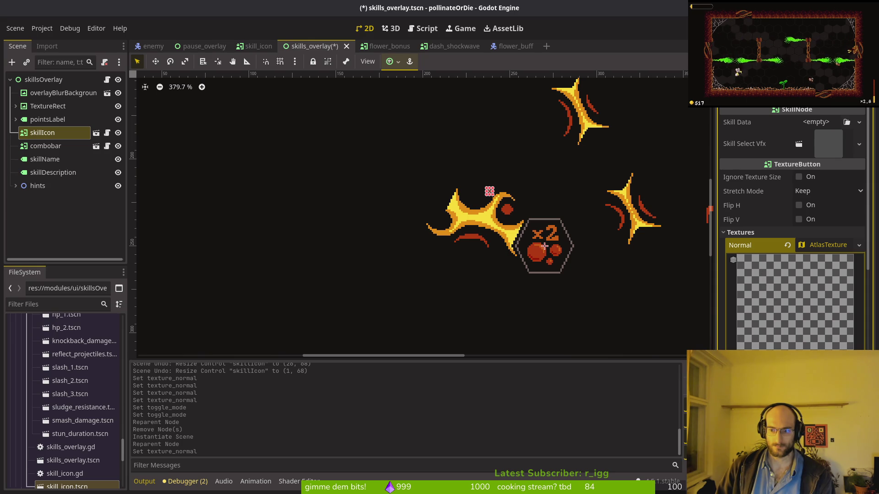
click(788, 245)
click(817, 245)
key(Escape)
key(ctrl+v)
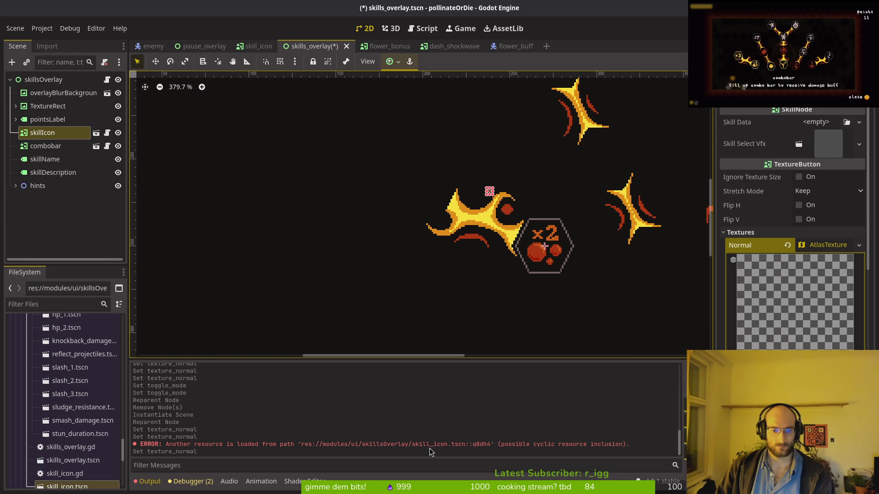
Step: Attempt to close skills_overlay, cancel the save prompt, and show the window overview
click(346, 47)
click(456, 279)
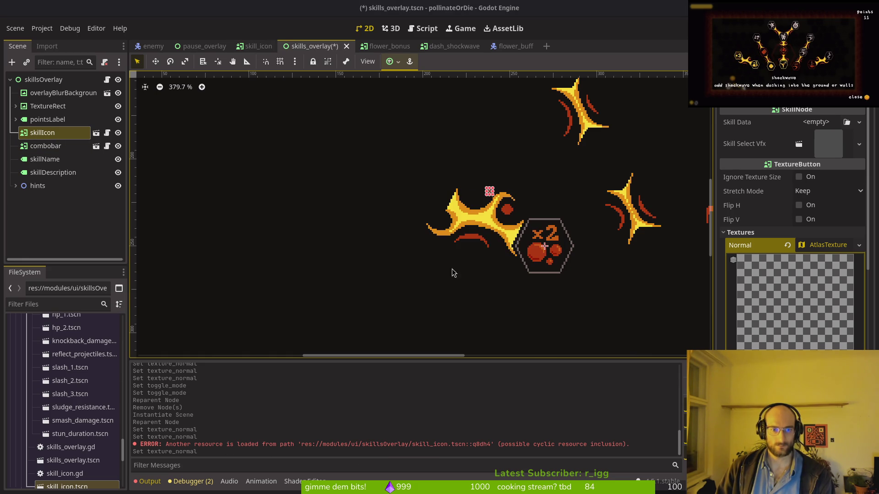
key(super)
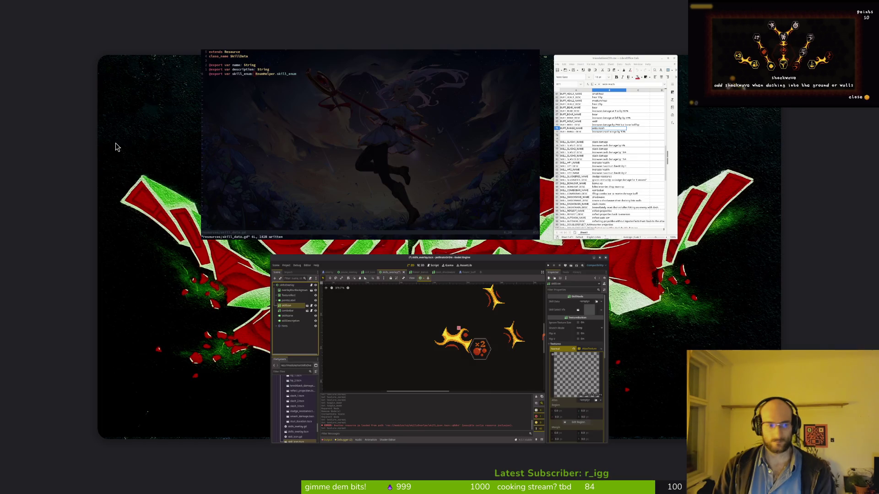
Step: Back in Godot, save skills_overlay and close the unused scene tabs
key(super)
key(Escape)
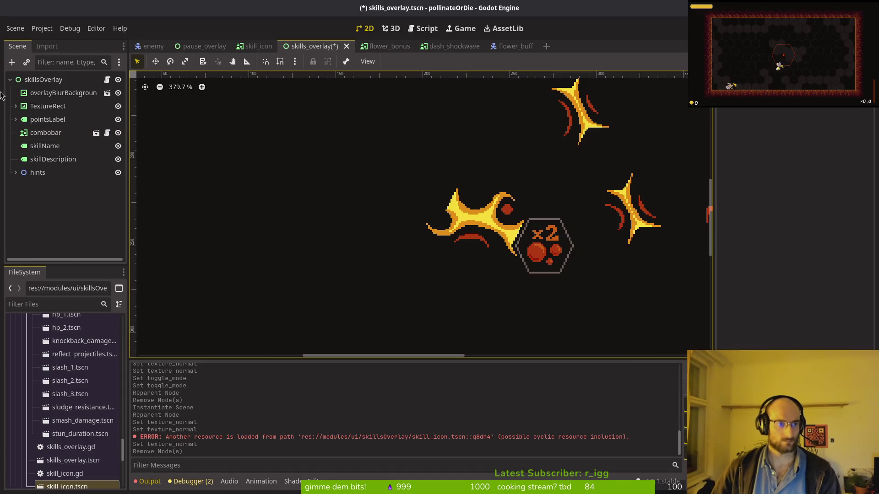
key(ctrl+s)
middle_click(391, 46)
middle_click(391, 46)
middle_click(189, 46)
middle_click(154, 46)
middle_click(276, 43)
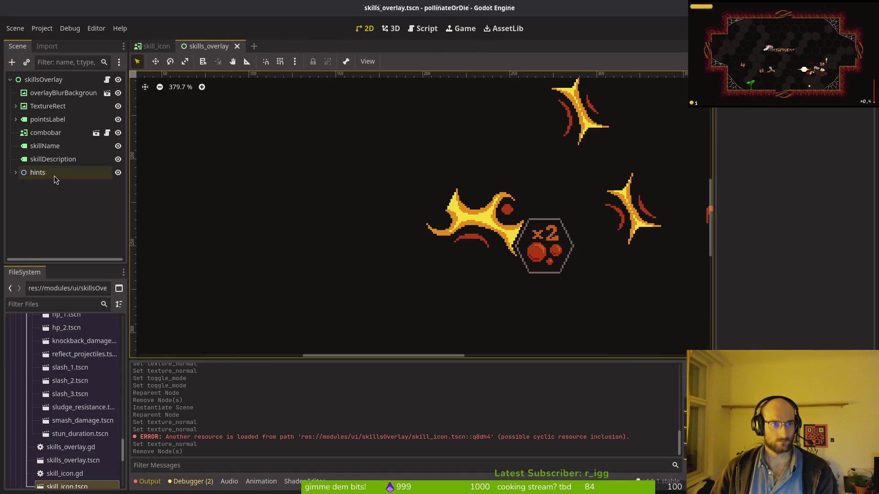
Step: Instance skill_icon.tscn into skills_overlay just below combobar
click(45, 132)
scroll(572, 236, down, 3)
key(ctrl+s)
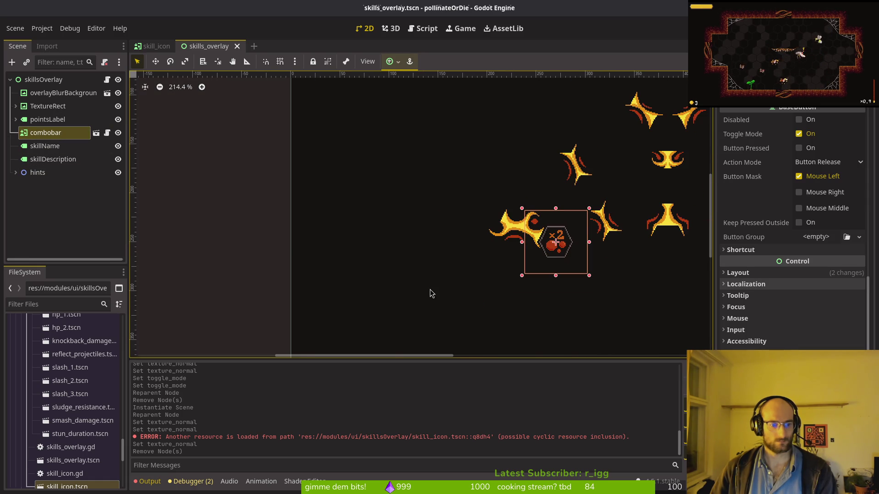
scroll(62, 410, down, 3)
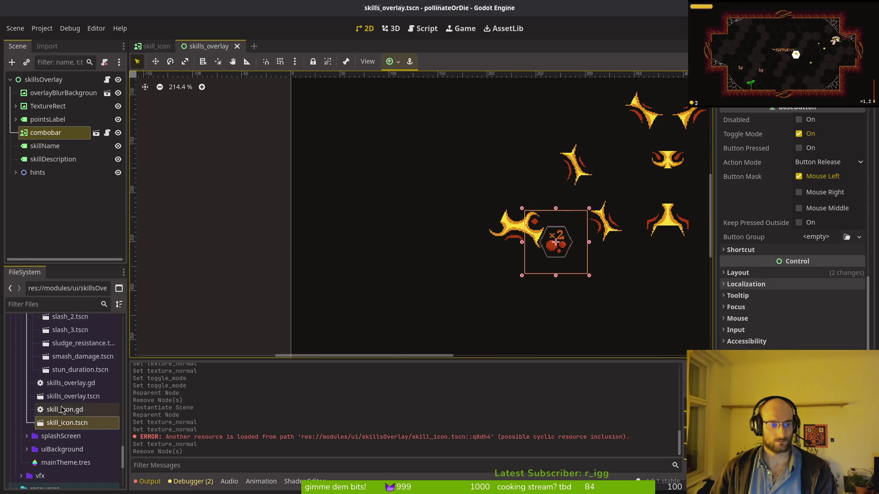
scroll(63, 411, up, 8)
double_click(52, 406)
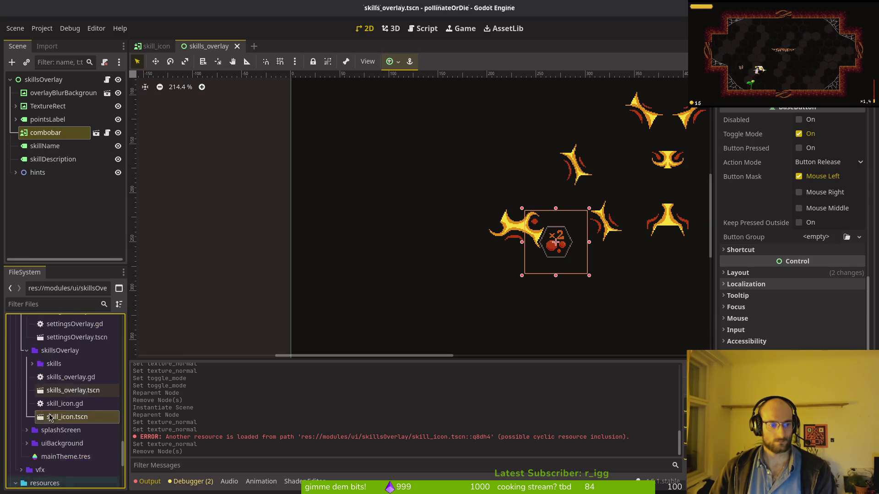
scroll(50, 416, down, 4)
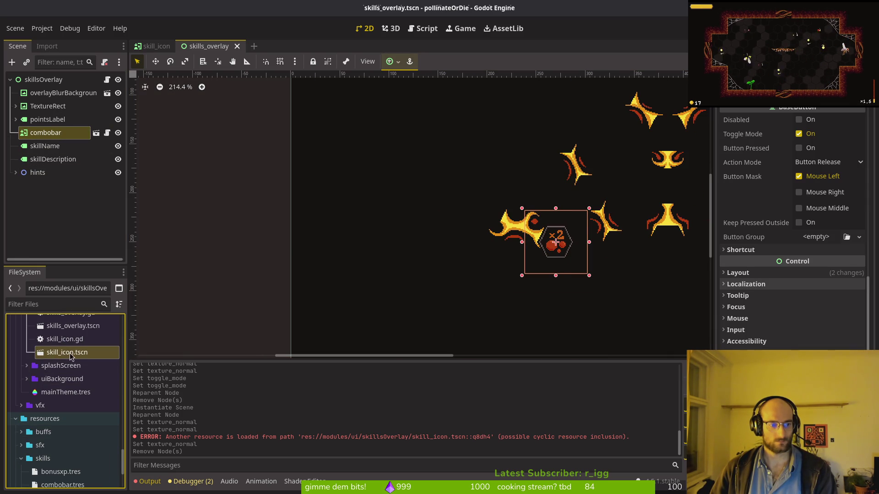
mouse_move(67, 357)
mouse_down()
mouse_move(60, 166)
mouse_move(49, 137)
mouse_move(40, 142)
mouse_up()
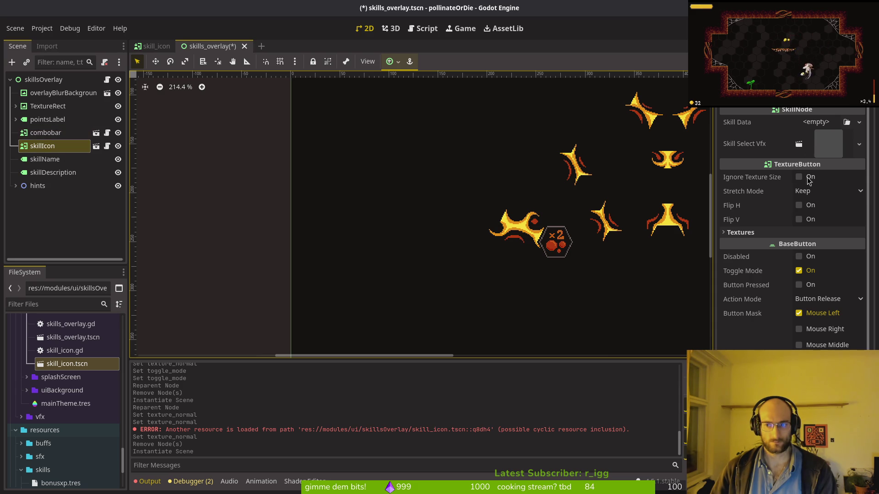
Step: Give skillIcon's Normal texture an AtlasTexture with a new AtlasTexture as its atlas
click(742, 234)
click(818, 245)
click(789, 304)
click(821, 244)
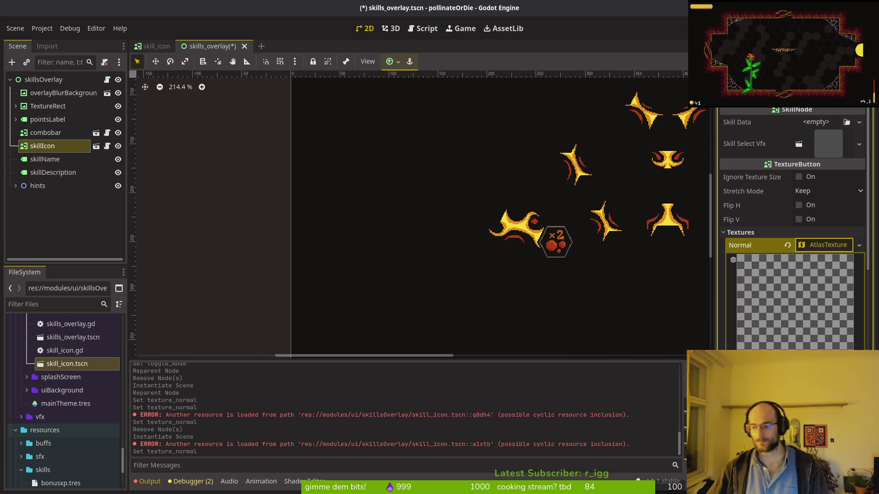
click(859, 245)
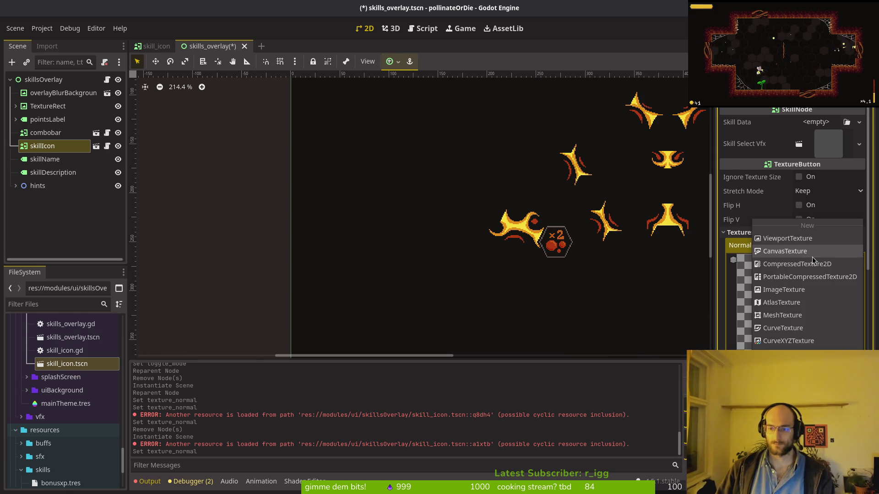
click(788, 303)
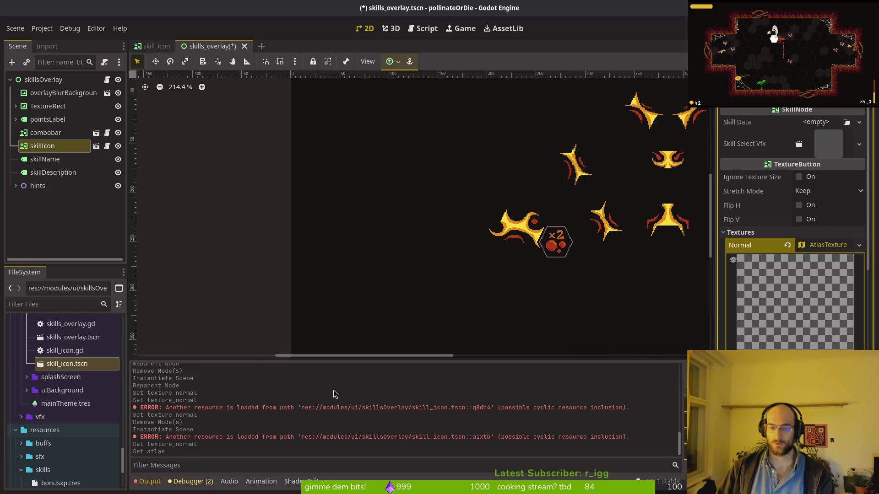
click(827, 245)
scroll(845, 312, down, 5)
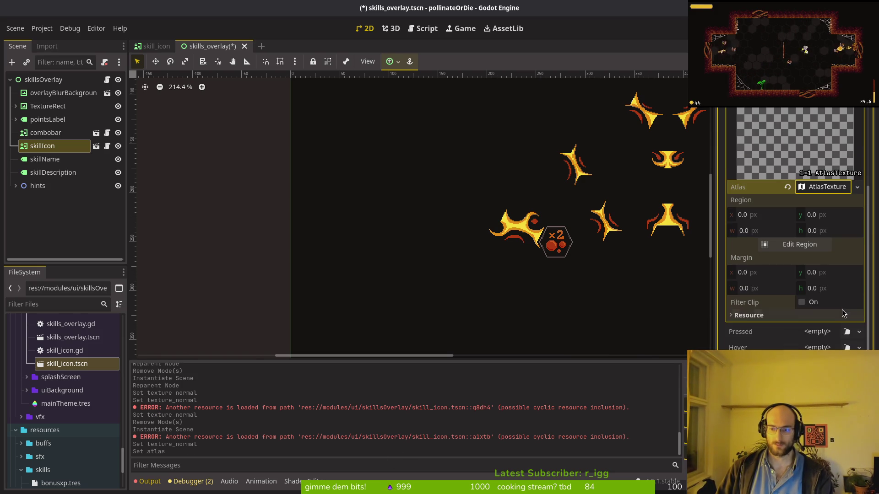
Step: Give the Pressed texture an AtlasTexture with a new AtlasTexture atlas
click(860, 331)
click(805, 303)
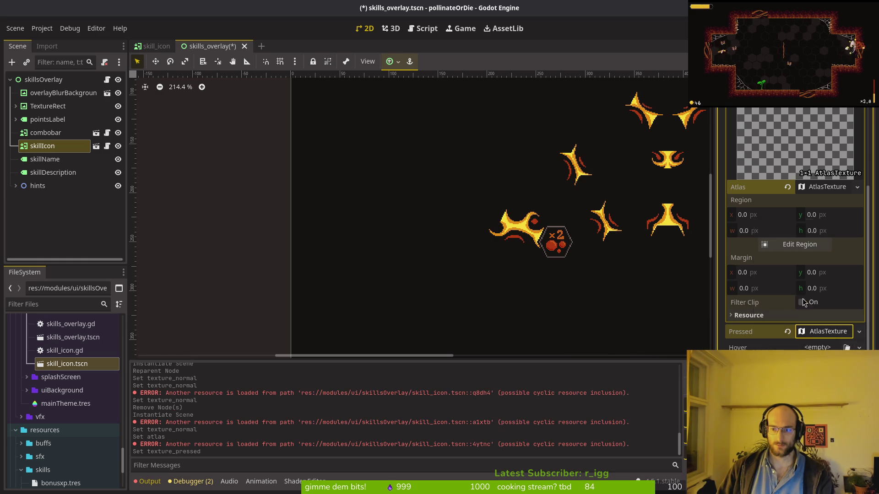
click(857, 187)
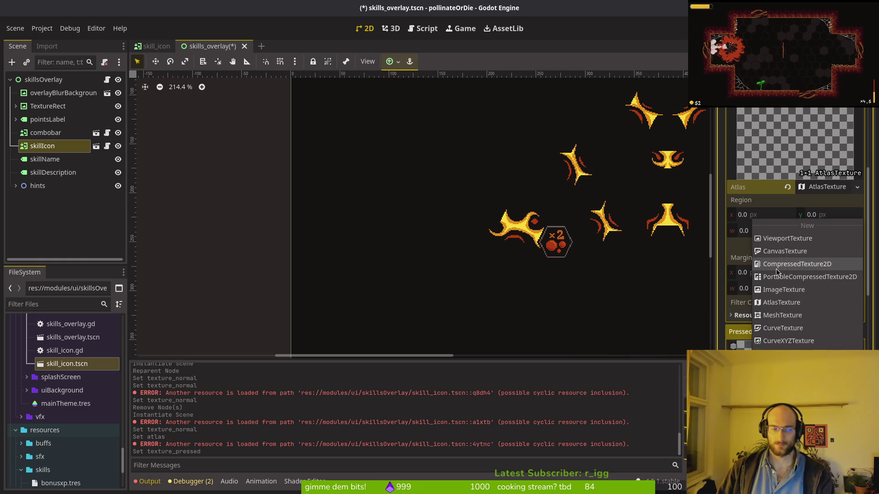
click(784, 289)
scroll(808, 337, down, 3)
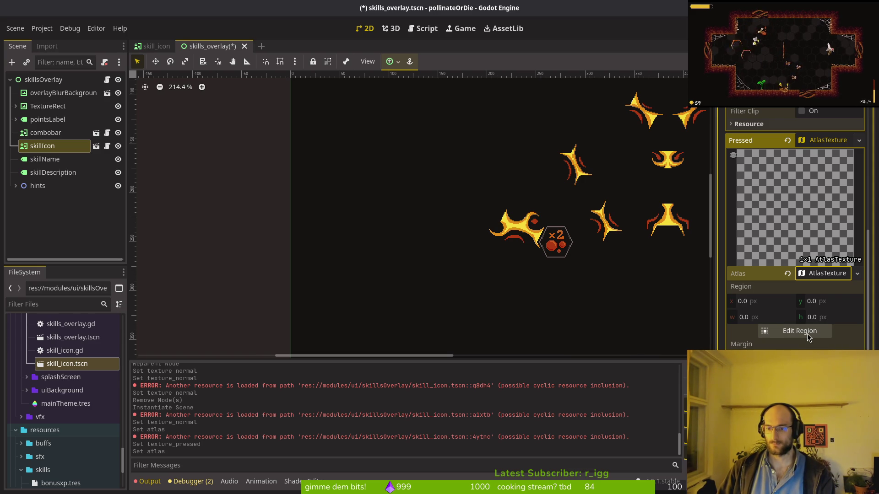
scroll(813, 323, down, 1)
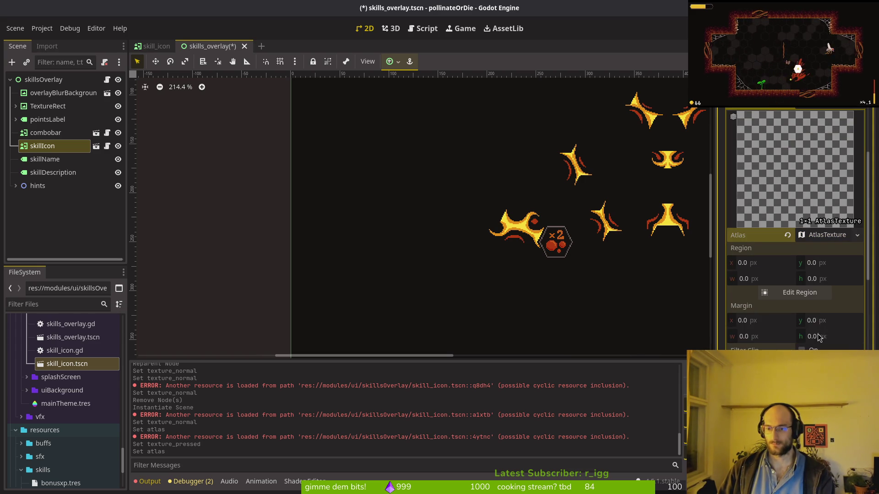
scroll(817, 341, up, 1)
scroll(802, 339, down, 2)
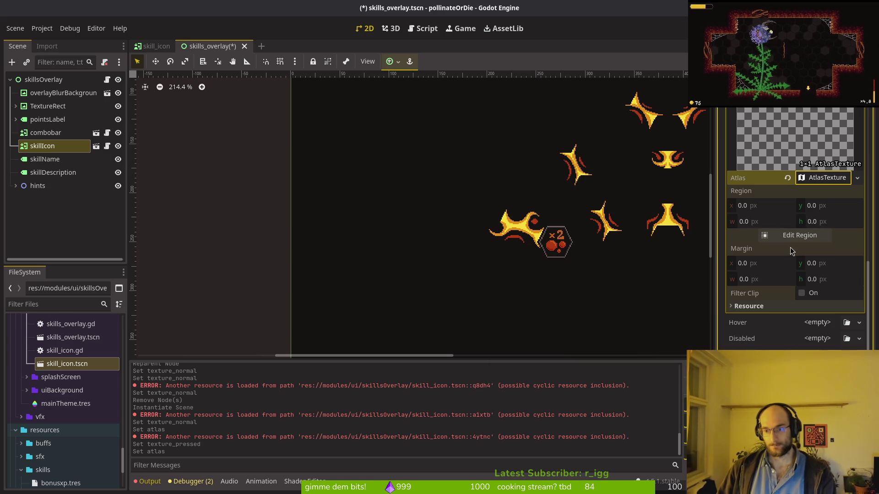
Step: Make the Disabled texture an AtlasTexture and inspect its Atlas, Region and Margin fields
click(826, 340)
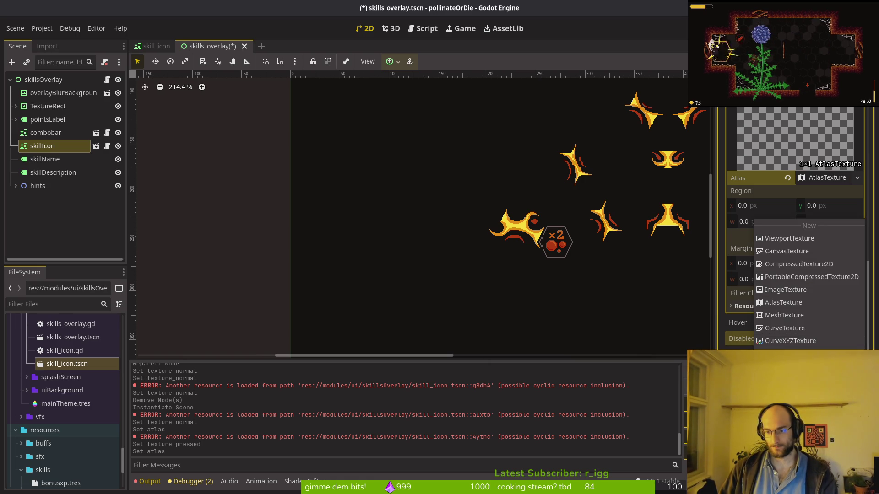
click(783, 302)
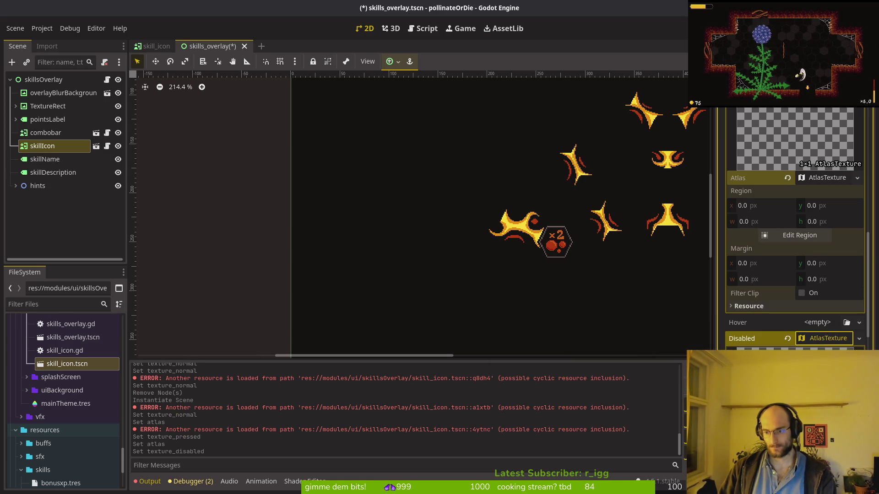
click(828, 338)
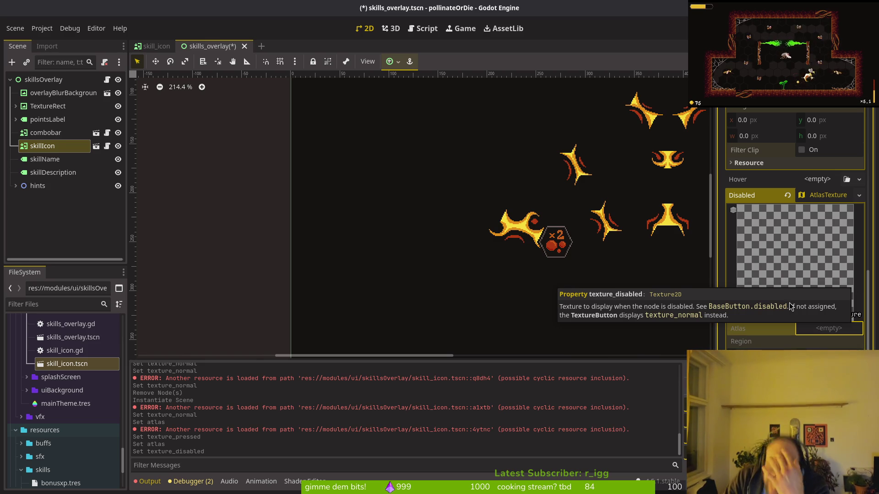
scroll(809, 286, down, 3)
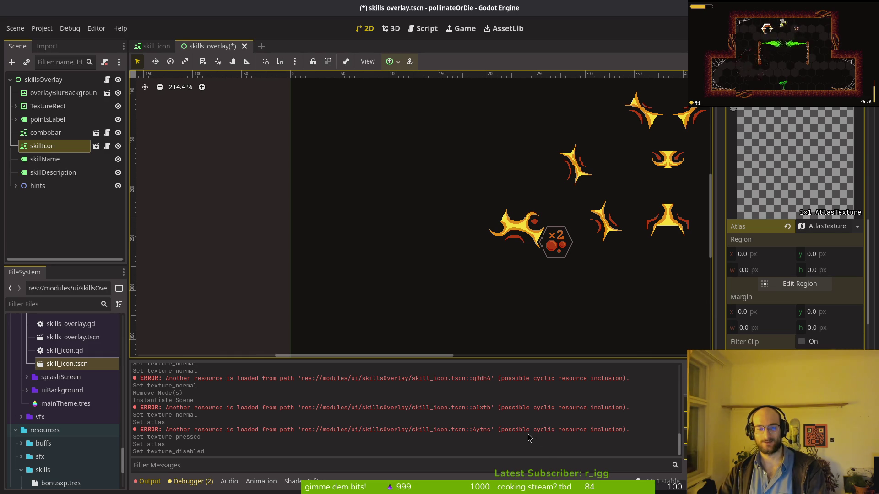
scroll(822, 242, up, 5)
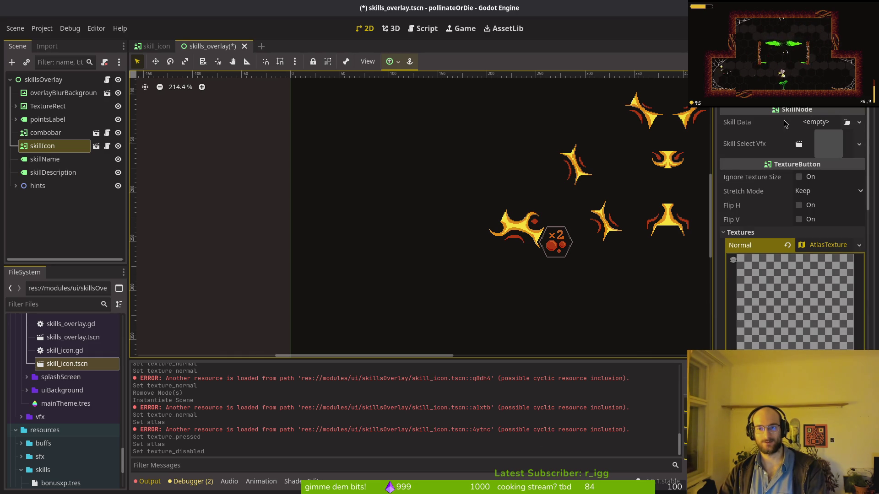
Step: Check the skill_icon scene, save skills_overlay, and reselect the skillIcon instance
click(46, 132)
click(153, 46)
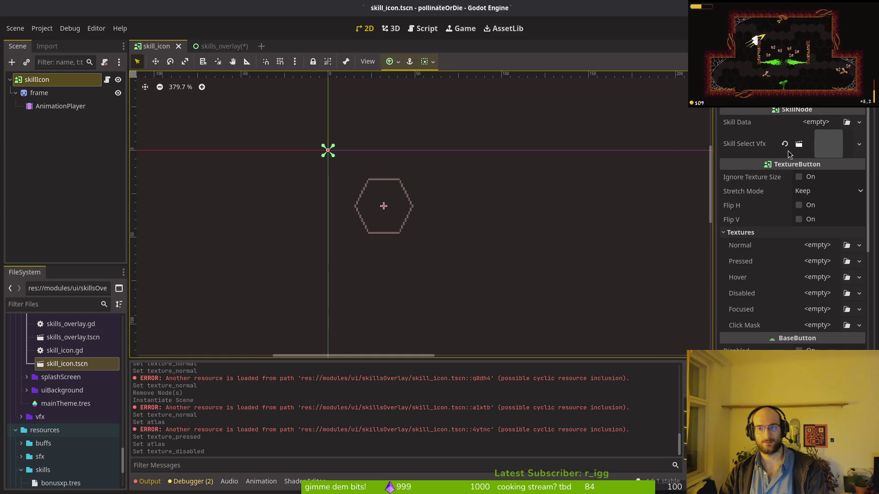
click(220, 47)
click(42, 145)
click(45, 133)
key(ctrl+s)
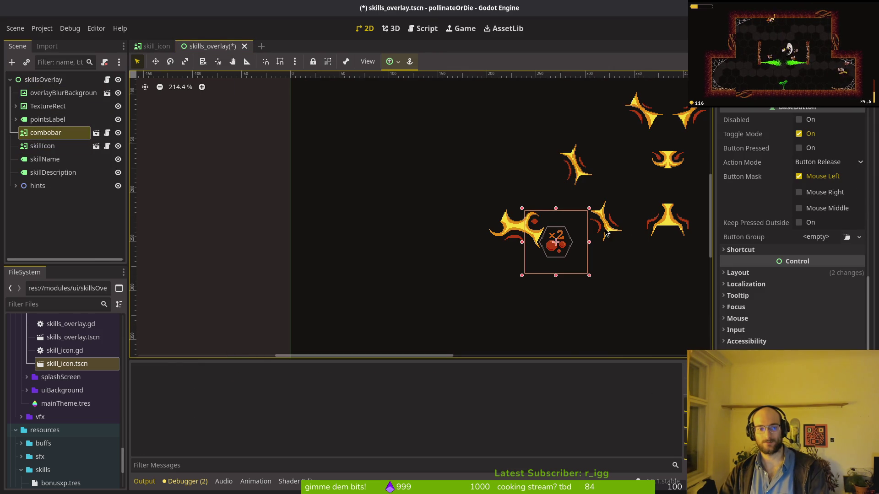
click(48, 119)
click(45, 133)
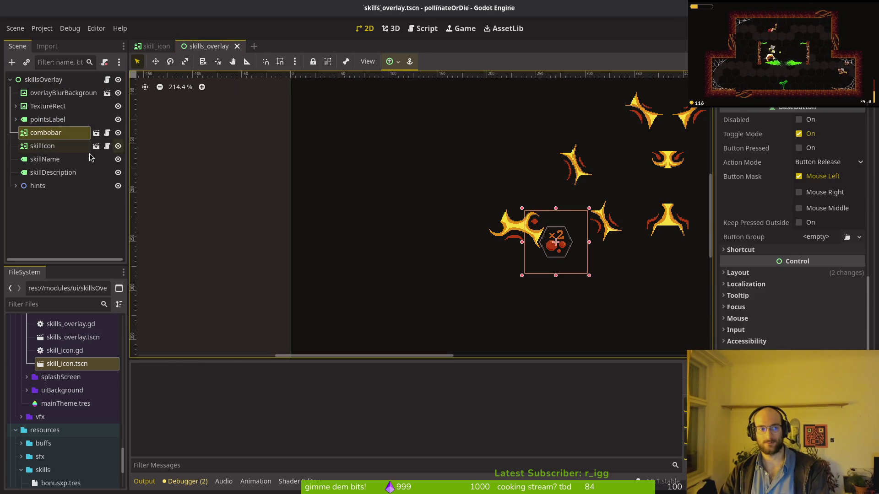
click(42, 145)
Step: Give Disabled a new AtlasTexture and load skillIcons-Sheet.png as its atlas
click(822, 266)
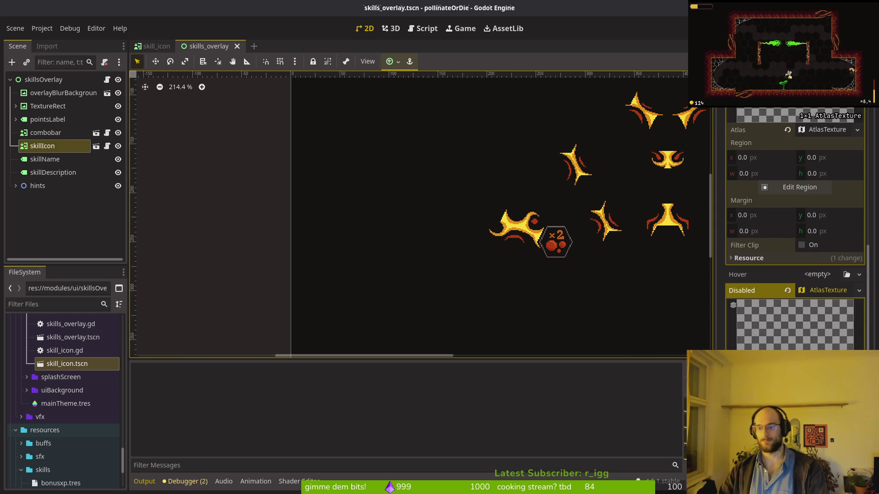
click(859, 290)
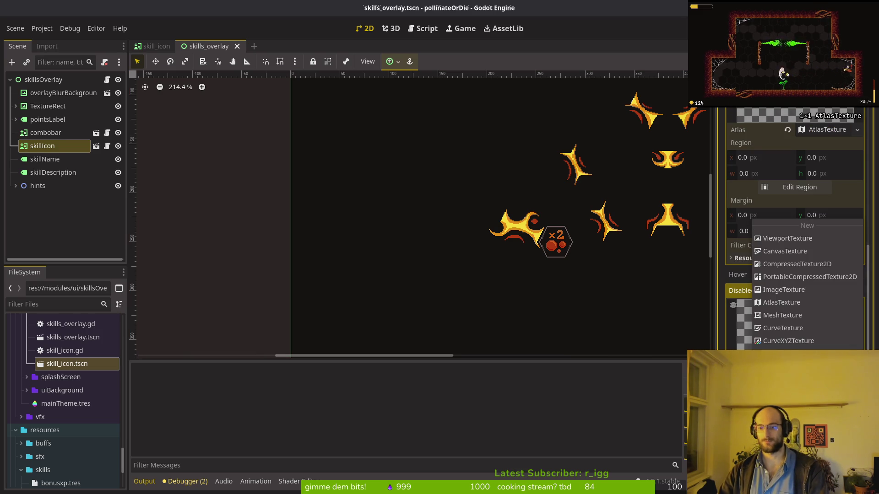
click(796, 302)
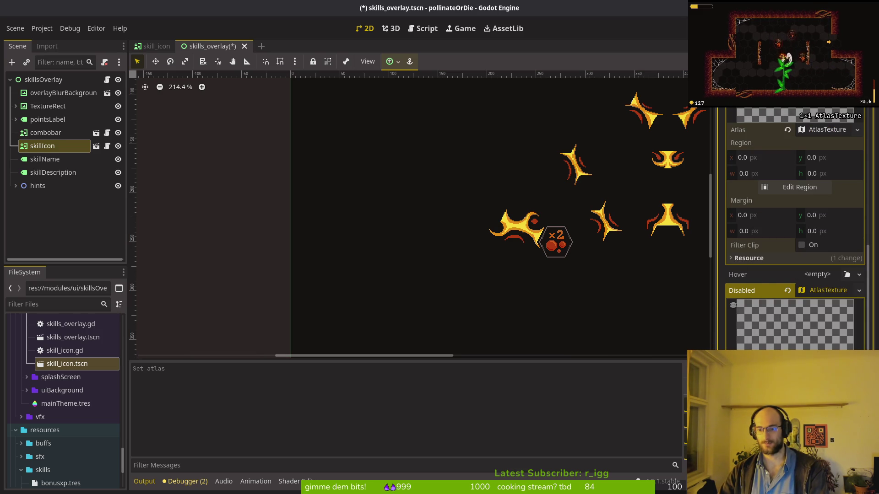
click(857, 361)
click(778, 224)
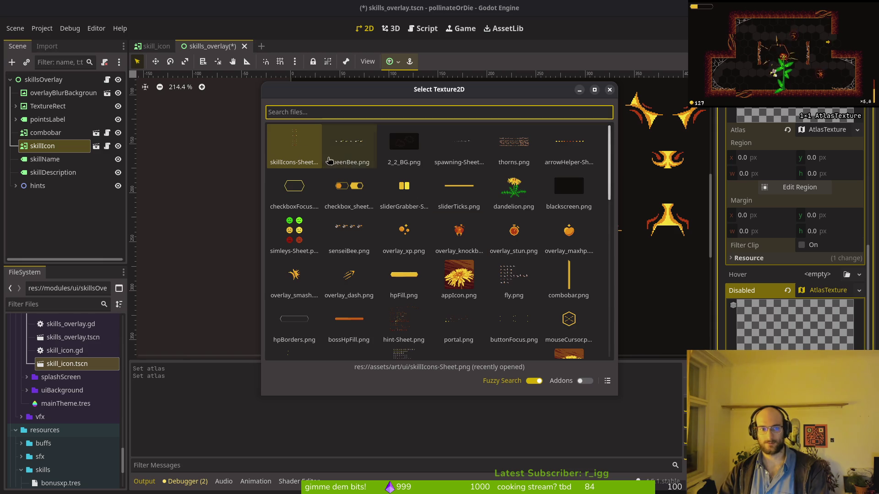
key(Return)
scroll(797, 323, down, 5)
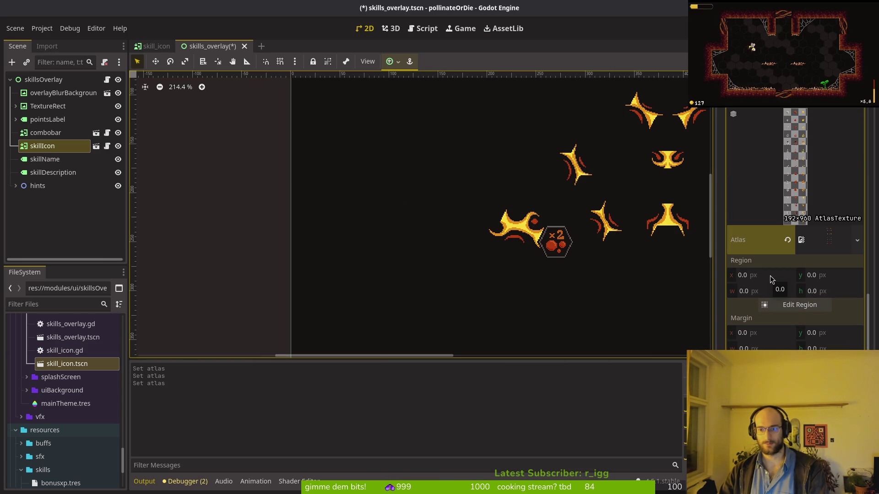
click(71, 224)
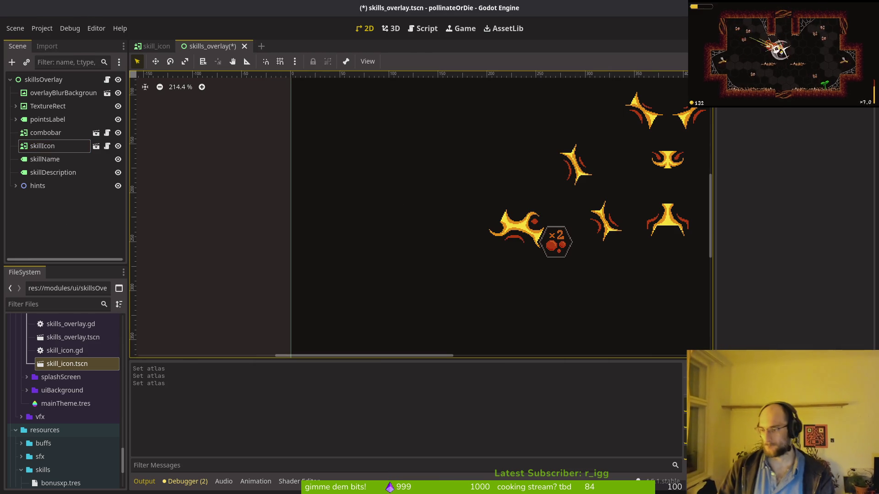
Step: Quit vim and launch tig to review the uncommitted changes
key(alt+Tab)
text(:q)
key(Return)
text(tig)
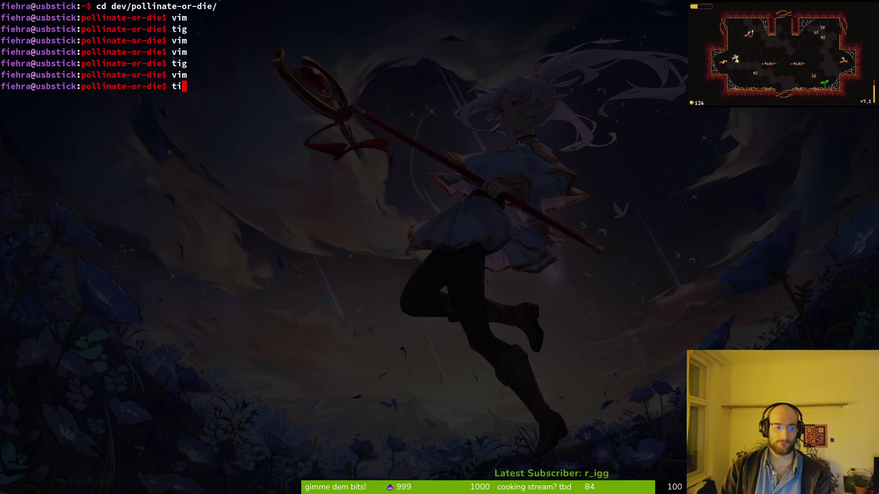
key(Return)
Step: Revert the changes to skills_overlay.tscn in tig and exit
key(Down)
key(Down)
key(Down)
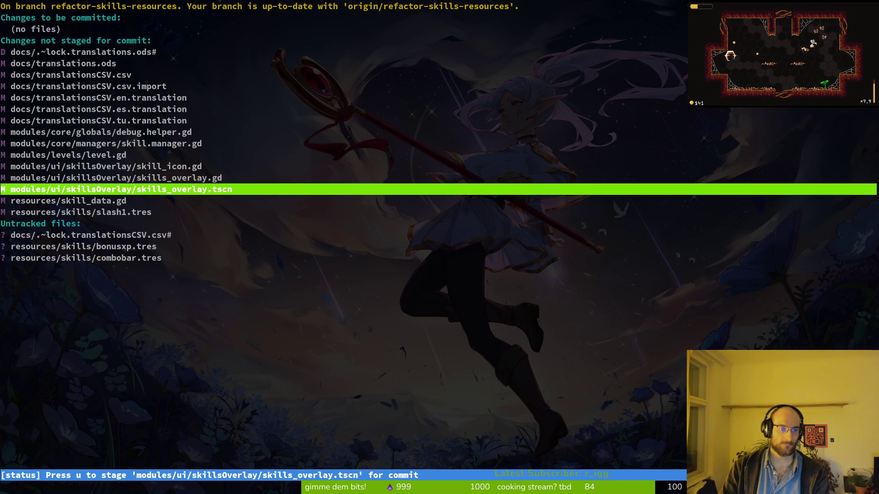
key(Return)
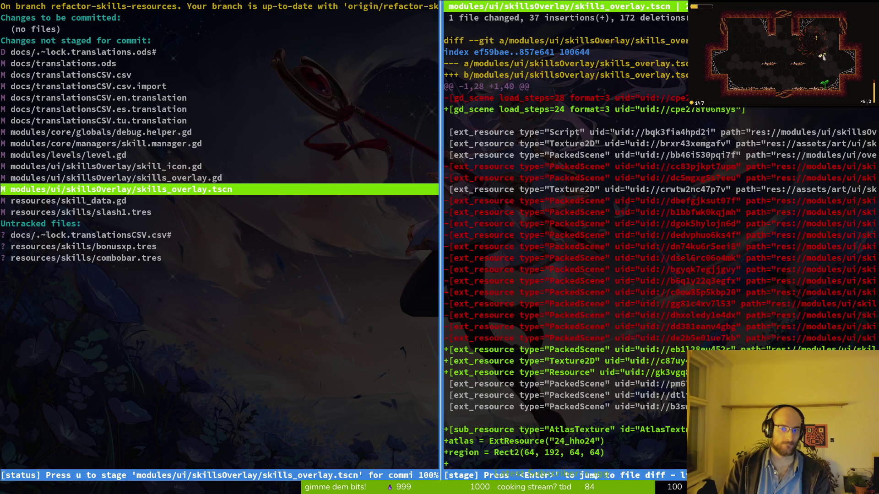
key(exclam)
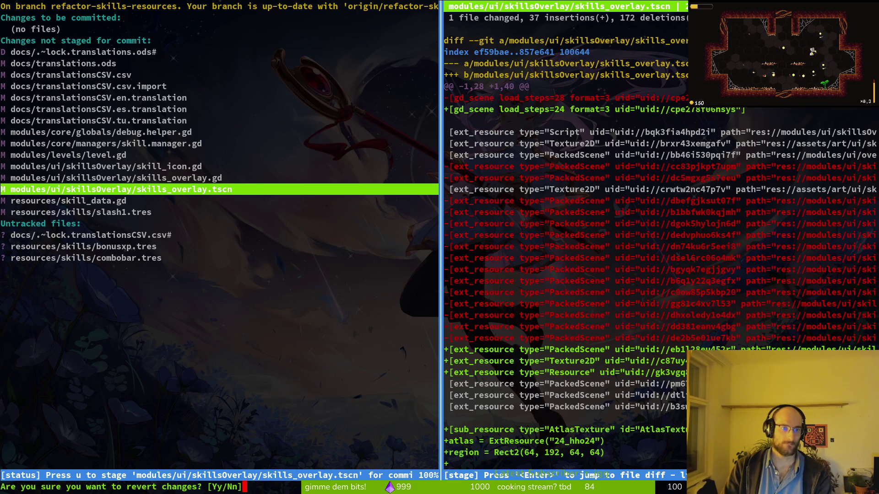
key(y)
key(q)
key(q)
Step: Reload the reverted skills_overlay scene from disk and show its skill tree
key(alt+Tab)
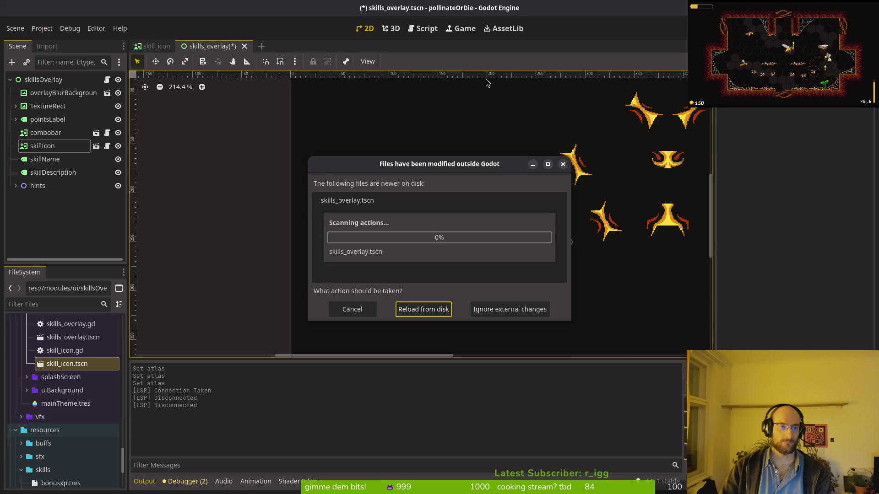
click(419, 310)
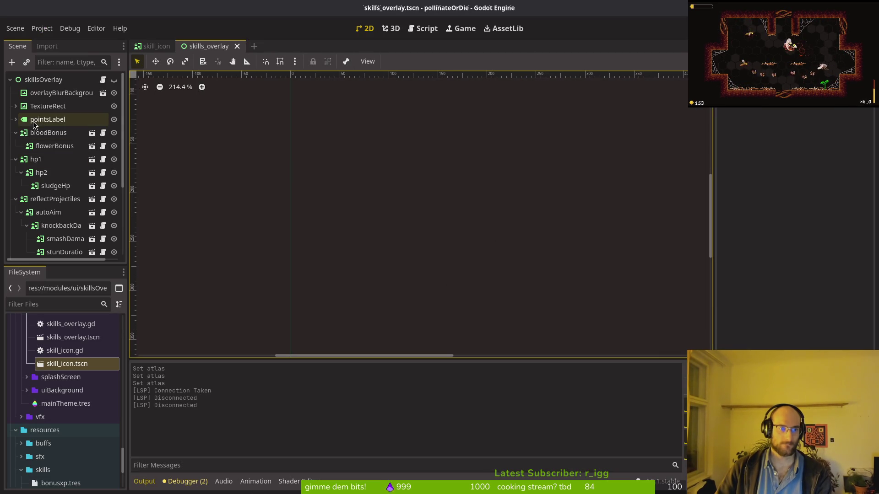
click(114, 79)
scroll(491, 210, down, 5)
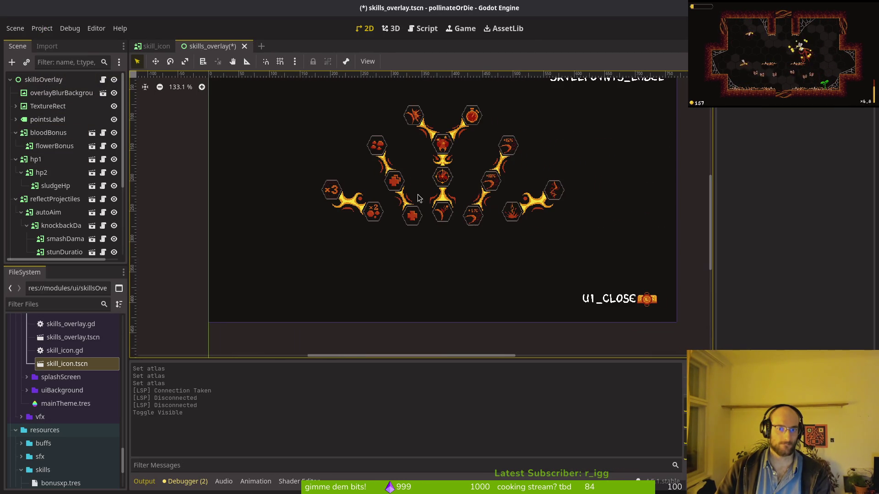
Step: Collapse, select and cut the five branch nodes, bloodBonus through dashShockwave
click(16, 132)
click(16, 145)
click(16, 159)
click(15, 172)
click(16, 186)
click(53, 186)
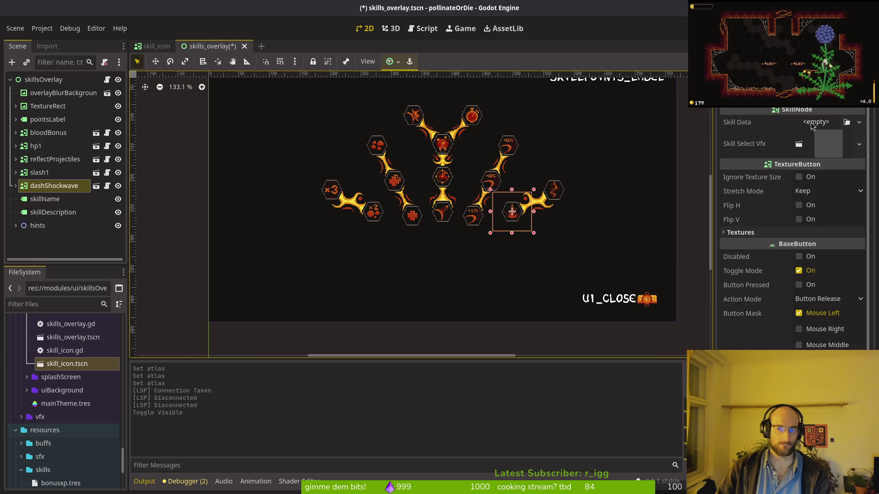
click(27, 133)
shift+click(91, 185)
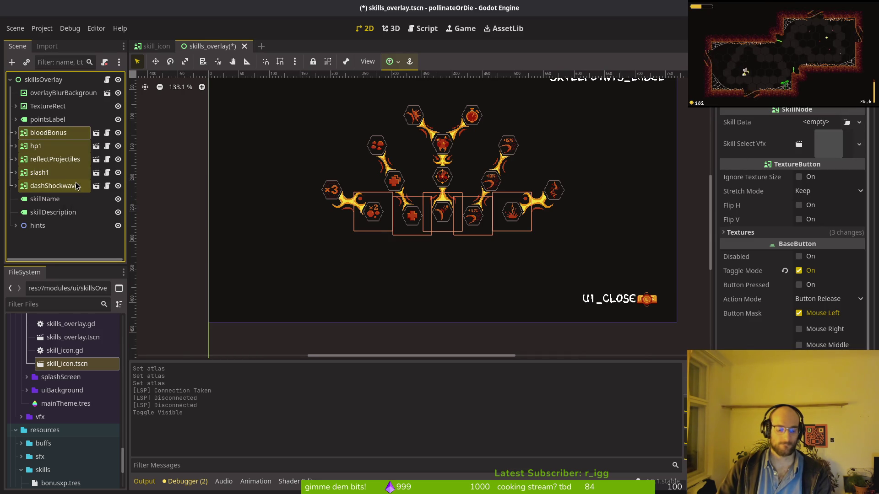
key(ctrl+x)
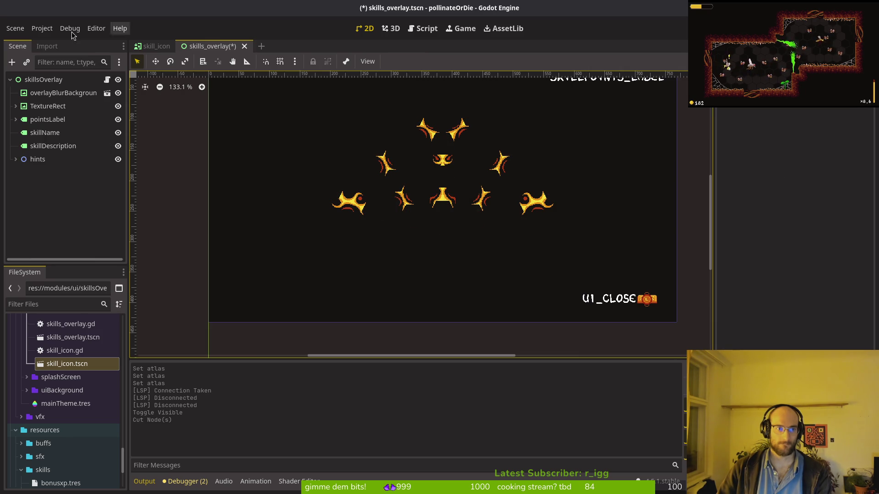
Step: Paste the cut nodes into a new Control-rooted scene, then instance skill_icon.tscn in skills_overlay
click(15, 28)
click(22, 41)
click(69, 139)
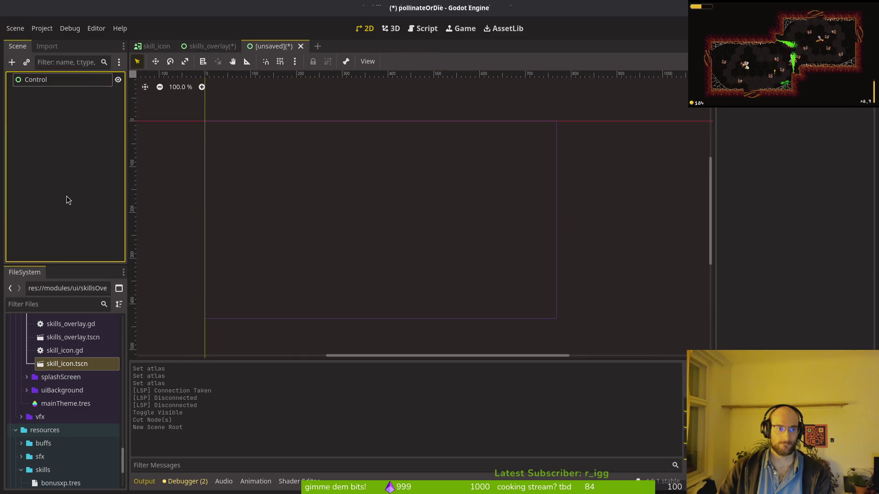
key(ctrl+v)
click(213, 45)
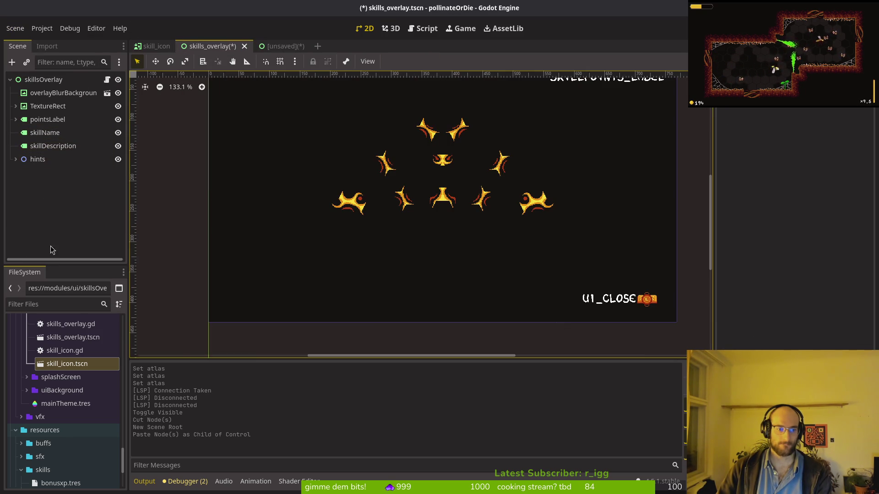
mouse_move(65, 361)
mouse_down()
mouse_move(71, 173)
mouse_move(357, 198)
mouse_up()
Step: Add a second skill_icon instance, skillIcon2, and nudge the skillIcon hexagon into place
mouse_move(67, 368)
mouse_down()
mouse_move(316, 176)
mouse_move(309, 168)
mouse_up()
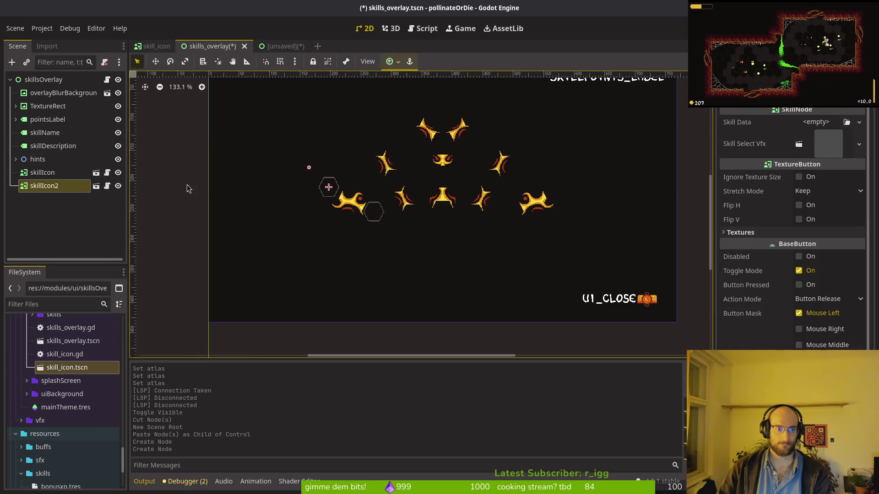
drag(38, 186, 58, 130)
scroll(332, 198, up, 15)
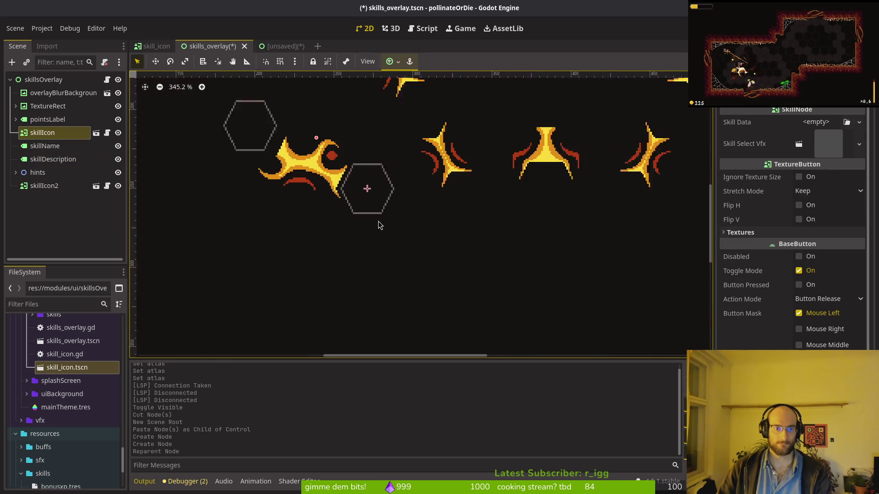
scroll(332, 197, up, 6)
drag(500, 281, 496, 281)
scroll(496, 281, down, 7)
Step: Position skillIcon2 at (170, 182), nest it under skillIcon, then return to the unsaved scene
click(319, 212)
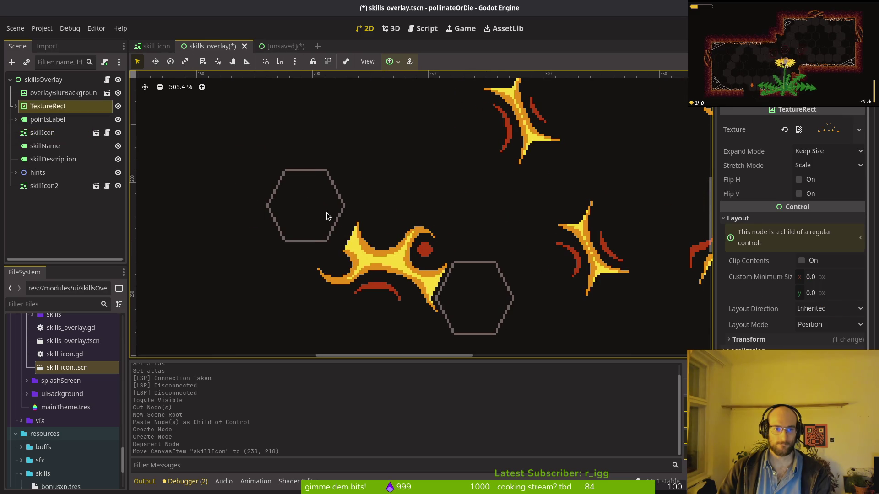
mouse_move(42, 186)
mouse_down()
mouse_move(54, 139)
mouse_move(67, 138)
mouse_move(63, 146)
mouse_move(199, 205)
mouse_up()
scroll(306, 207, up, 5)
drag(306, 207, 325, 222)
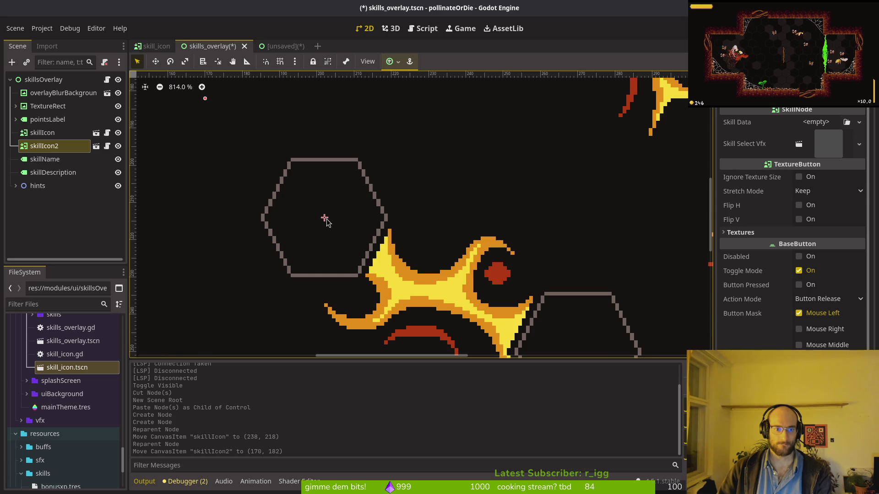
scroll(324, 225, down, 4)
click(41, 147)
drag(47, 137, 46, 137)
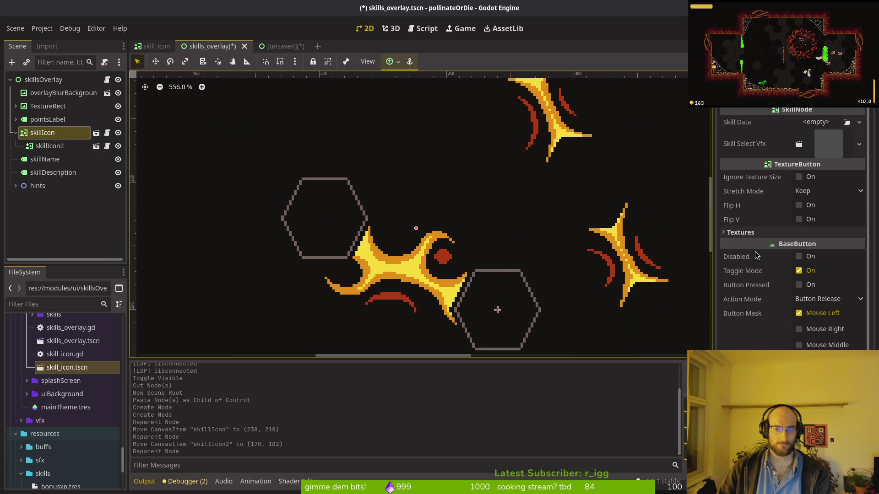
click(755, 233)
click(275, 46)
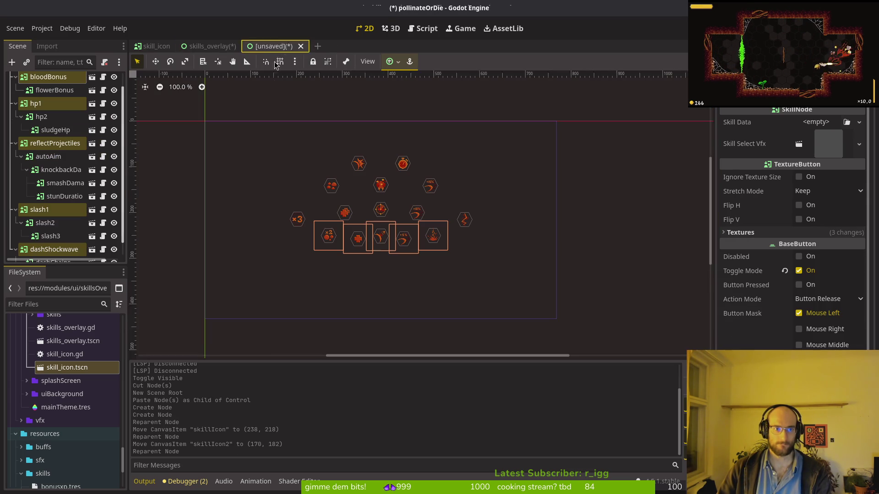
Step: Copy flowerBonus's ×3 Normal texture and paste it into skillIcon's Normal texture
scroll(35, 157, up, 1)
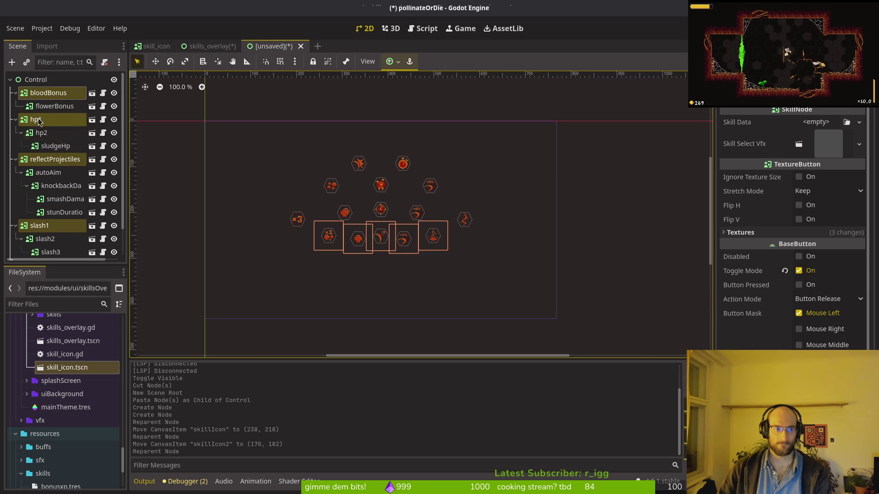
click(50, 93)
scroll(314, 235, up, 5)
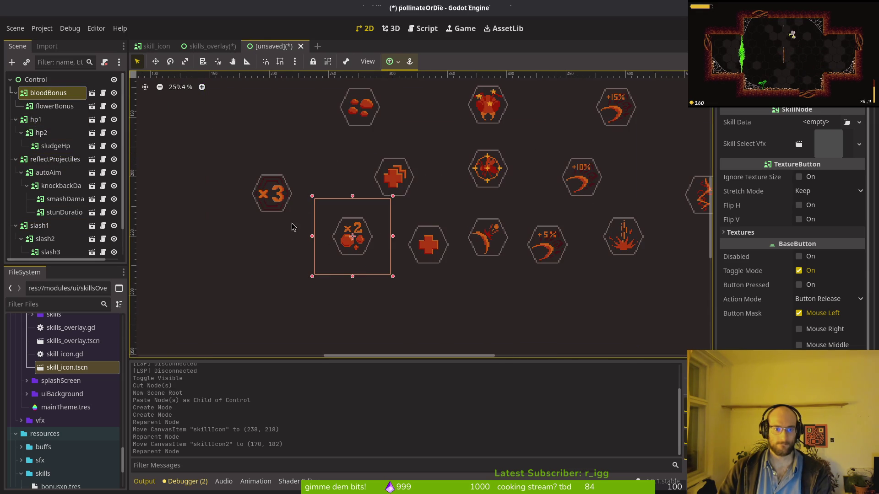
click(272, 194)
scroll(800, 256, down, 4)
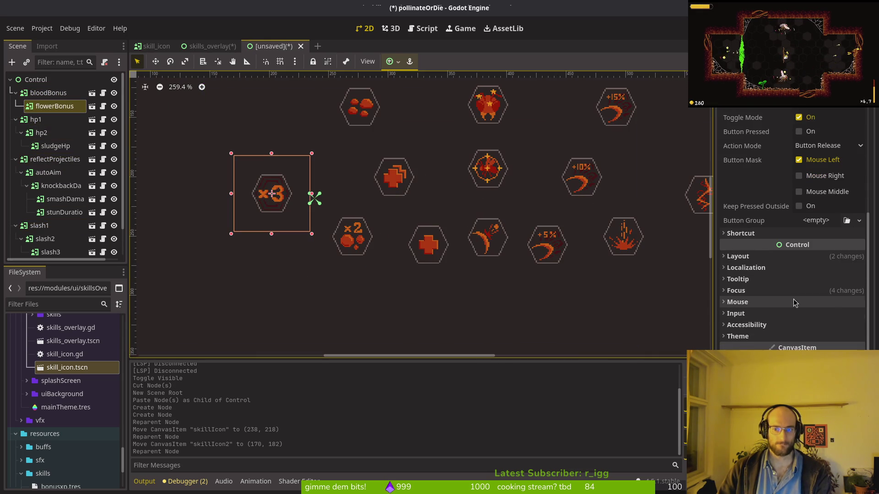
scroll(758, 234, up, 4)
click(759, 232)
right_click(751, 251)
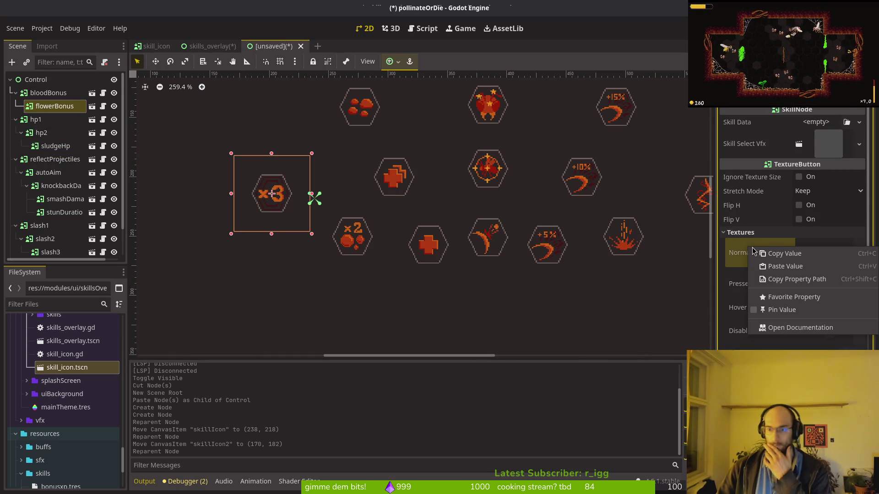
click(787, 259)
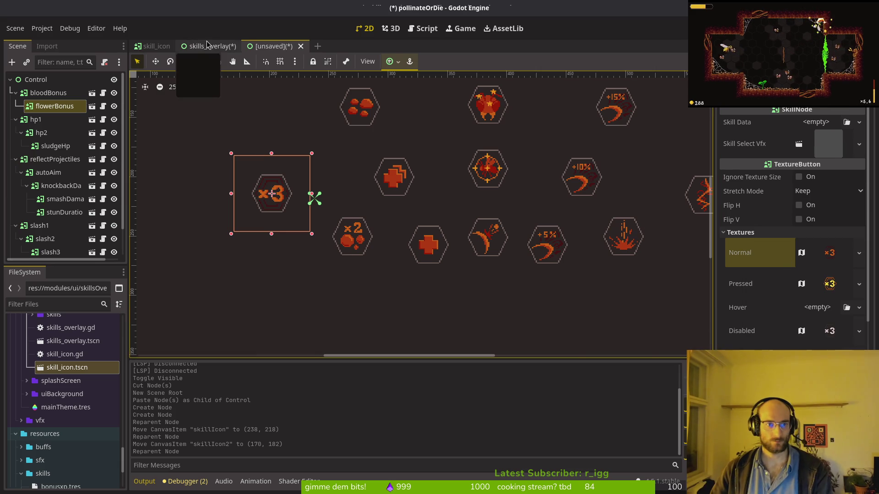
click(209, 45)
right_click(40, 136)
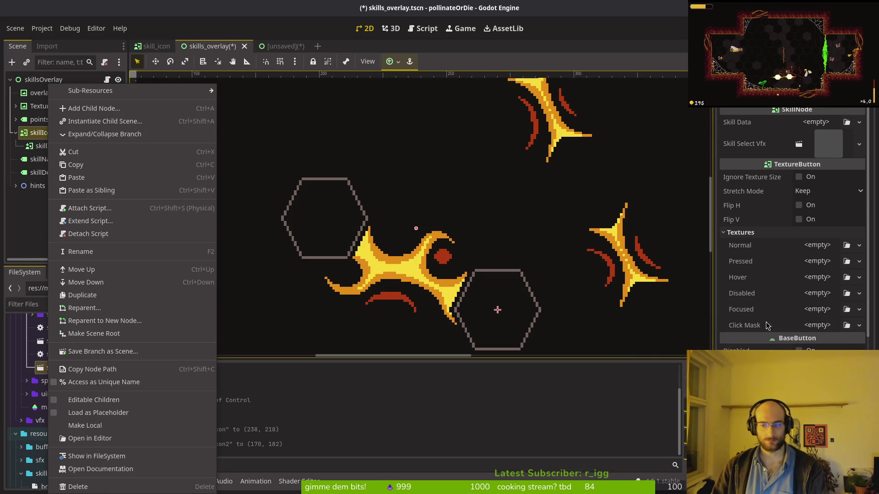
click(806, 247)
right_click(753, 245)
click(773, 261)
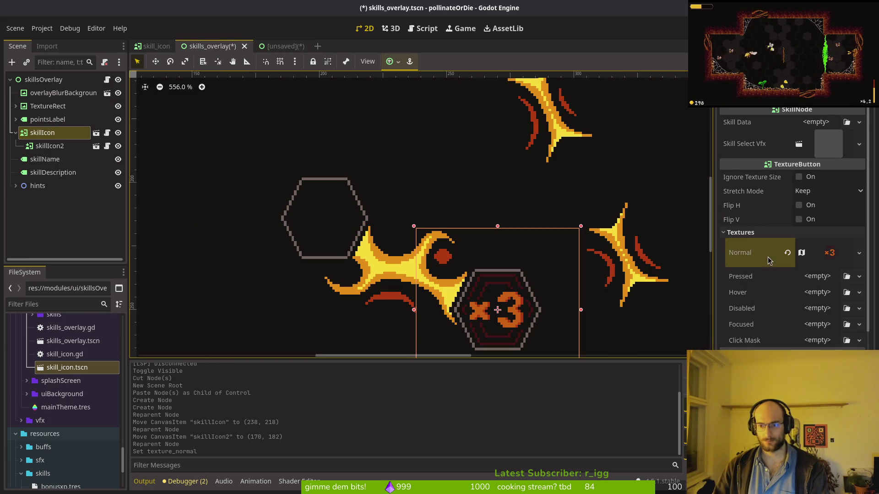
Step: Copy flowerBonus's ×3 Pressed and Disabled textures onto skillIcon's matching slots
click(281, 46)
right_click(758, 285)
click(790, 295)
click(209, 46)
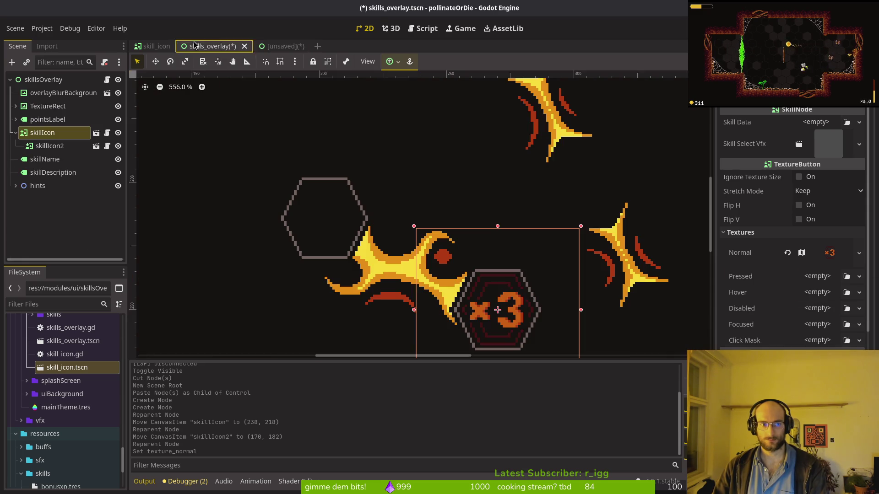
right_click(755, 277)
click(785, 295)
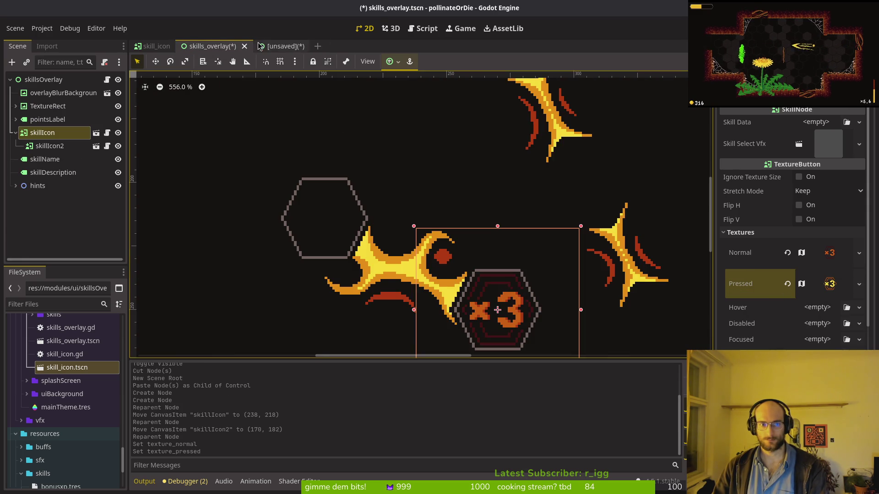
click(274, 46)
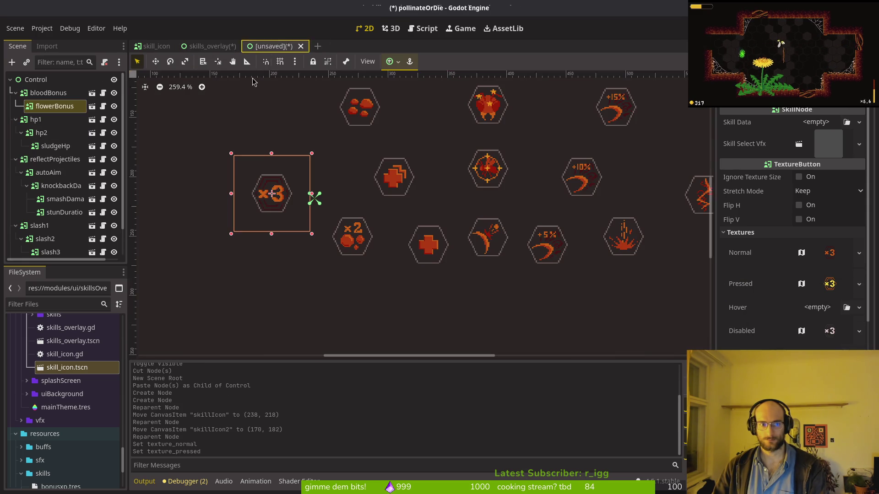
right_click(756, 340)
click(777, 346)
click(210, 46)
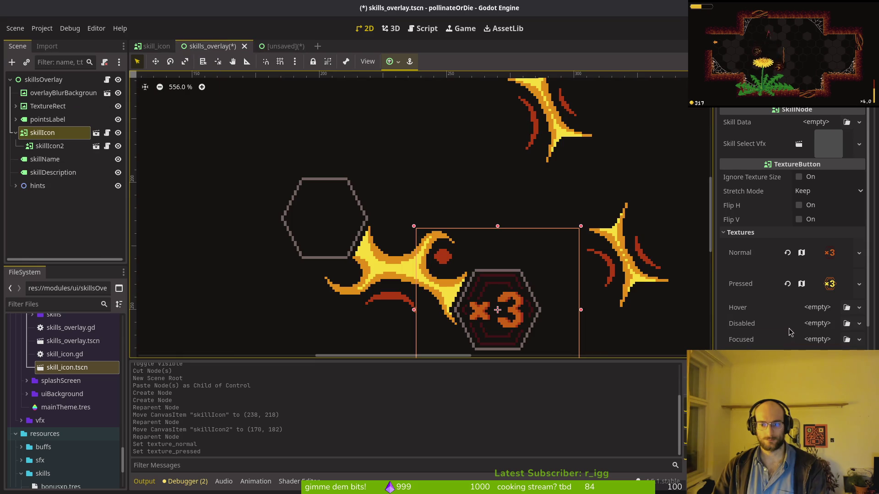
right_click(763, 326)
click(779, 341)
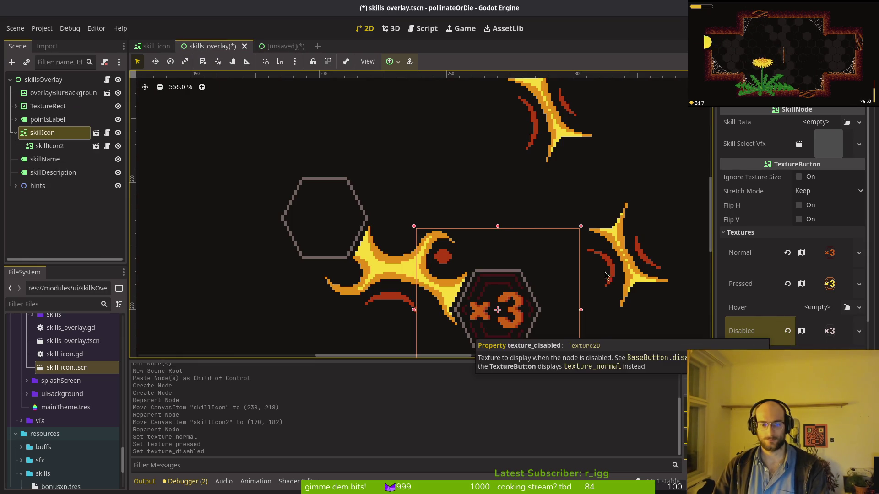
Step: Save skills_overlay and begin renaming the skillIcon node
scroll(646, 289, down, 1)
scroll(485, 257, up, 3)
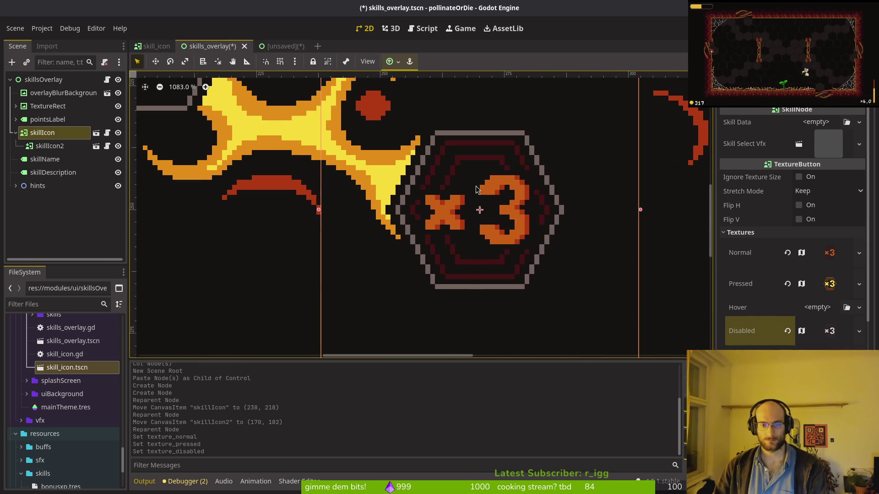
scroll(471, 211, down, 2)
click(210, 46)
click(284, 47)
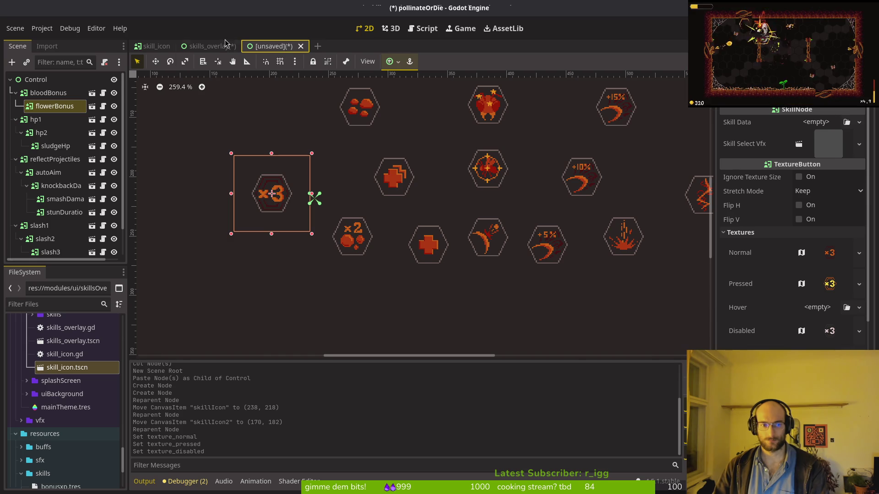
click(209, 46)
scroll(473, 208, down, 1)
scroll(474, 209, up, 2)
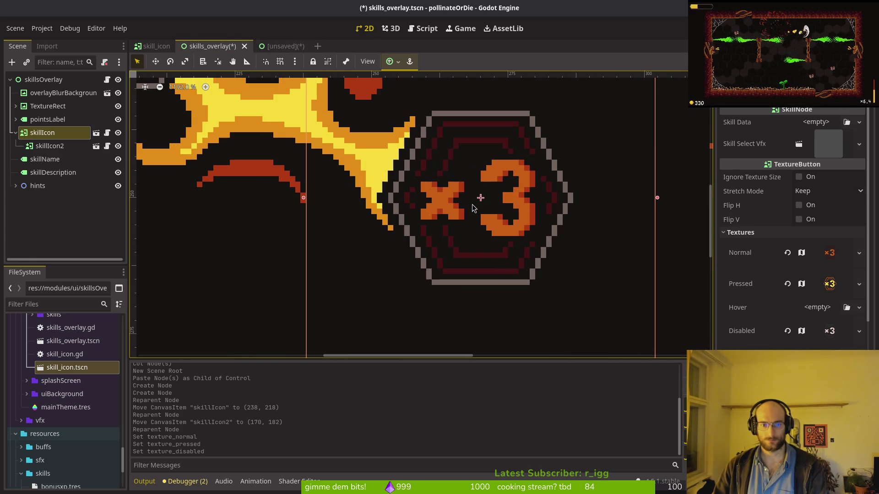
key(ctrl+s)
scroll(269, 148, down, 2)
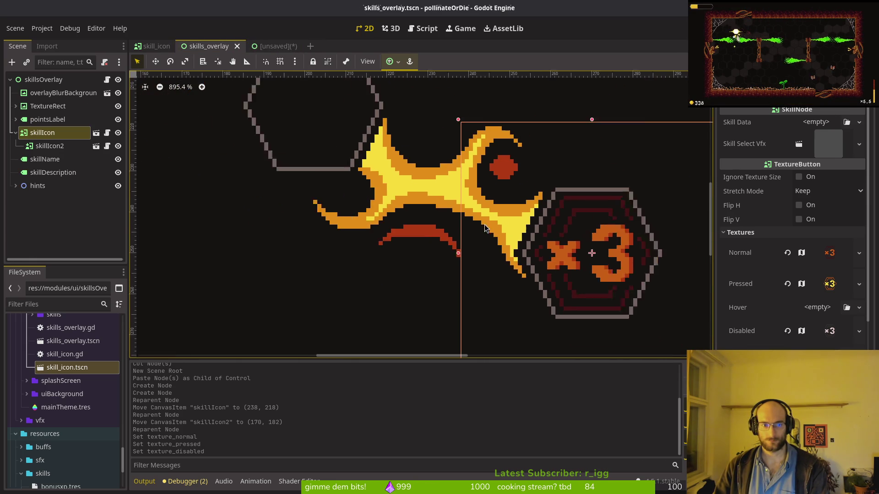
click(49, 146)
click(44, 134)
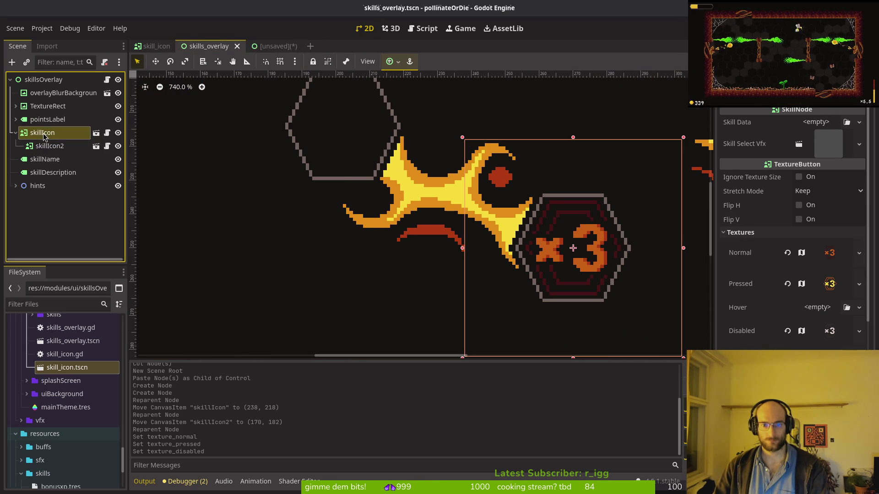
double_click(40, 133)
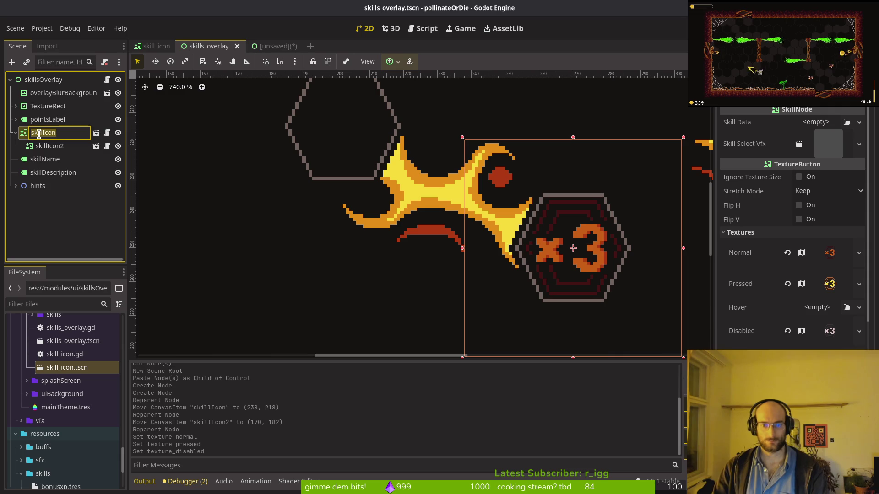
Step: Rename skillIcon to 'combo' and skillIcon2 to 'bonusxp'
text(combo)
key(Return)
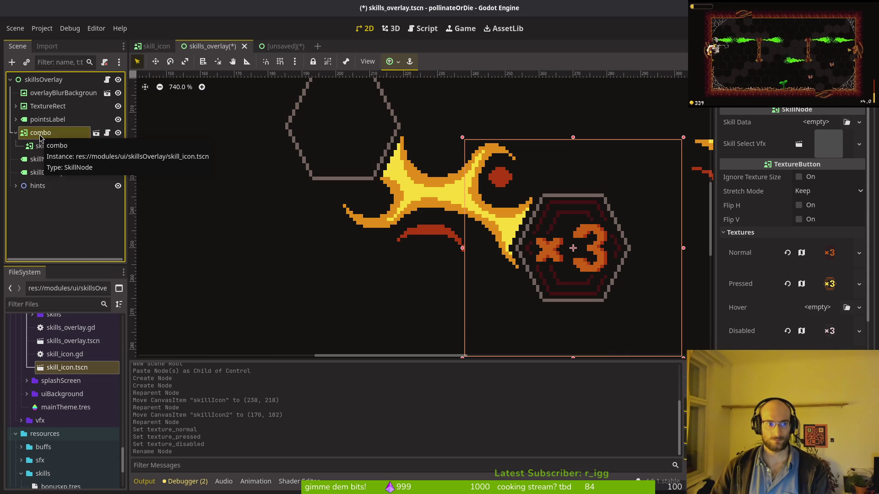
click(49, 146)
double_click(48, 145)
text(bonusxp)
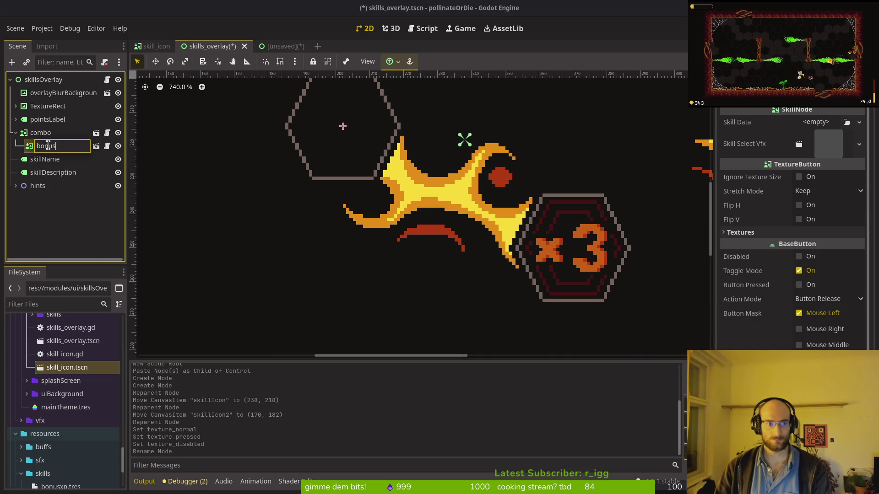
key(Return)
Step: In the icon grid scene, collapse hp1, reflectProjectiles, slash1 and dashShockwave, then select bloodBonus
scroll(438, 210, down, 3)
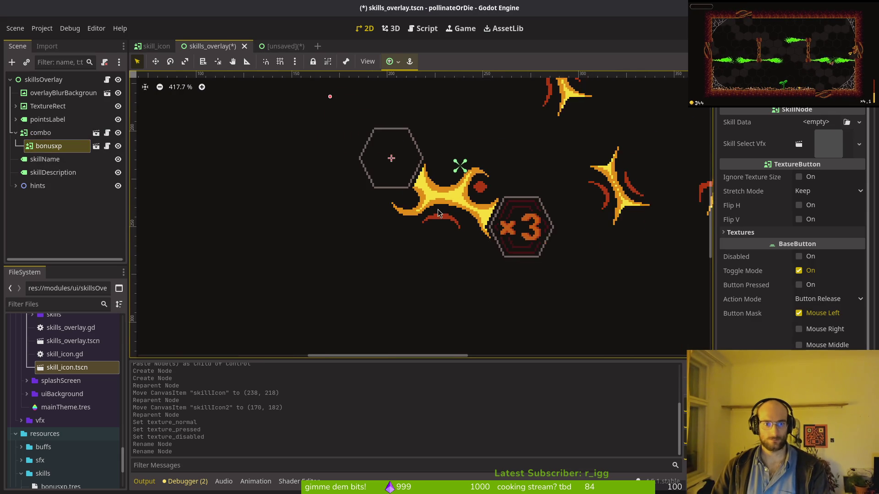
scroll(392, 206, up, 2)
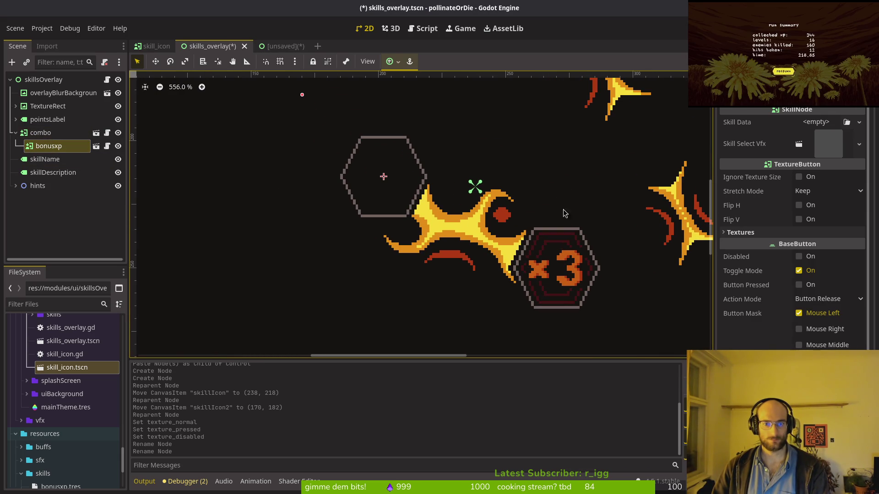
click(278, 45)
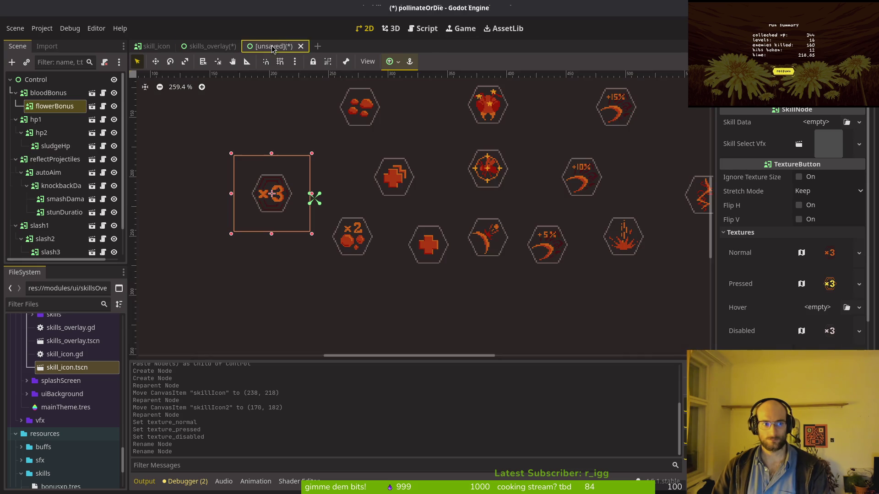
click(16, 120)
click(16, 133)
click(16, 146)
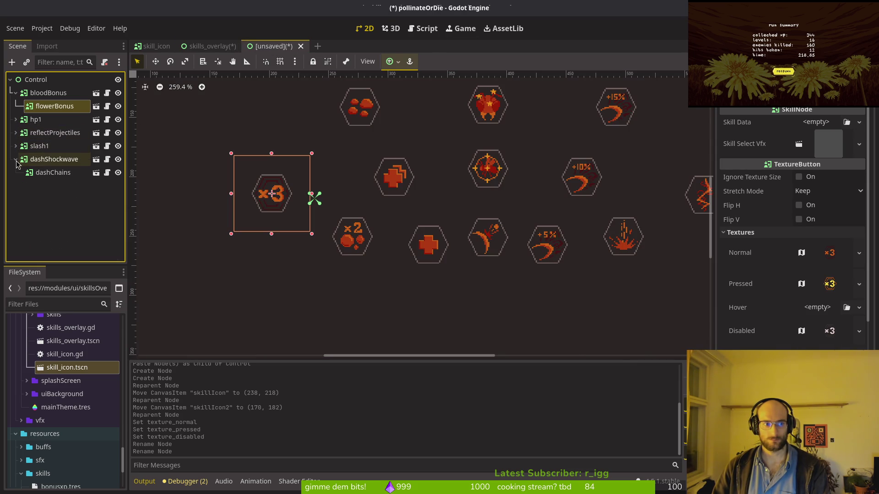
click(15, 159)
click(45, 93)
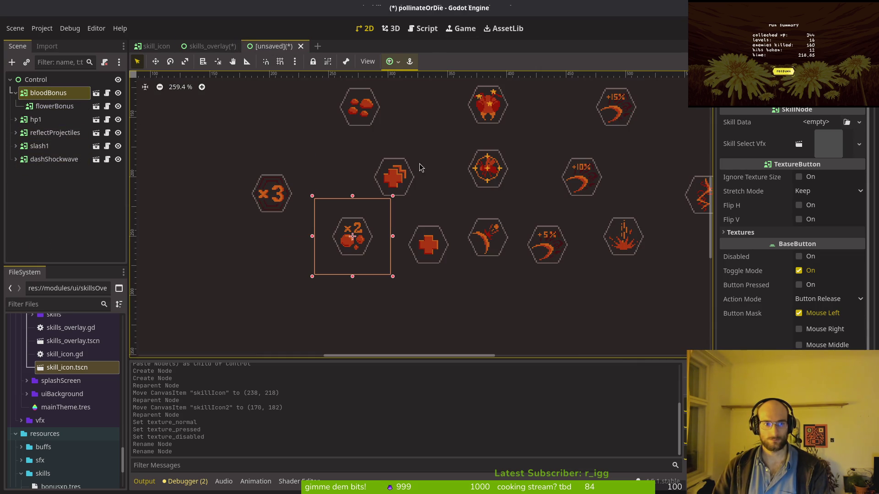
Step: Copy bloodBonus's ×2 Normal texture into bonusxp's Normal texture
click(740, 232)
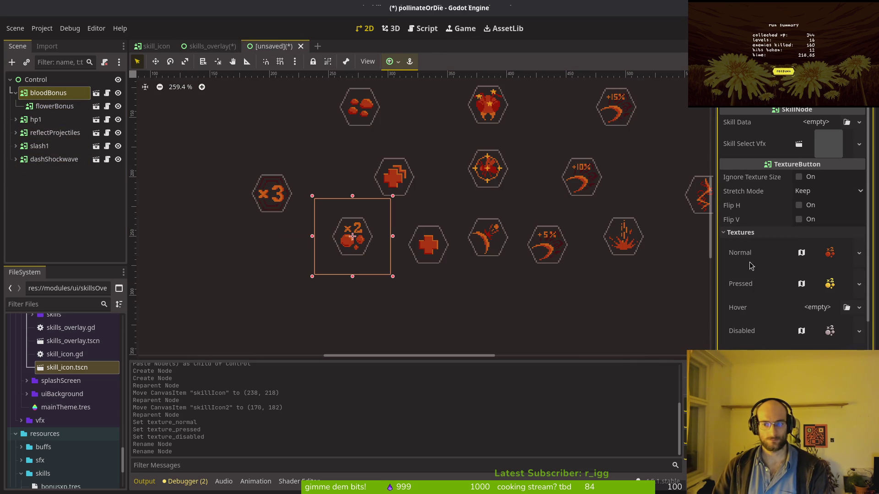
right_click(741, 256)
click(773, 262)
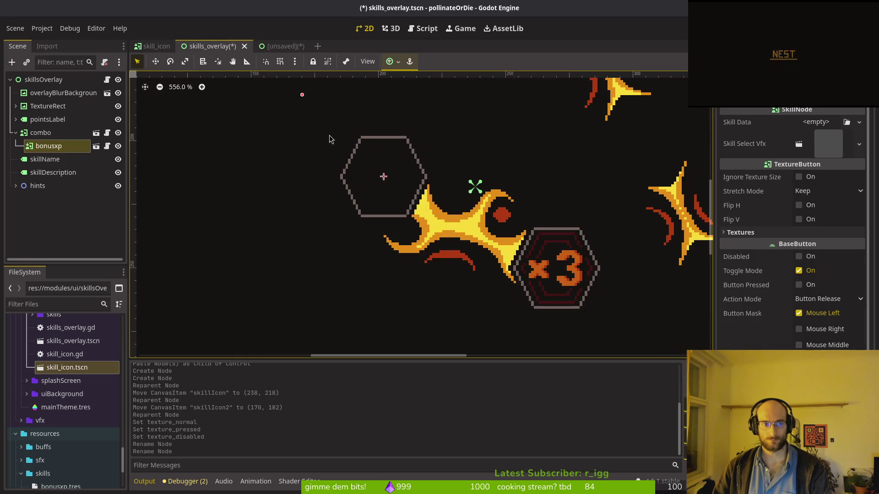
click(209, 47)
click(755, 233)
right_click(750, 248)
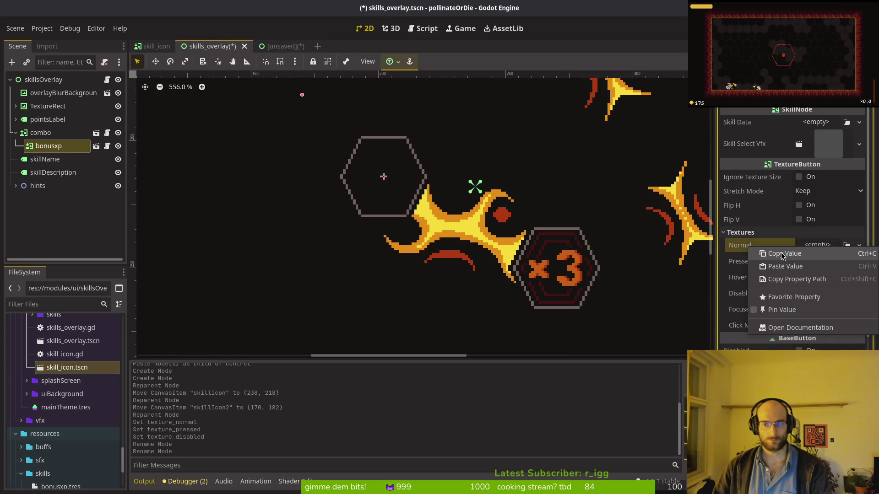
click(786, 267)
Step: Copy bloodBonus's ×2 Pressed and Disabled textures onto bonusxp and save the scene
click(274, 47)
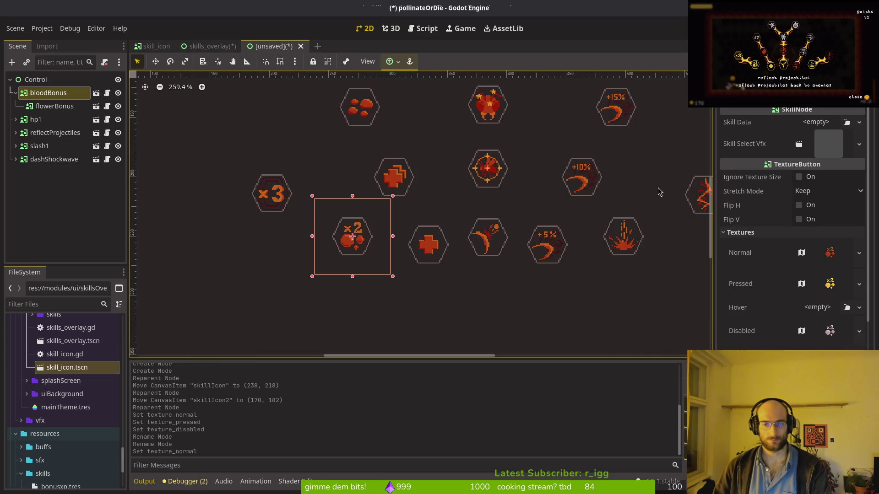
right_click(738, 285)
click(783, 292)
click(208, 46)
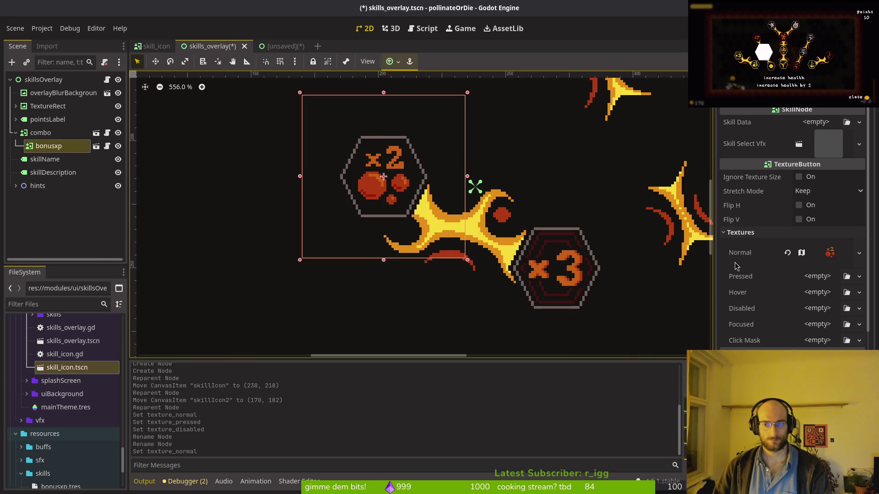
right_click(755, 277)
click(780, 298)
click(274, 46)
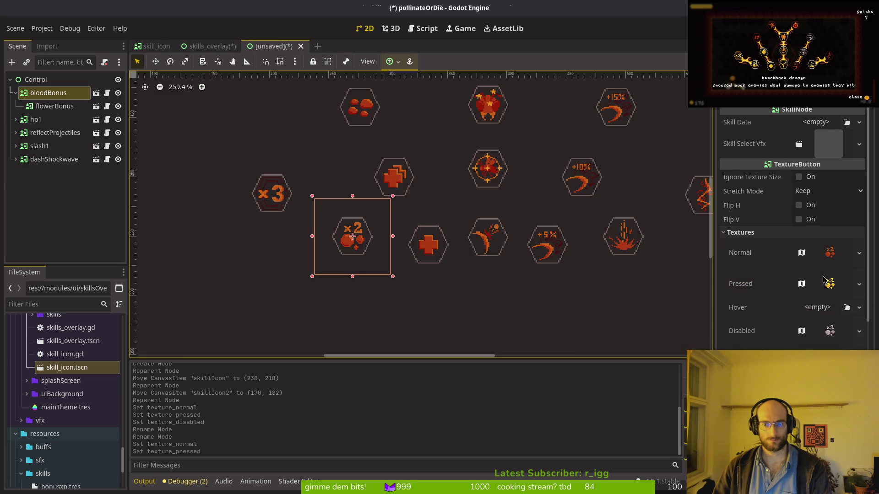
right_click(763, 321)
click(778, 328)
click(208, 46)
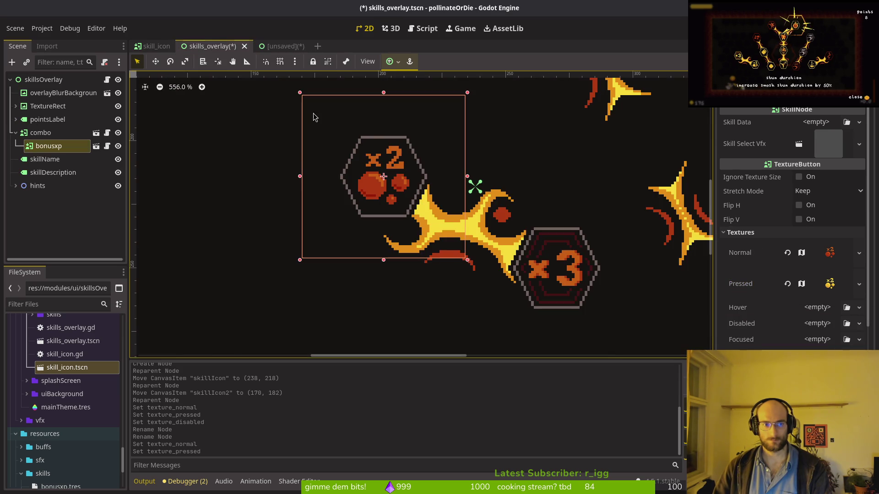
right_click(772, 328)
click(774, 345)
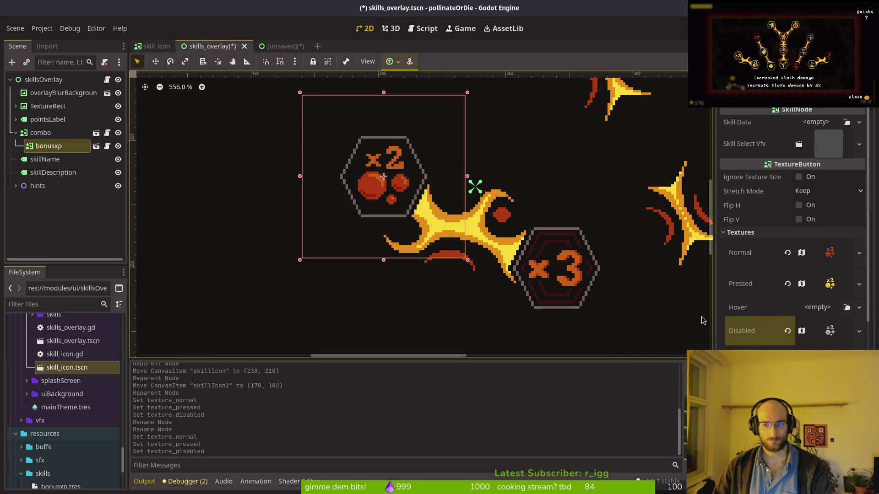
key(ctrl+s)
scroll(364, 196, down, 3)
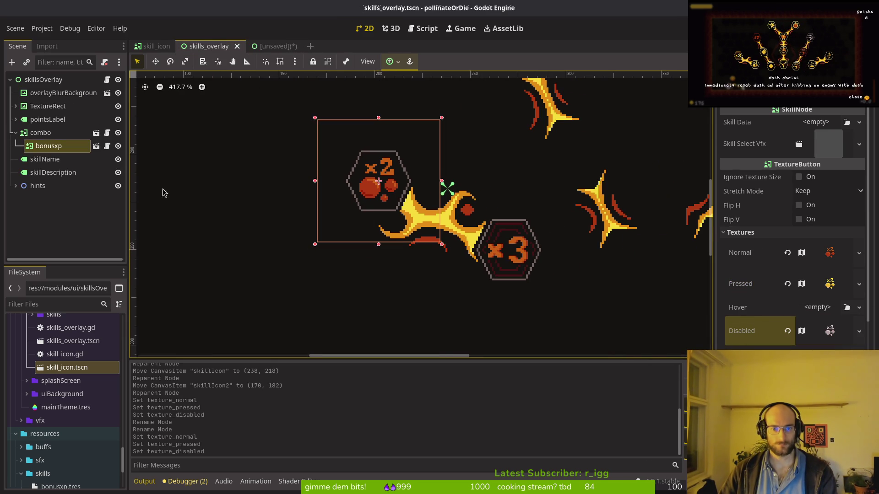
Step: Quick-load combobar.tres as the combo node's skill data and save
click(16, 133)
key(ctrl+s)
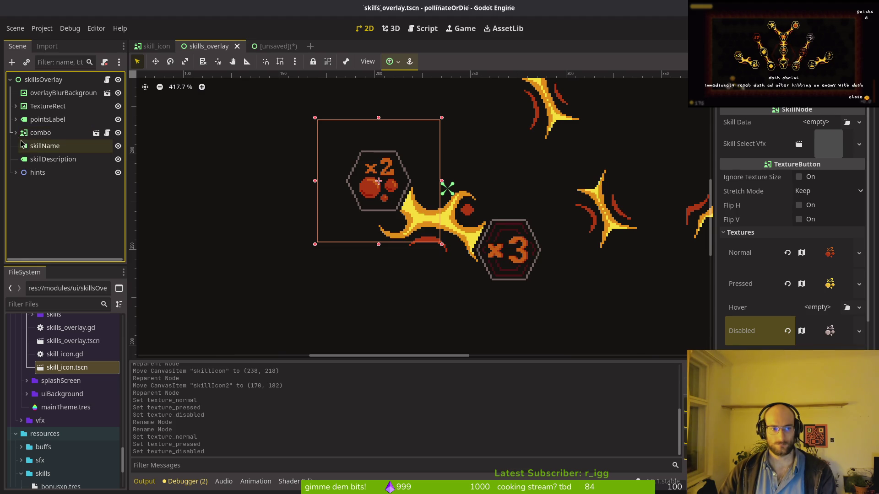
key(Right)
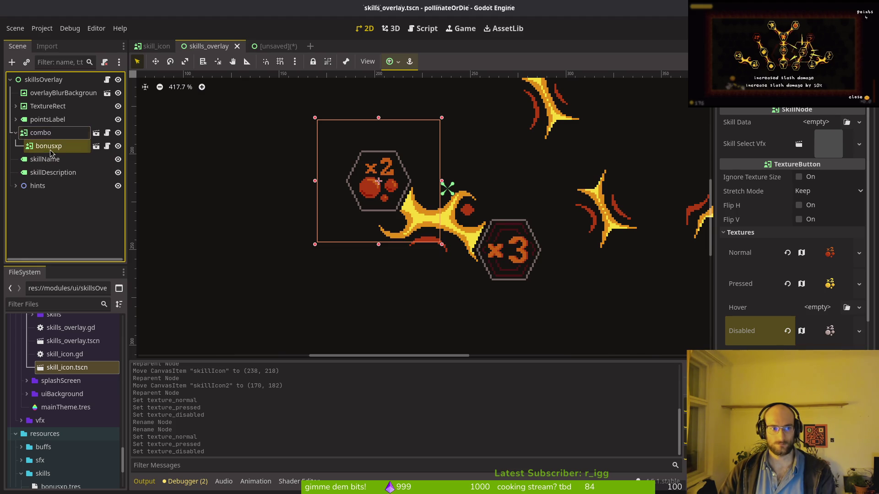
click(41, 134)
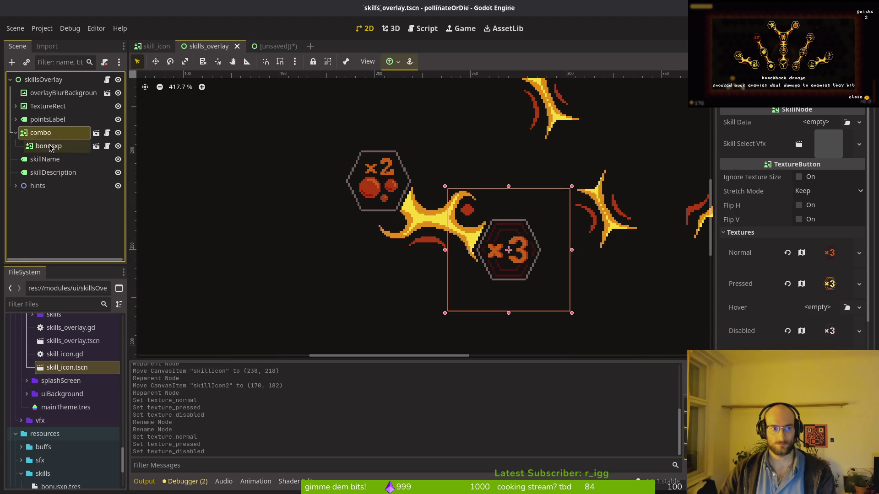
click(820, 124)
click(831, 167)
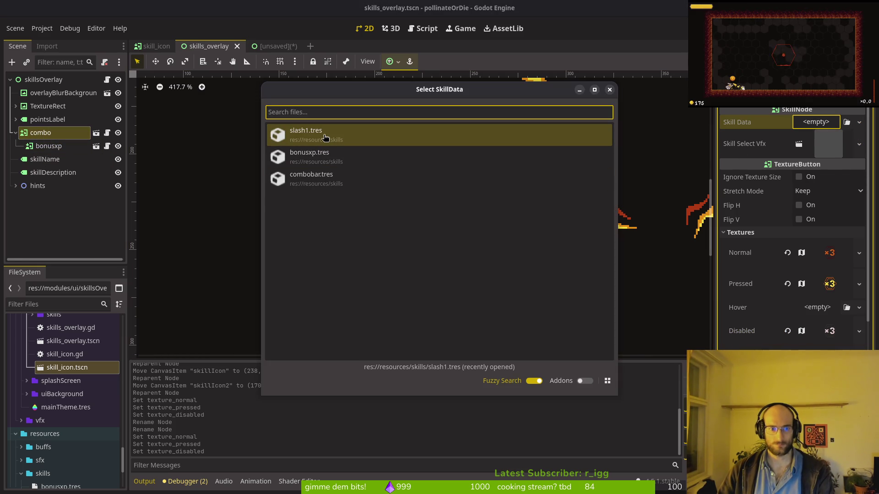
click(326, 178)
key(ctrl+s)
click(824, 121)
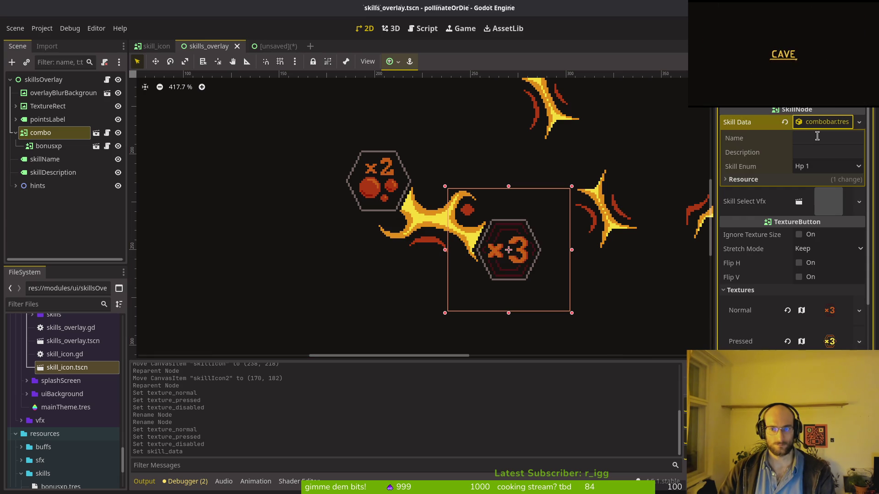
Step: Quick-load bonusxp.tres as bonusxp's skill data, set its skill enum to Bonusxp, and save
click(48, 145)
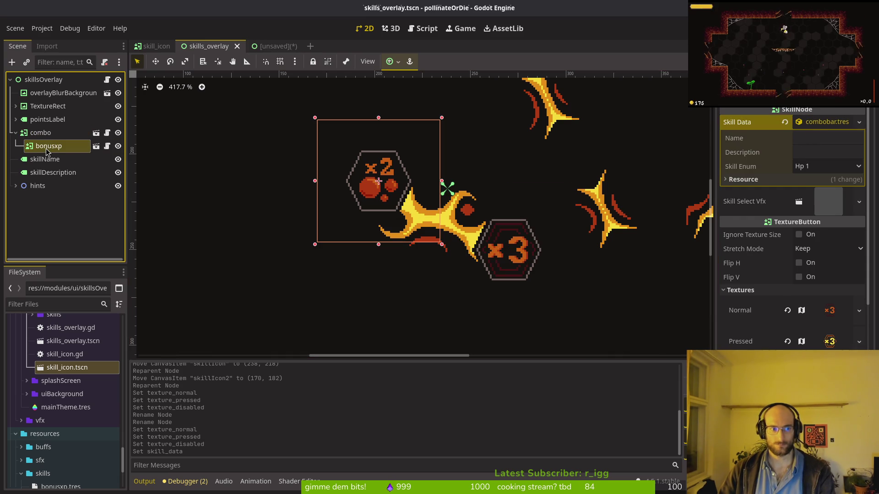
click(817, 122)
click(821, 155)
double_click(304, 156)
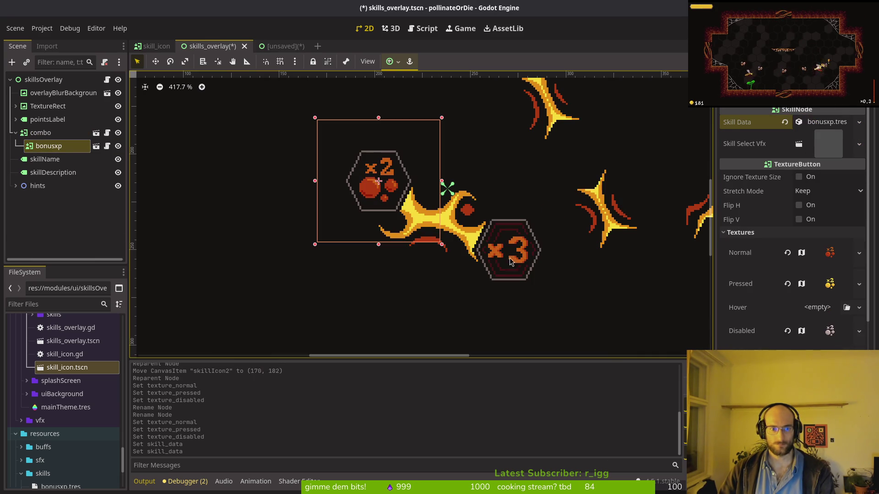
key(ctrl+s)
click(826, 122)
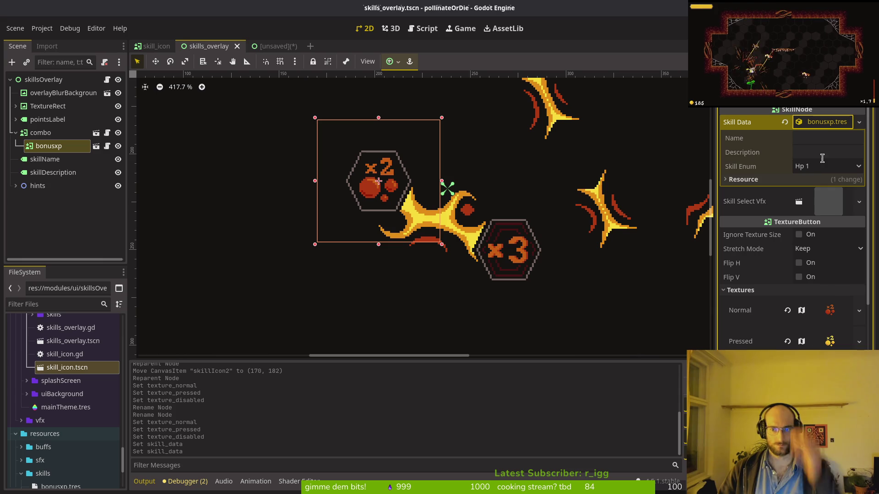
click(821, 166)
click(836, 227)
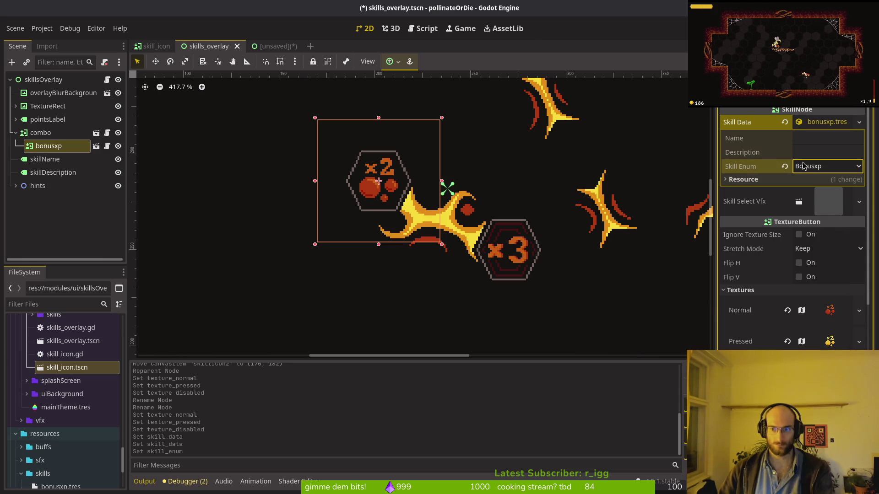
key(ctrl+s)
Step: Set combo's skill enum to Combobar and run the game with F5
click(499, 238)
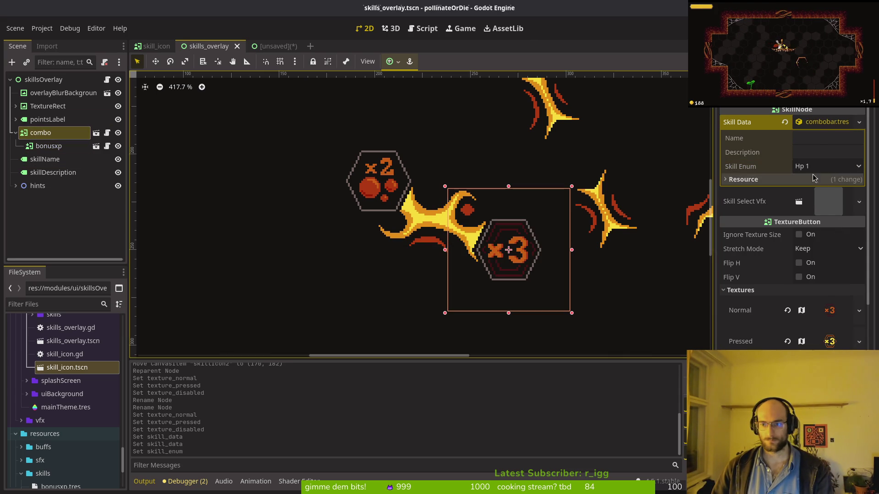
click(824, 167)
click(817, 232)
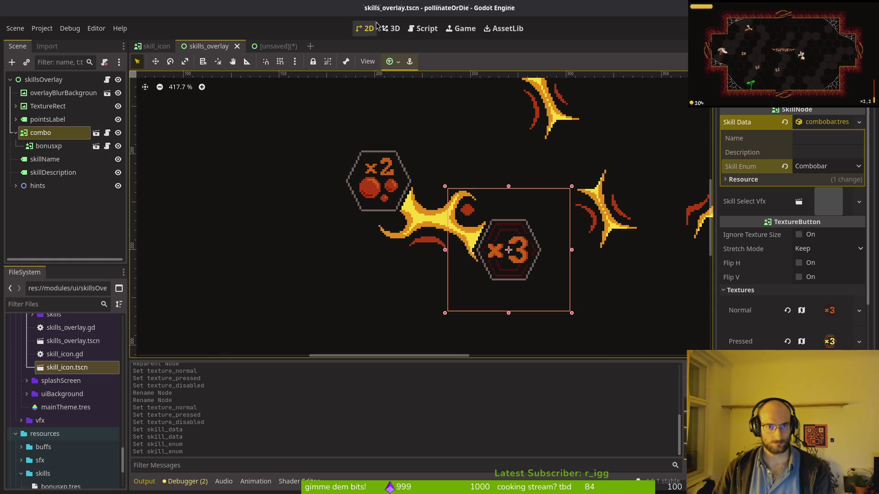
key(F5)
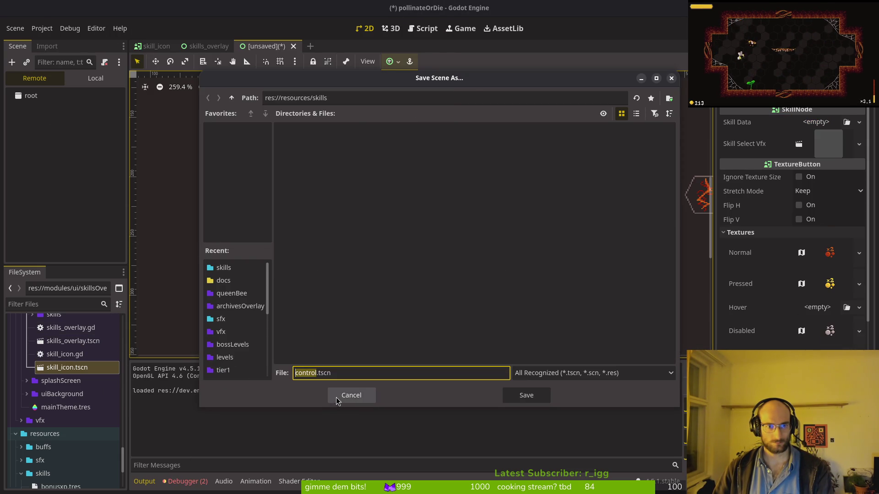
Step: Skip saving the unsaved scene, rerun the game, and view the Debugger errors
click(350, 396)
key(F5)
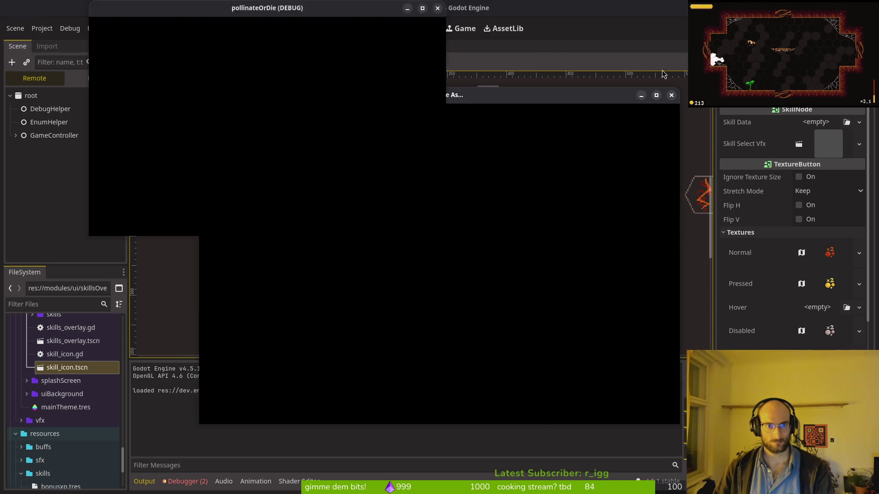
click(362, 396)
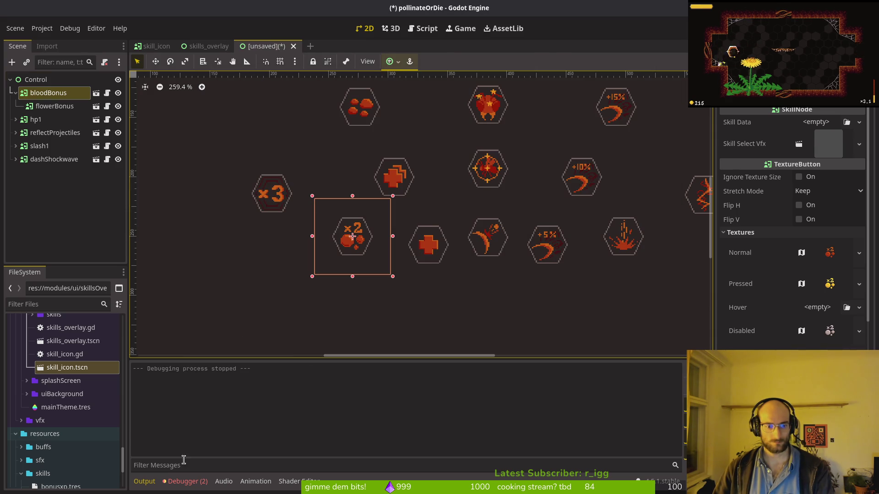
click(188, 482)
click(189, 368)
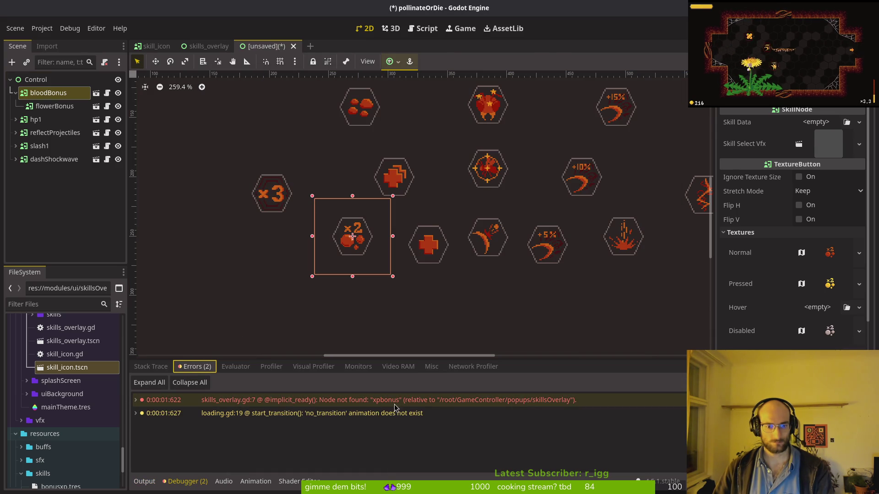
Step: Open the project folder in vim from the terminal with 'vim .'
key(alt+Tab)
text(vim .)
key(Return)
key(space)
Step: Find and open skills_overlay.gd by searching 'skiov' in the file finder
key(f)
key(f)
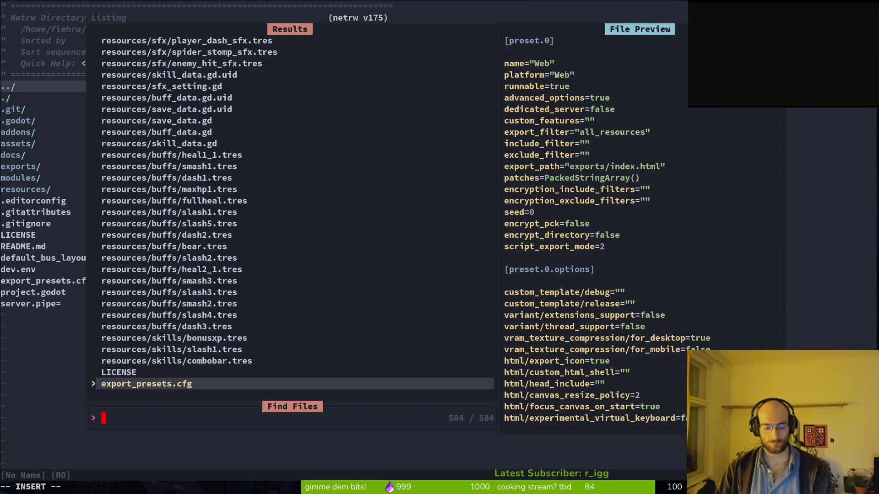
text(skiov)
key(Return)
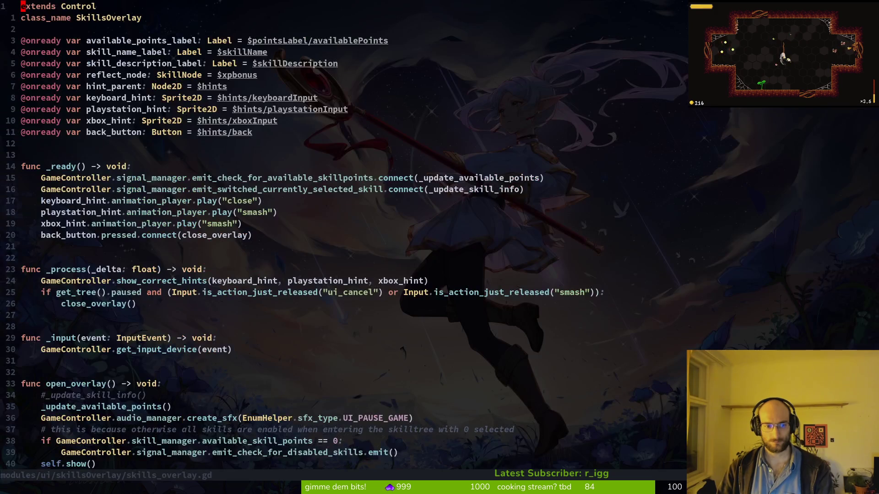
key(alt+Tab)
key(alt+Tab)
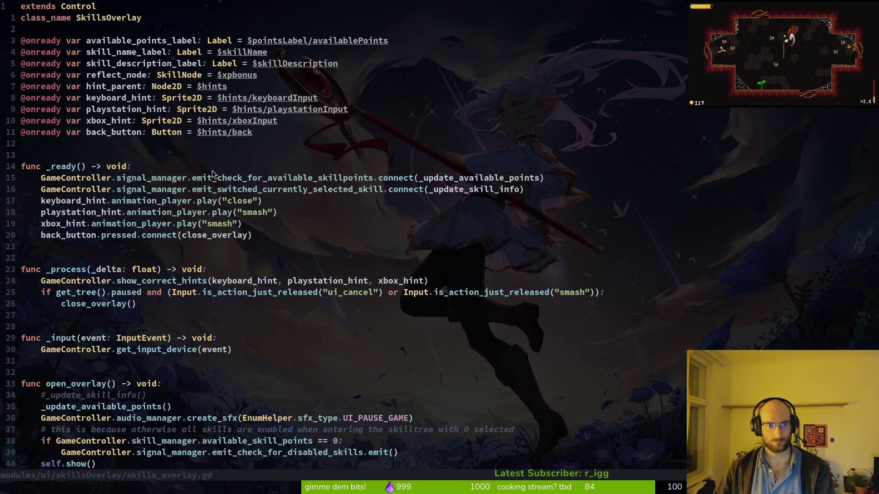
Step: Change reflect_node's $xpbonus path to the combo node, then run the game in Godot
click(243, 75)
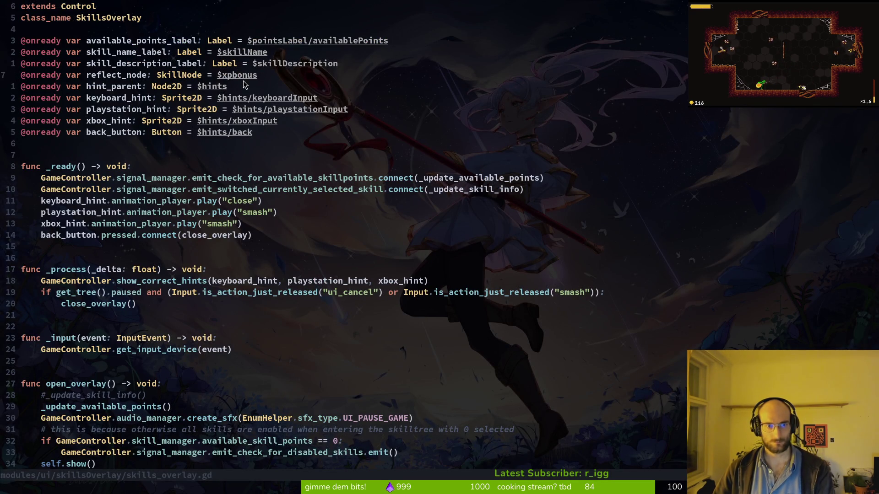
text(ciwcom)
key(Escape)
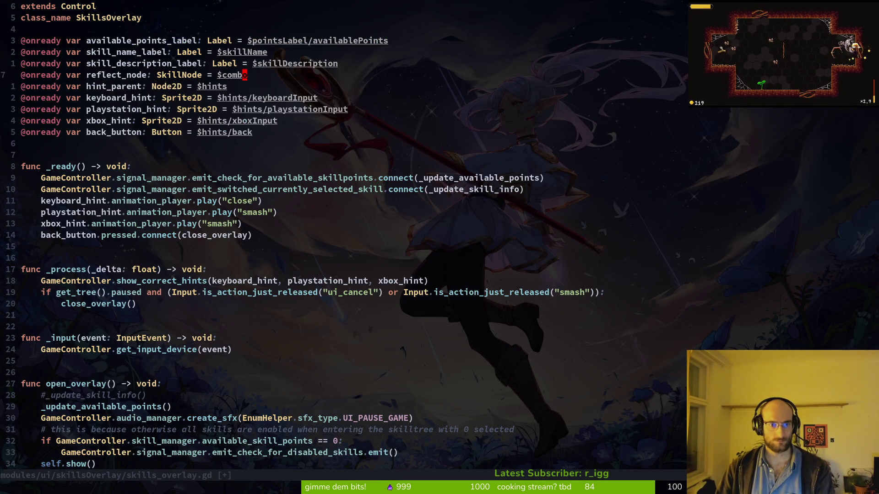
key(alt+Tab)
key(F5)
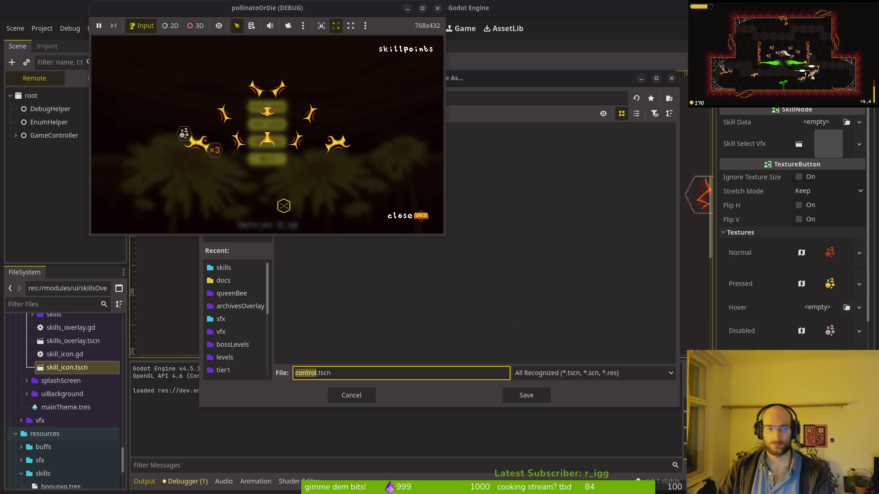
Step: Close the running game and relaunch it from the skills_overlay scene, saving it
click(224, 162)
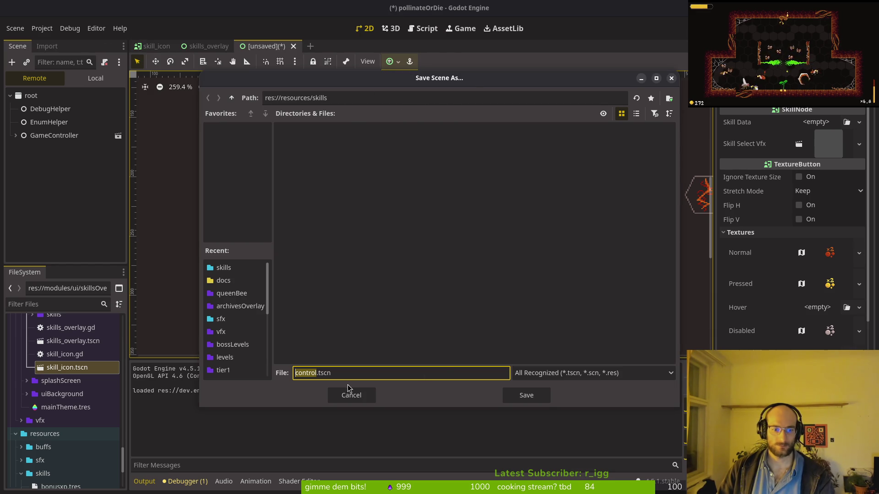
click(351, 394)
click(73, 79)
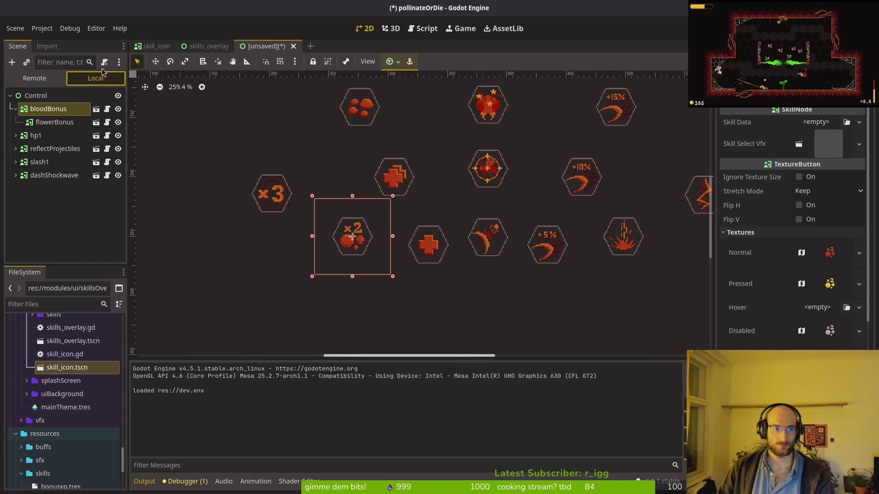
click(209, 46)
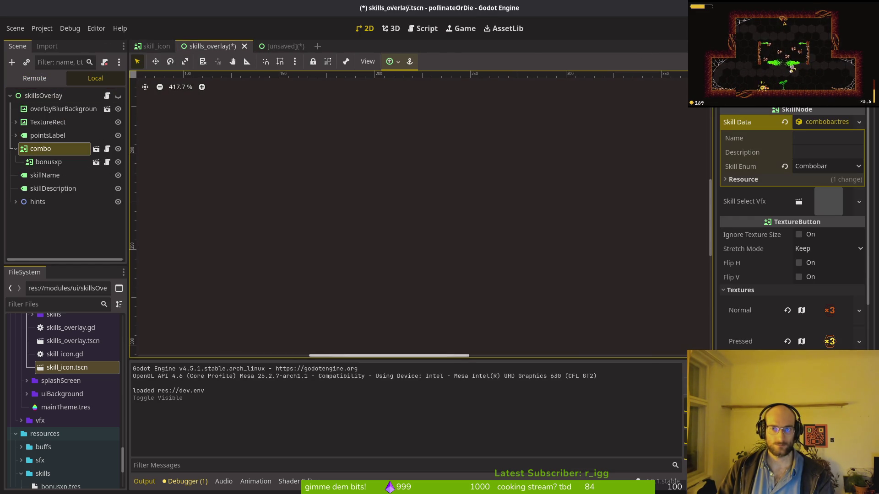
key(F5)
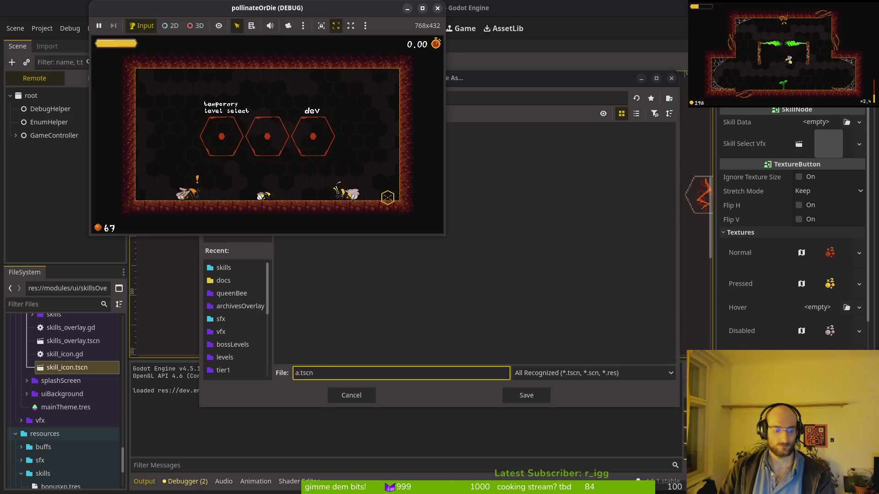
Step: In the running game, open the skill points overlay, unlock x2, then close the game
key(a)
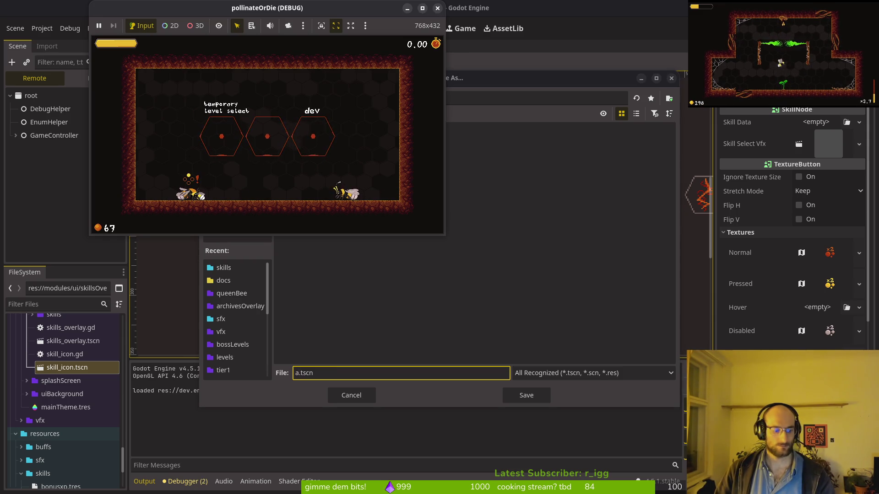
key(e)
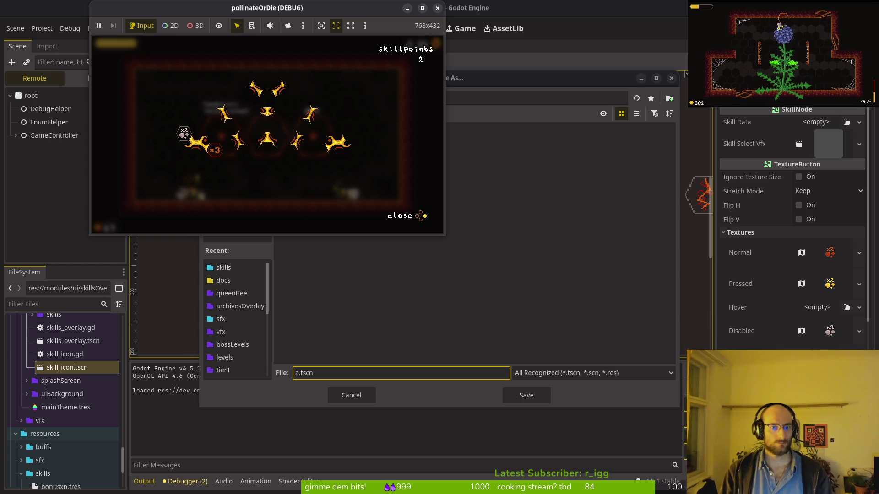
key(e)
key(e)
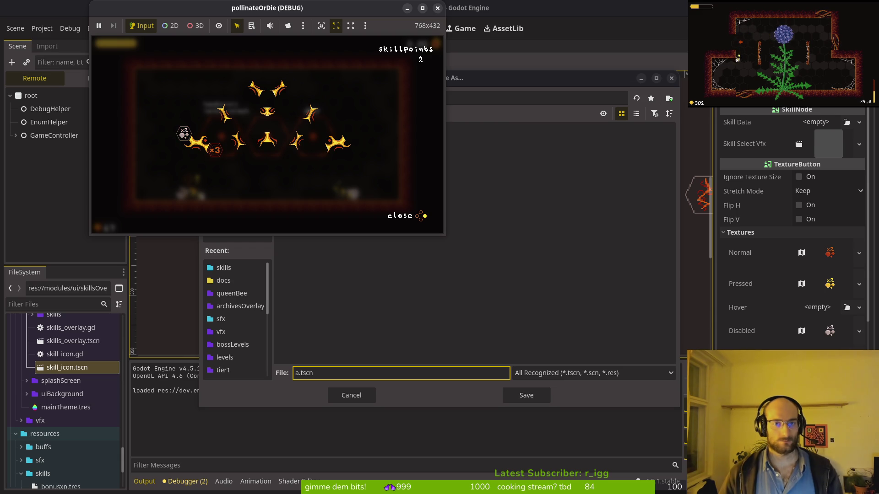
click(439, 8)
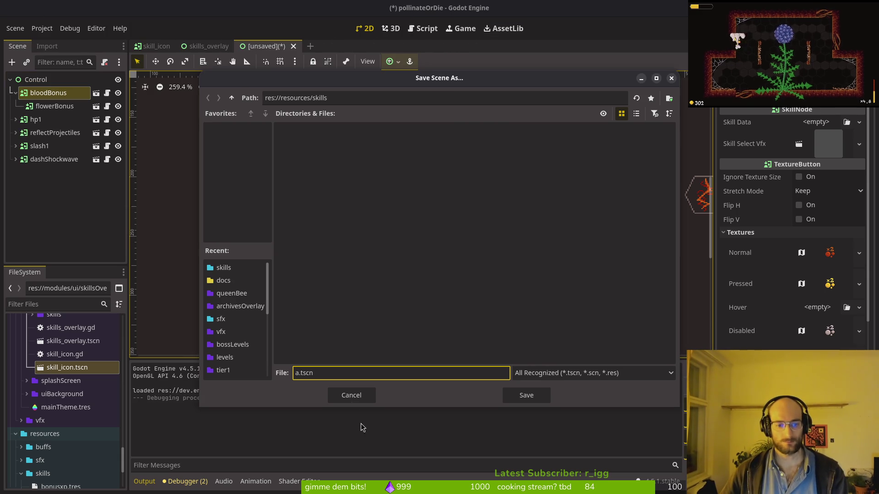
click(351, 395)
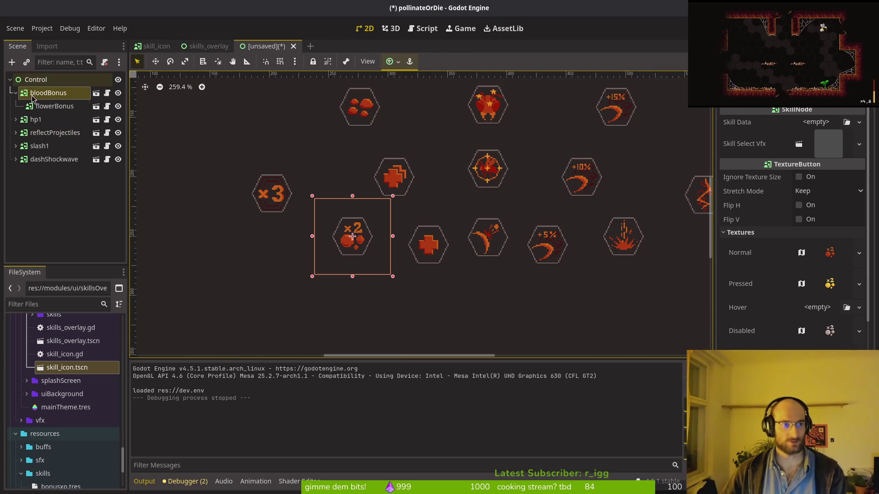
Step: Collapse the bloodBonus and combo node branches in the scene trees
click(16, 93)
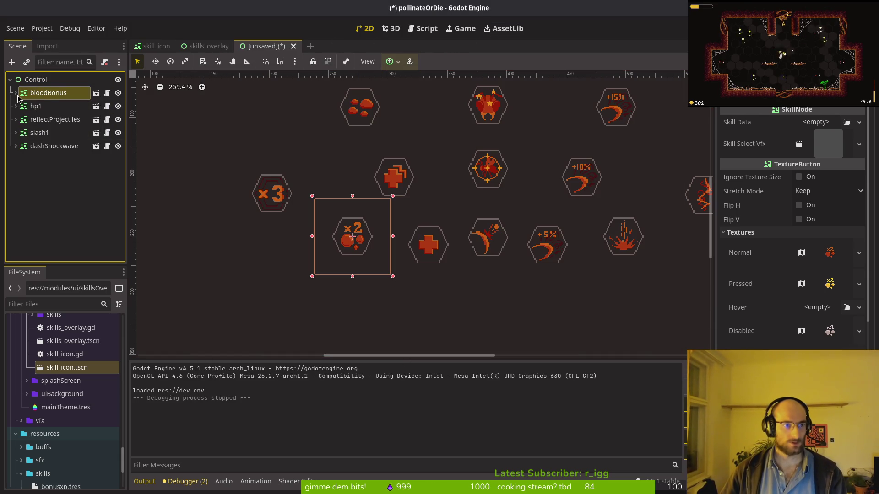
click(209, 46)
scroll(344, 188, down, 9)
click(16, 133)
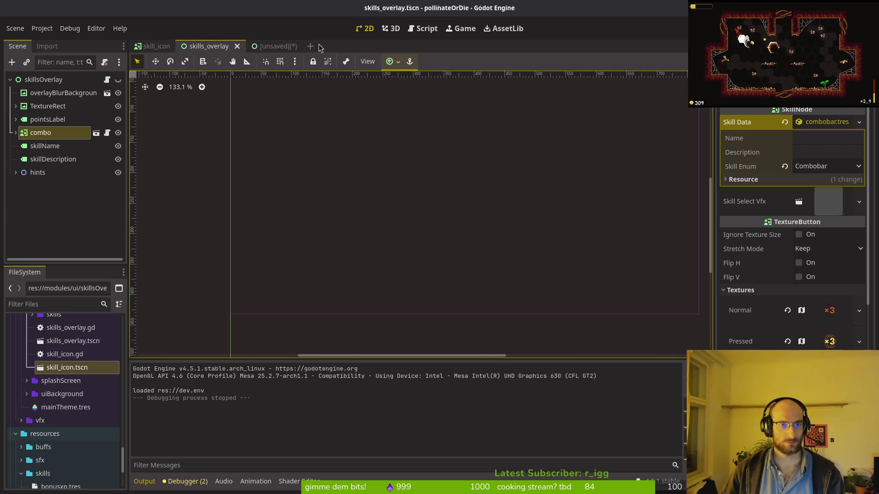
Step: Make the skillsOverlay node visible in the editor and clear the x3 combo selection
scroll(406, 191, down, 5)
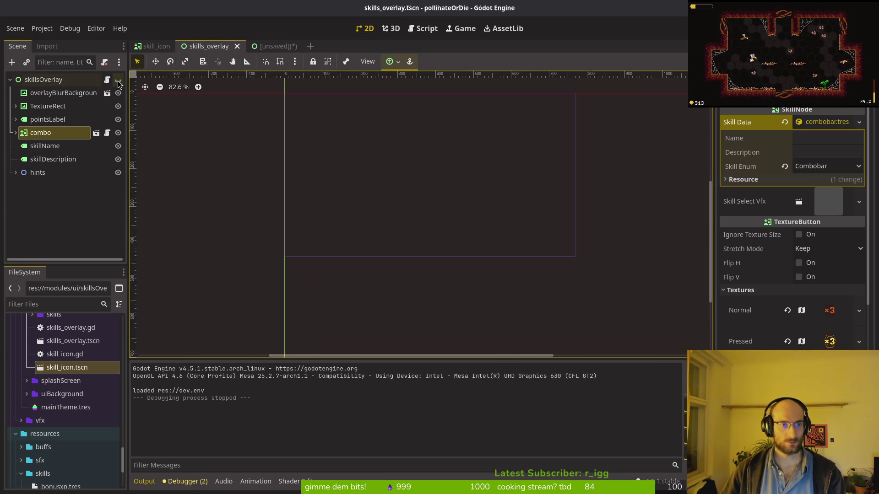
click(118, 80)
scroll(398, 273, up, 10)
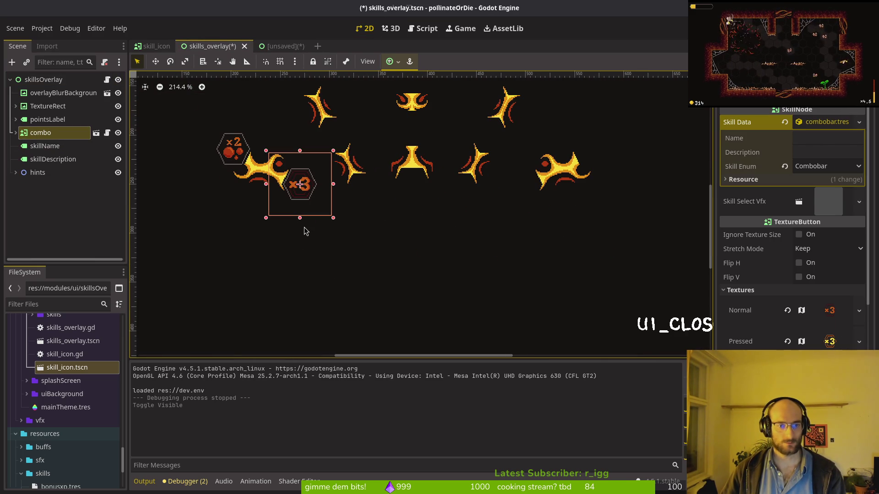
click(155, 315)
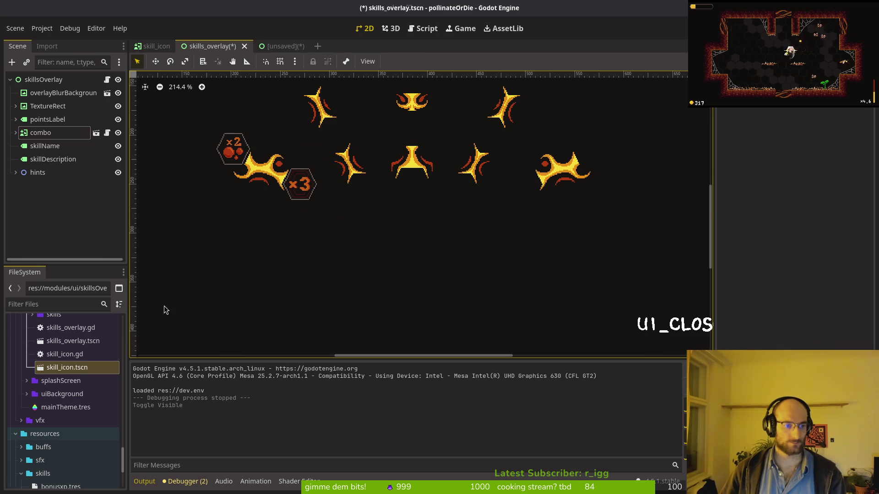
Step: Drop a first skill_icon instance, skillIcon, onto the overlay and position it under an ornament
mouse_move(72, 369)
mouse_down()
mouse_move(137, 297)
mouse_move(349, 184)
mouse_move(333, 164)
mouse_move(341, 166)
mouse_up()
scroll(389, 192, up, 8)
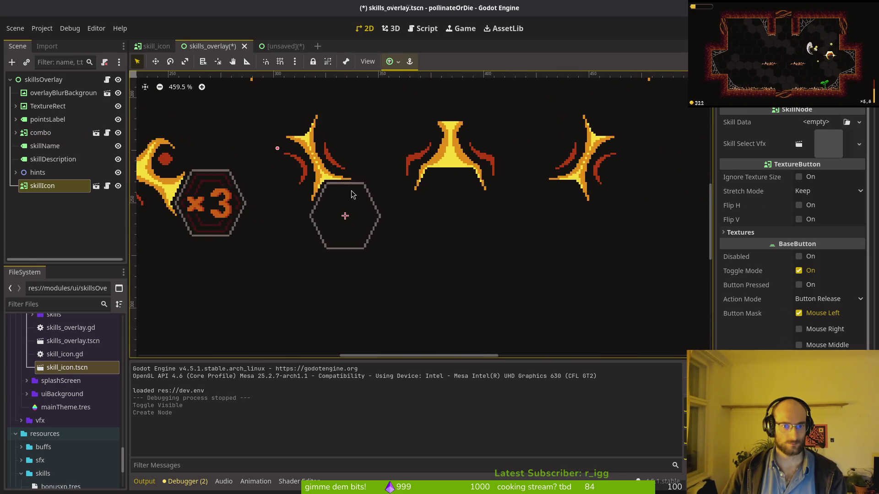
scroll(397, 252, up, 4)
drag(397, 252, 397, 259)
key(ctrl+z)
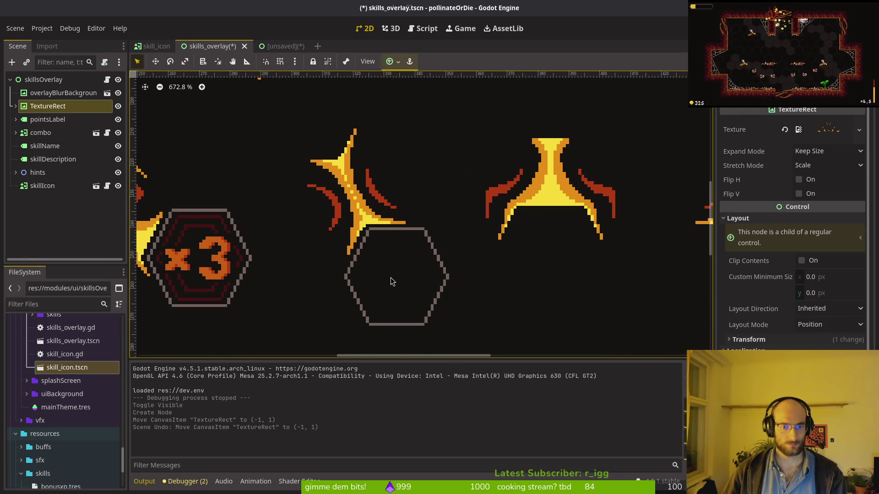
click(393, 270)
drag(393, 269, 395, 272)
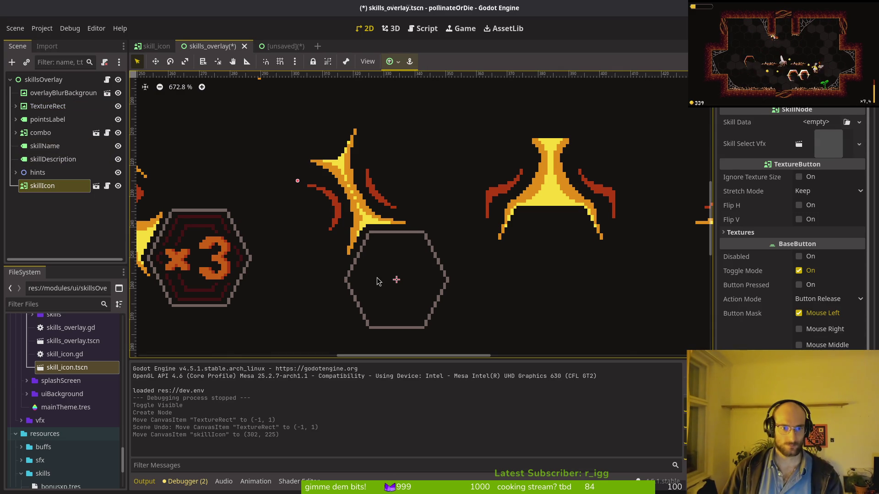
key(Up)
key(Left)
key(Down)
key(Right)
click(40, 219)
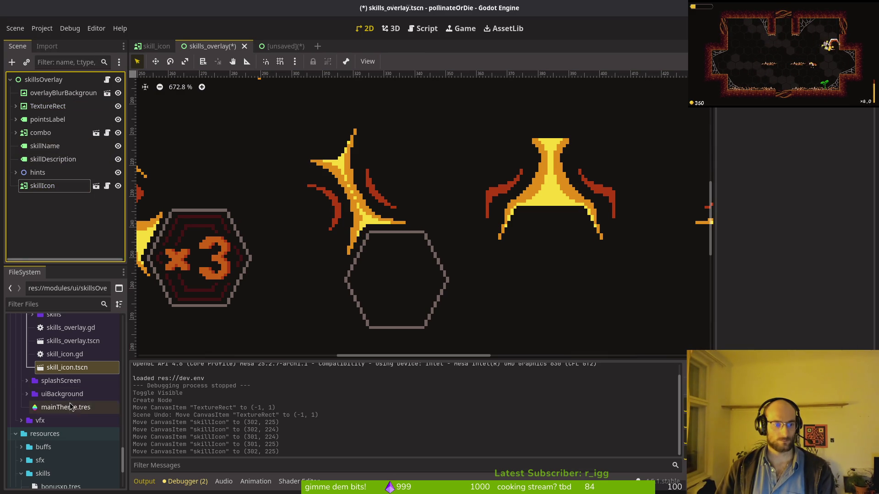
Step: Add a second skill_icon instance, skillIcon2, and nudge it into position
scroll(456, 285, up, 5)
scroll(456, 284, left, 4)
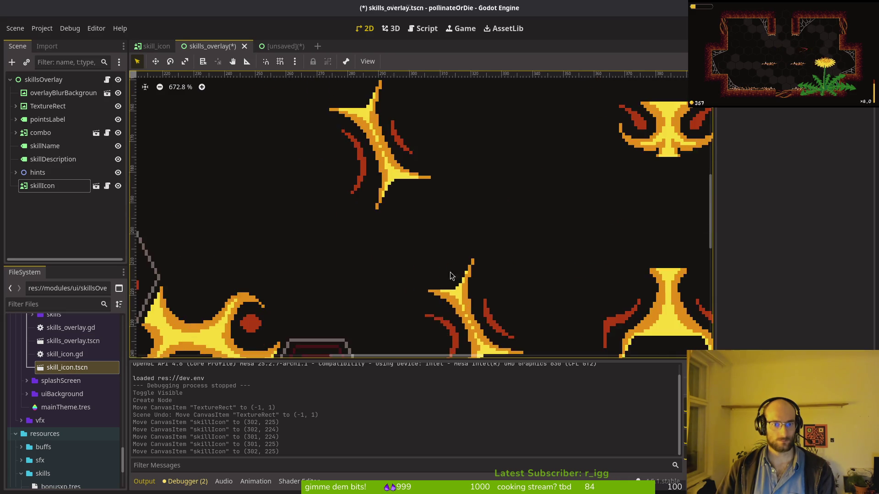
scroll(456, 285, down, 3)
mouse_move(64, 367)
mouse_down()
mouse_move(411, 168)
mouse_move(383, 198)
mouse_up()
scroll(422, 210, up, 2)
key(Up)
key(Left)
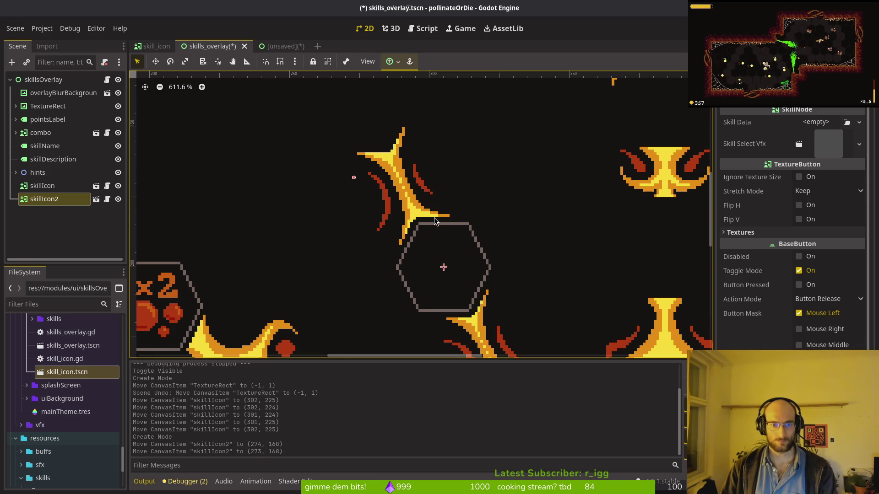
drag(403, 246, 446, 354)
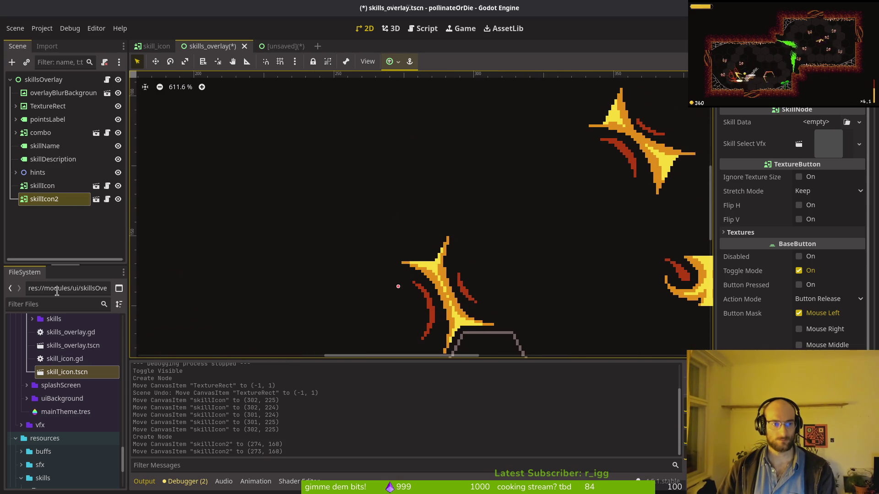
Step: Add a third skill_icon instance, skillIcon3, near the upper ornaments
mouse_move(69, 376)
mouse_down()
mouse_move(172, 330)
mouse_move(337, 153)
mouse_move(320, 128)
mouse_up()
scroll(458, 223, down, 5)
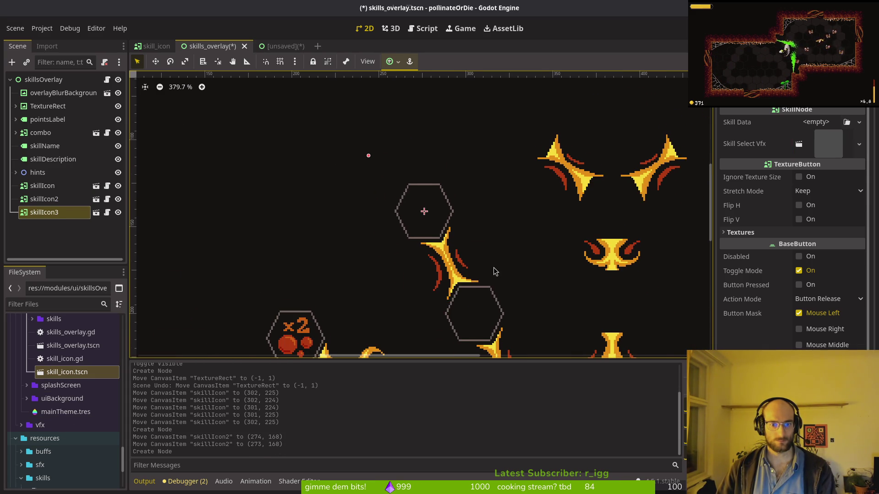
click(43, 199)
click(47, 213)
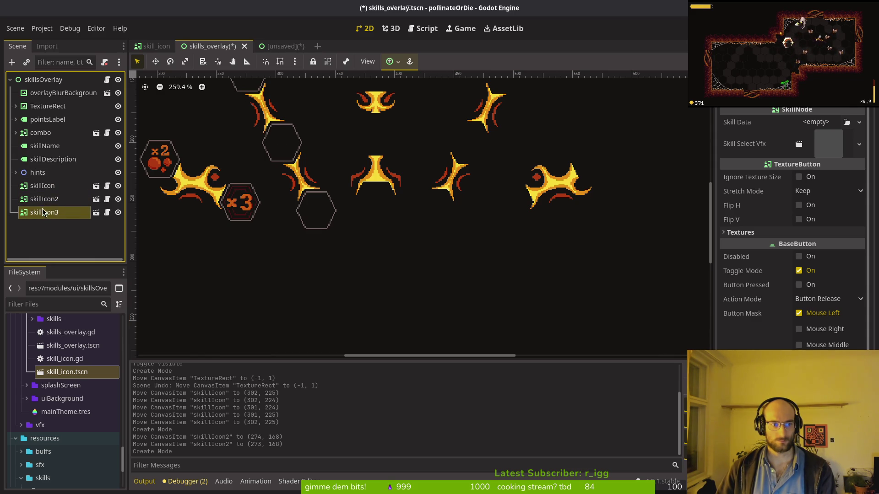